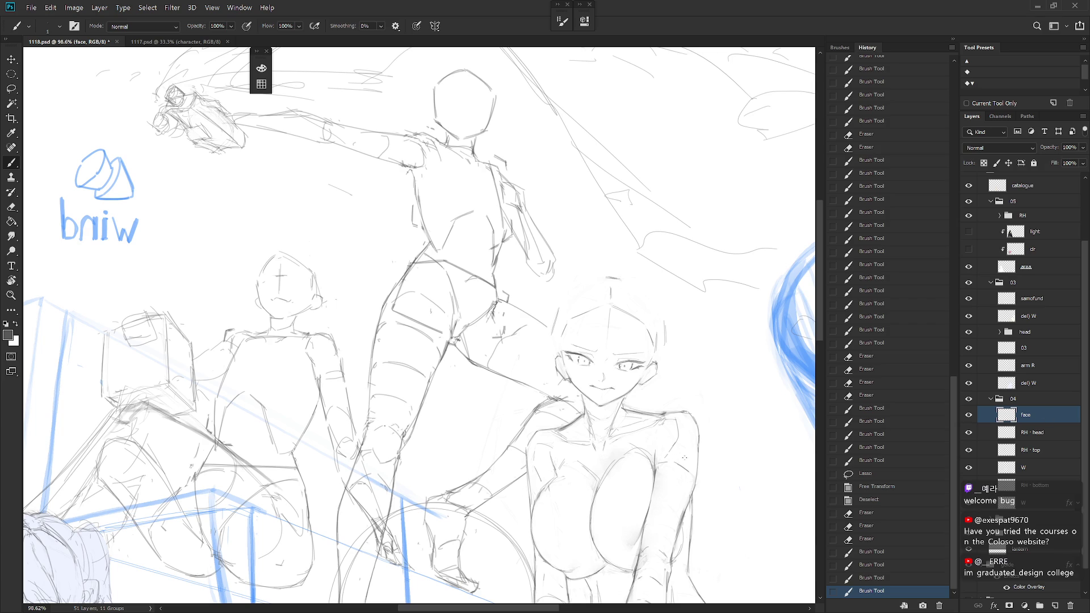
Mirror and tilt the canvas view, then add a small stroke at the left eyebrow
scroll(658, 454, "down", 3)
key("h")
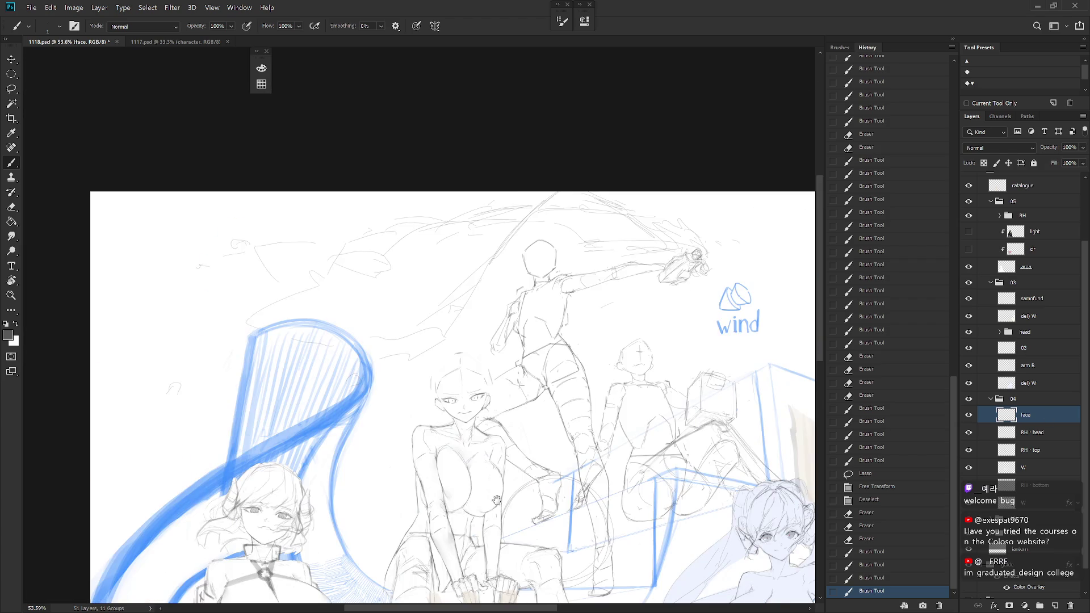
scroll(650, 359, "up", 6)
mouse_move(665, 360)
left_mouse_down()
mouse_move(567, 432)
mouse_move(454, 397)
mouse_move(378, 351)
mouse_move(400, 379)
left_mouse_up()
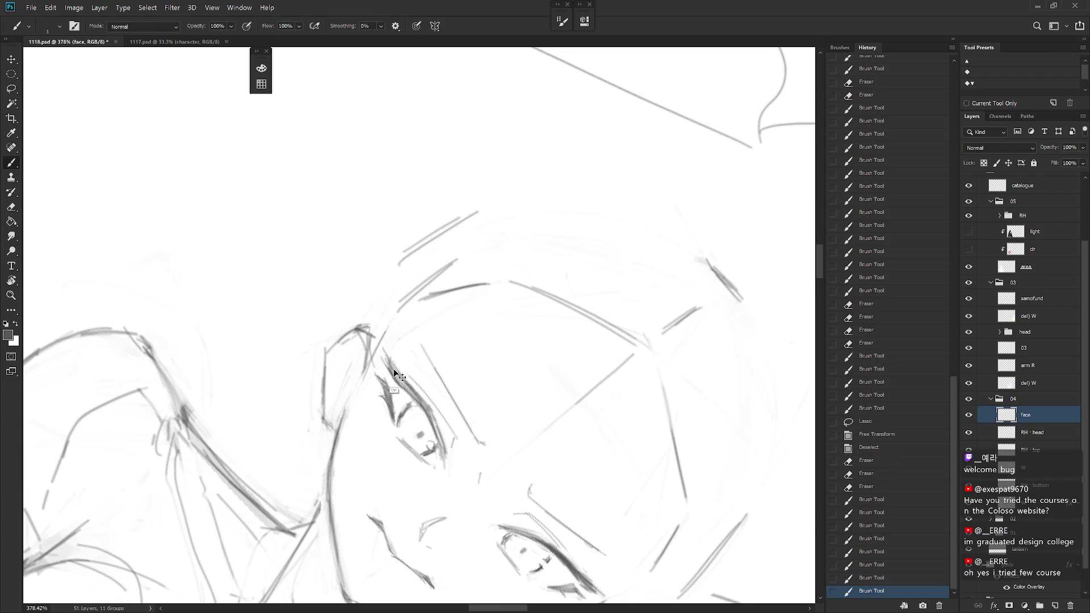
left_click_drag(382, 354, 403, 382)
Define the left eye's lower lid and add small refining strokes around the face
key("Escape")
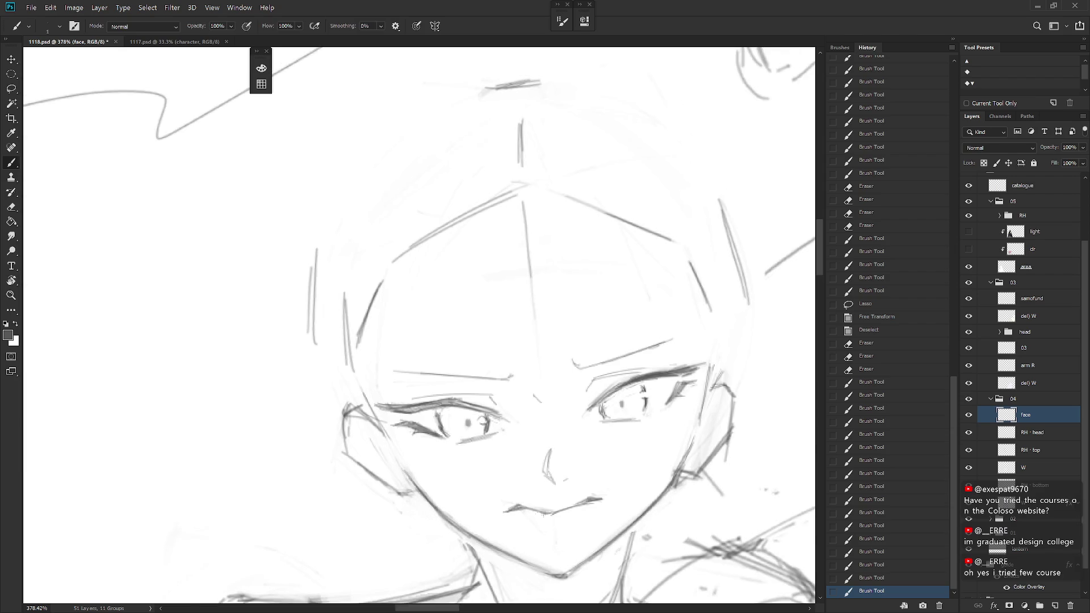
left_click_drag(578, 422, 607, 386)
mouse_move(477, 380)
left_mouse_down()
mouse_move(497, 376)
mouse_move(486, 381)
left_mouse_up()
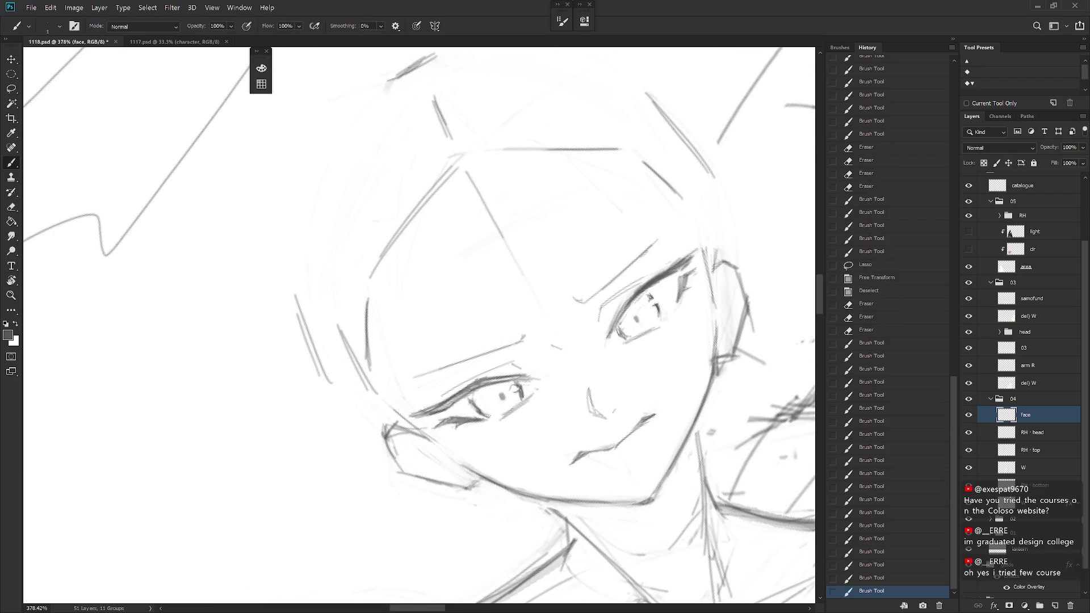
left_click_drag(435, 410, 456, 400)
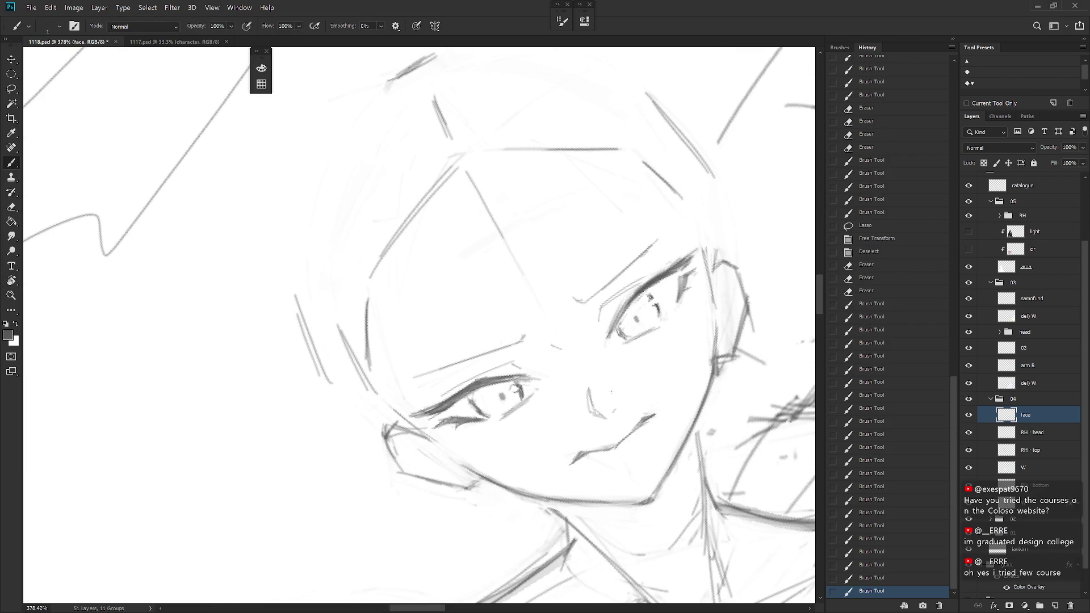
left_click_drag(611, 398, 620, 406)
left_click_drag(634, 287, 649, 279)
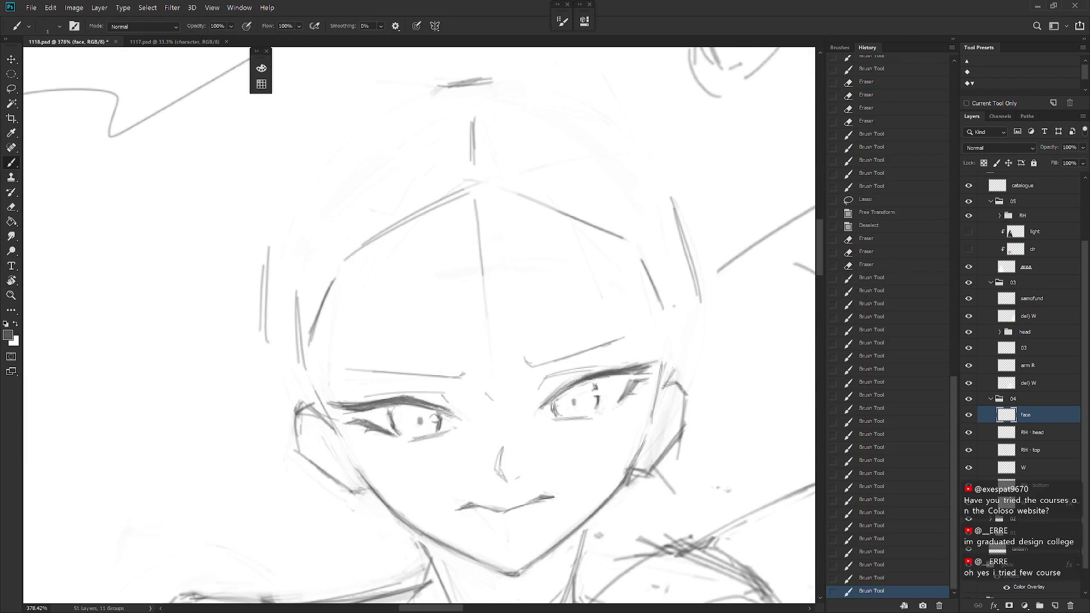
scroll(419, 325, "down", 5)
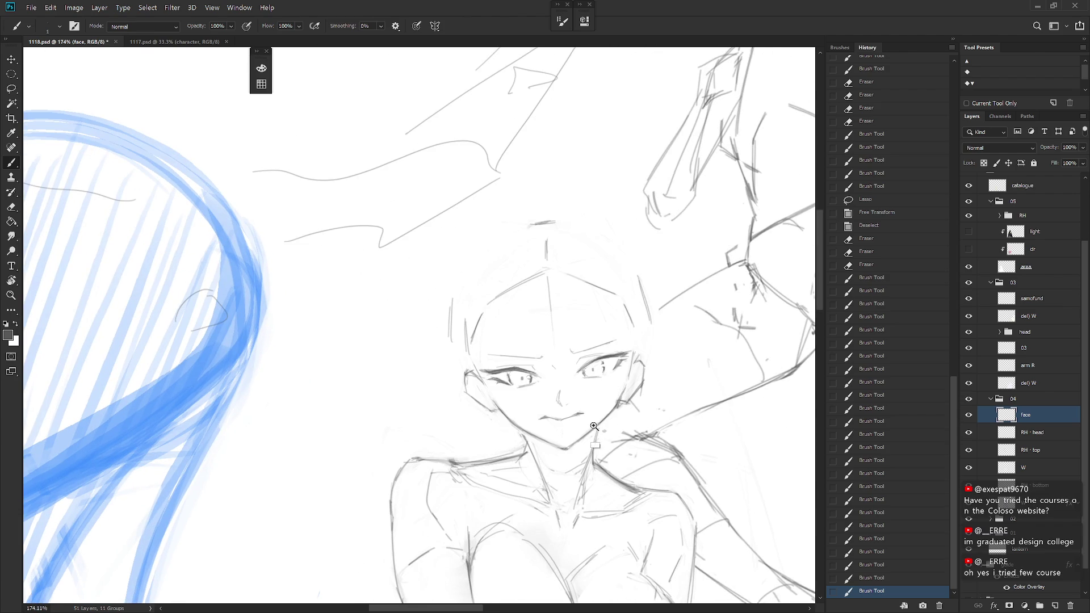
Lasso and delete the stray strokes around the lower lip
scroll(419, 324, "up", 6)
key("l")
mouse_move(534, 459)
left_mouse_down()
mouse_move(499, 408)
mouse_move(531, 459)
left_mouse_up()
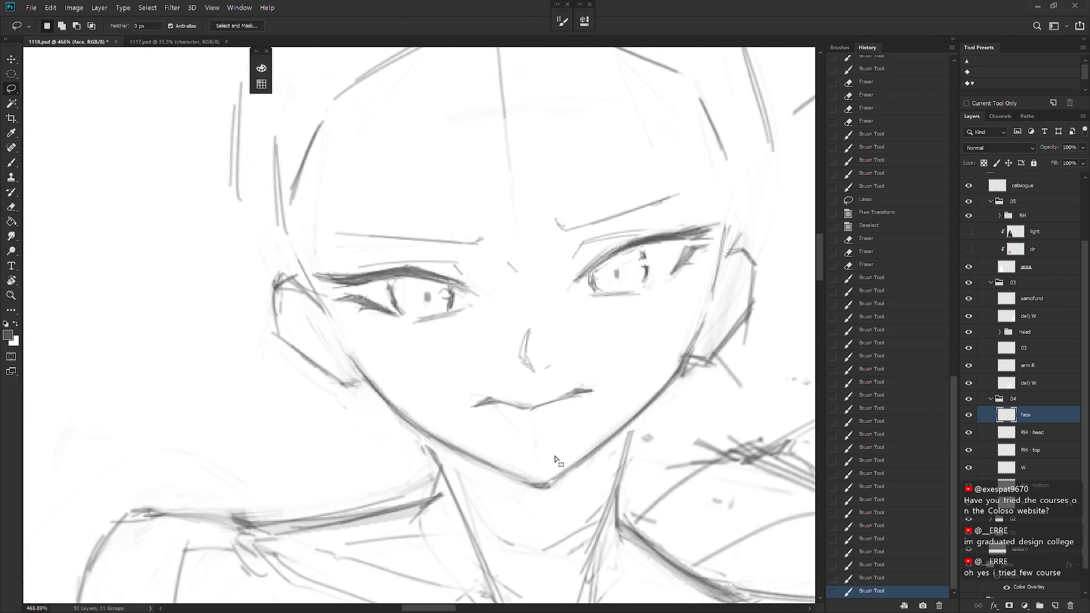
key("Delete")
key("ctrl+d")
Collapse the History panel and make RH · head the active layer
scroll(605, 471, "down", 3)
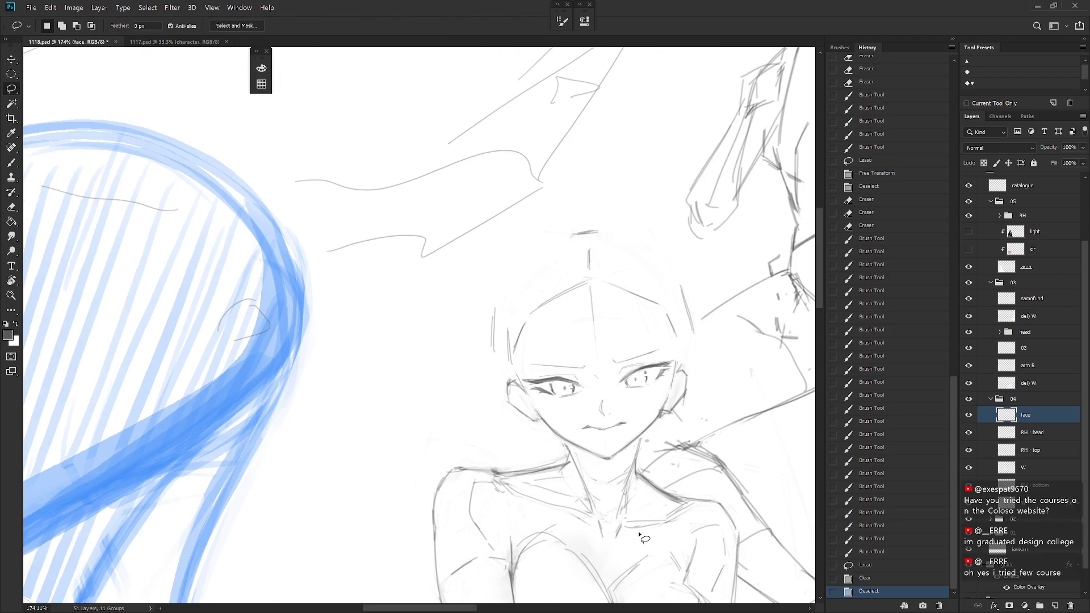
scroll(679, 459, "down", 2)
key("b")
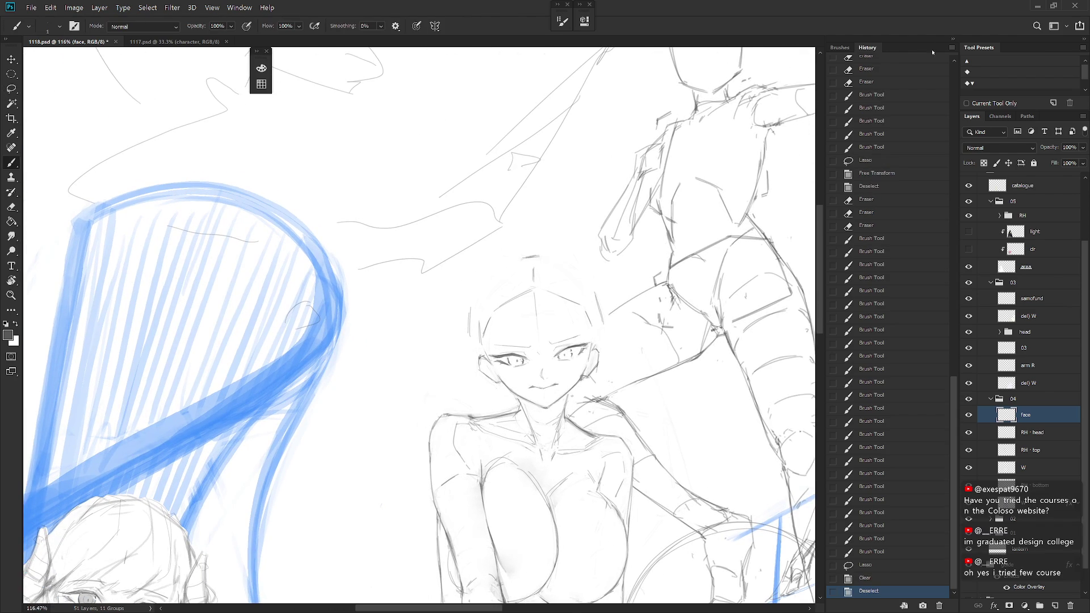
left_click(955, 39)
scroll(646, 312, "up", 2)
key("e")
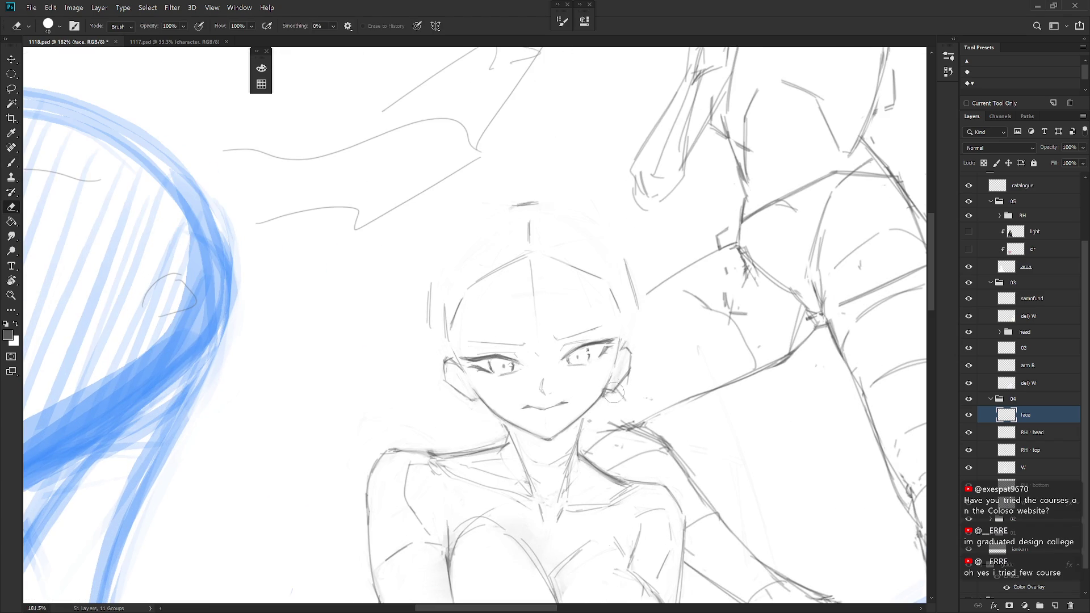
left_click(1044, 451)
left_click(1038, 433)
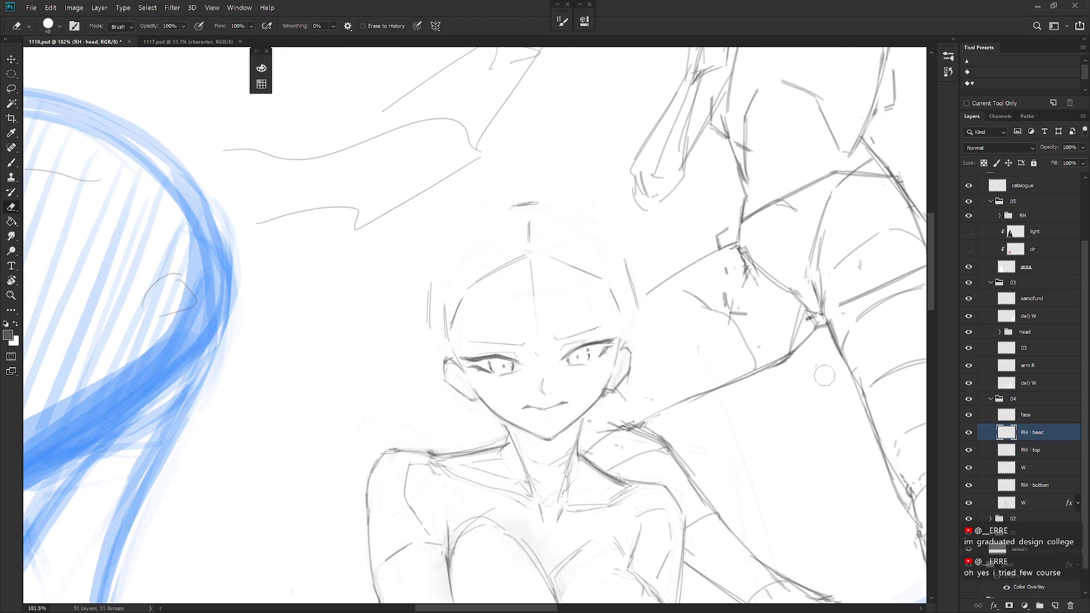
Touch up the ear on RH · head with alternating pencil and eraser strokes
key("b")
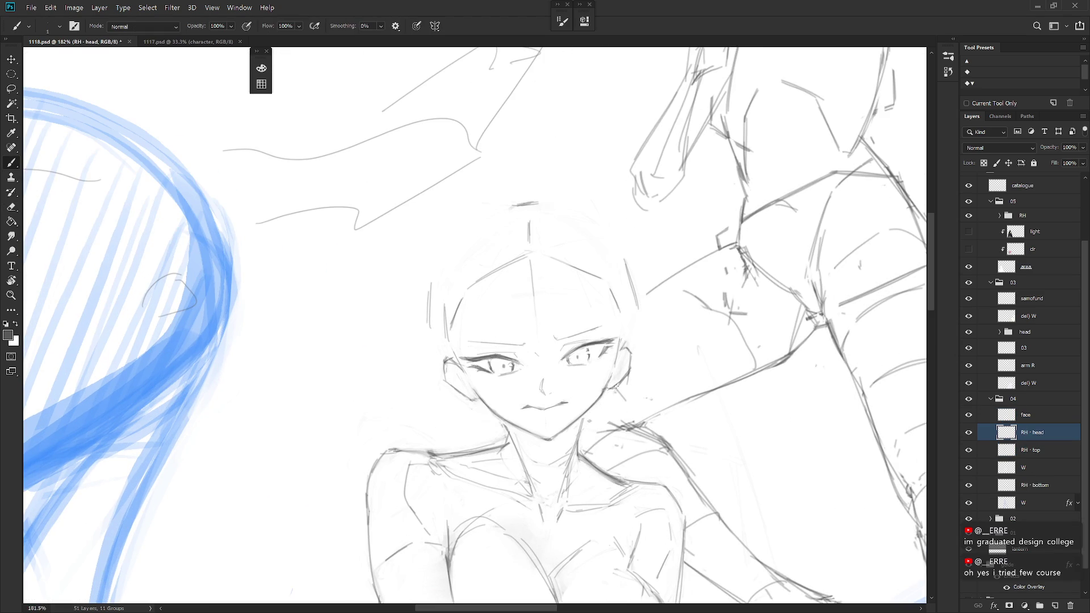
key("e")
key("b")
key("e")
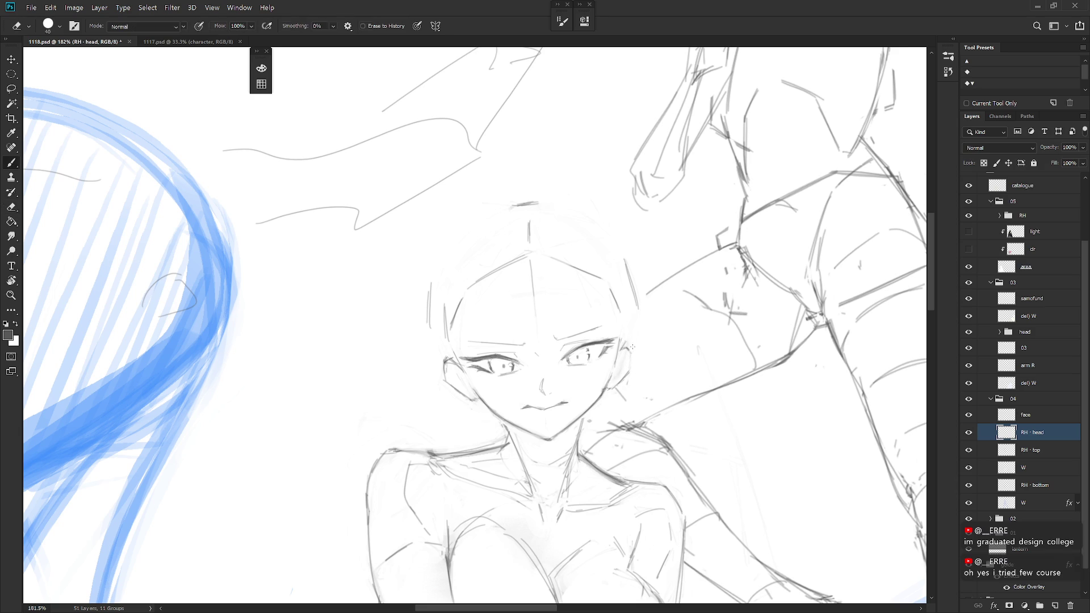
key("b")
key("e")
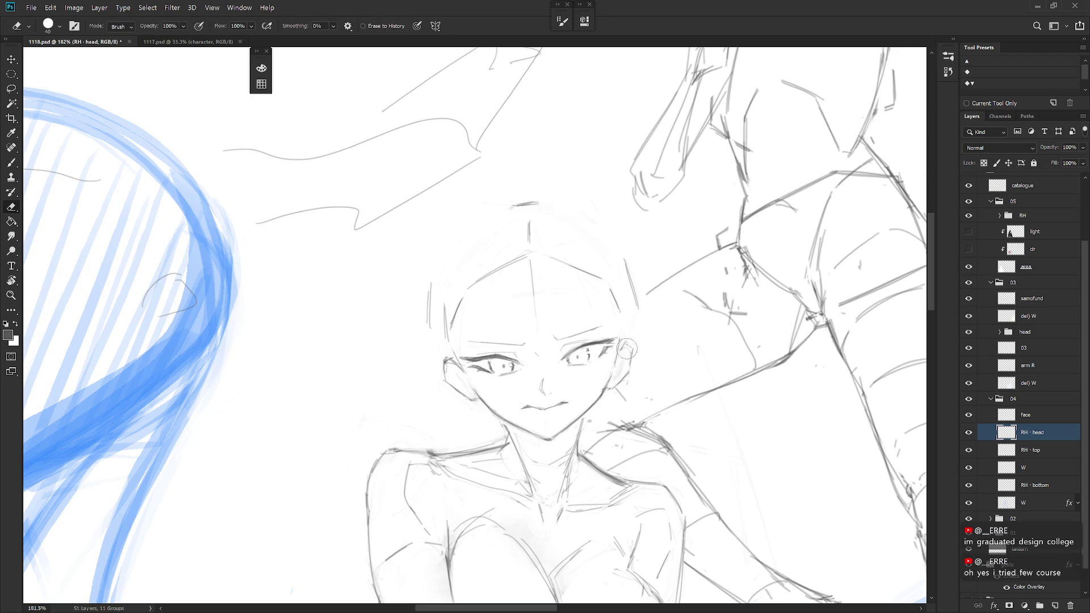
key("b")
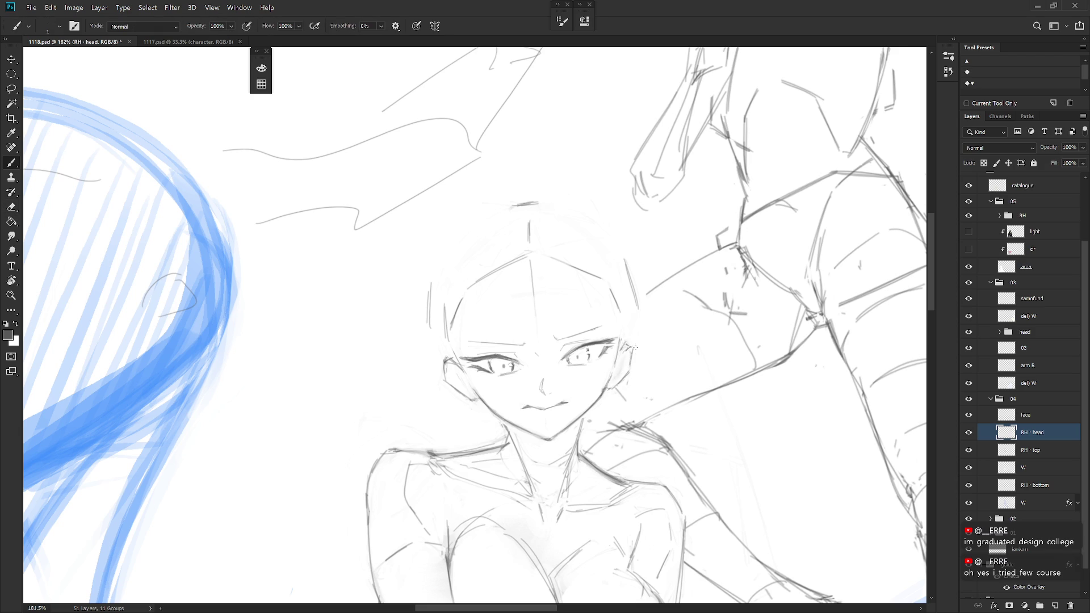
key("e")
key("b")
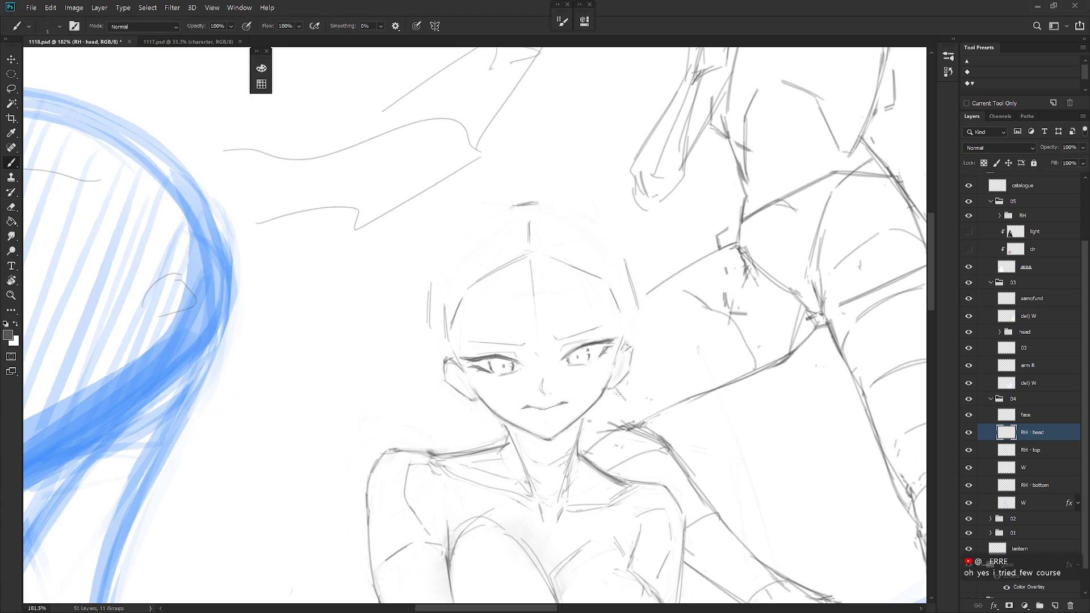
left_click_drag(622, 421, 670, 403)
left_click(1025, 415, "shift")
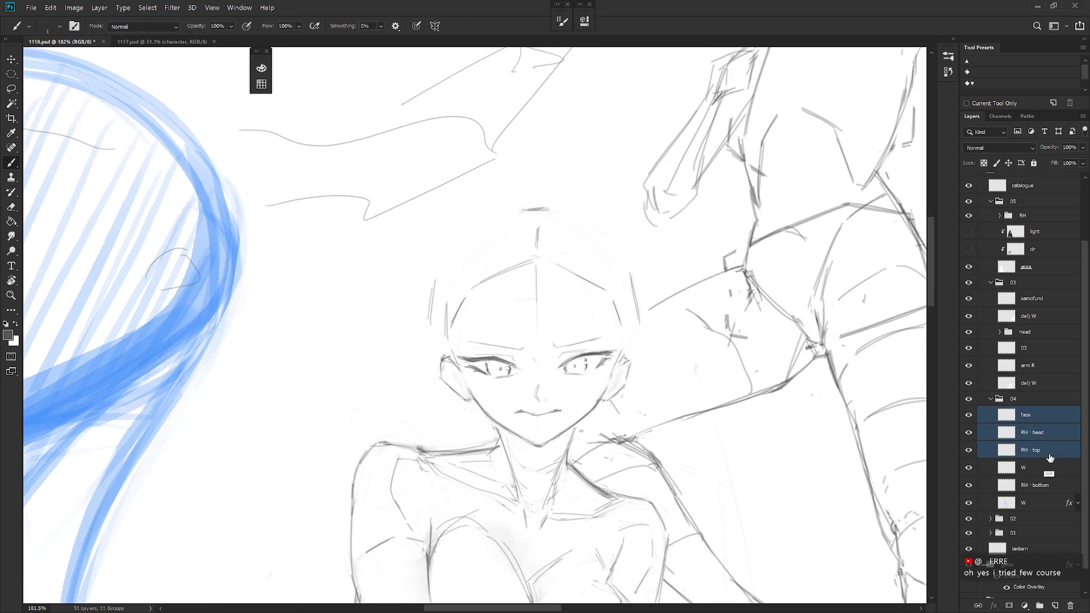
left_click(968, 414)
left_click(969, 432)
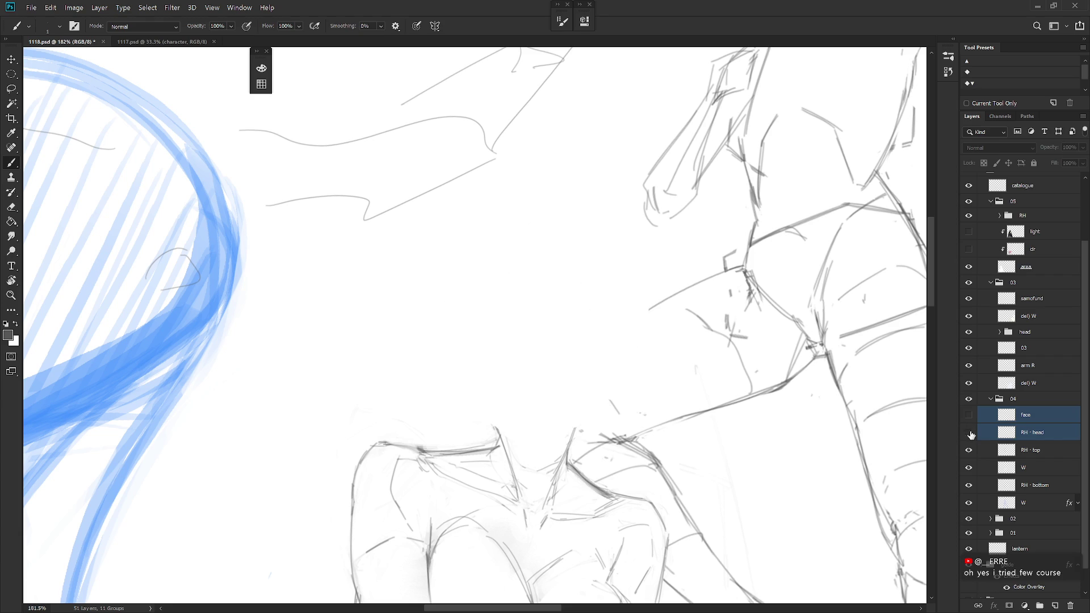
left_click(968, 432)
left_click(968, 414)
left_click(1033, 419)
key("ctrl+j")
scroll(672, 443, "down", 4)
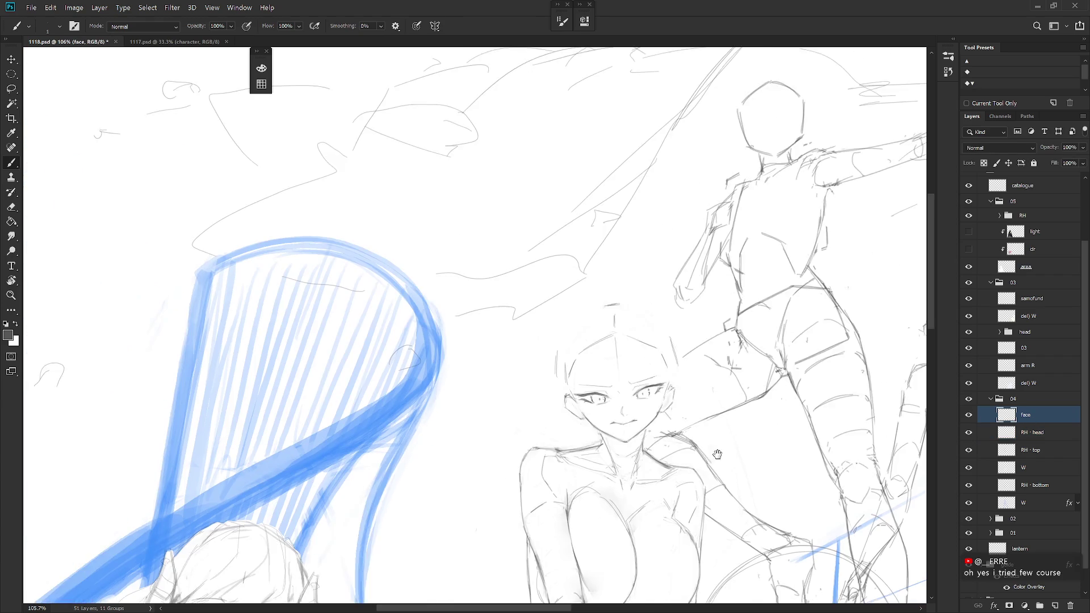
key("ctrl+t")
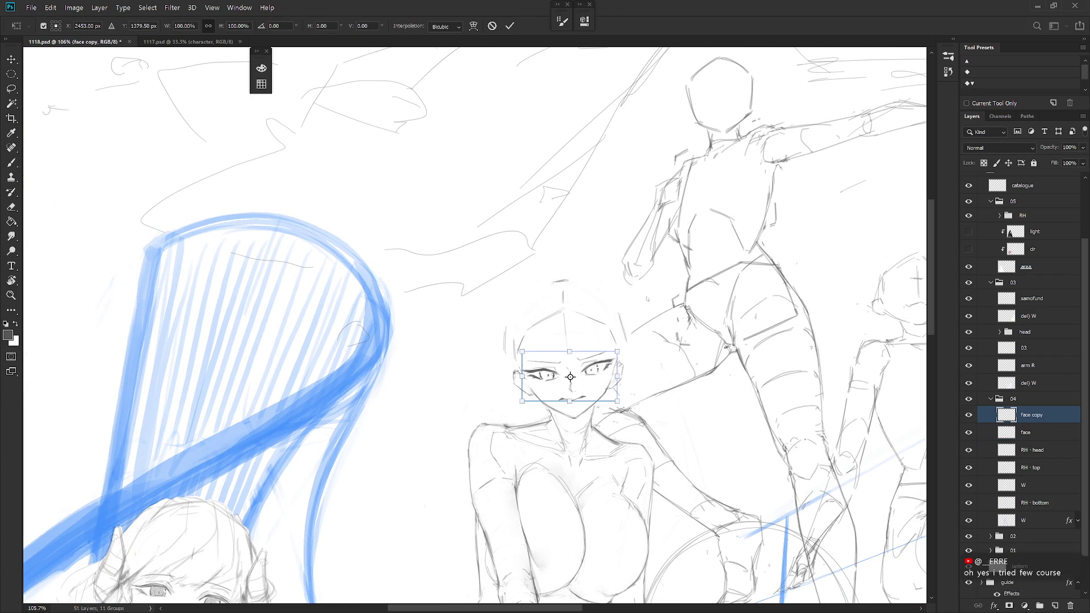
key("Escape")
key("Delete")
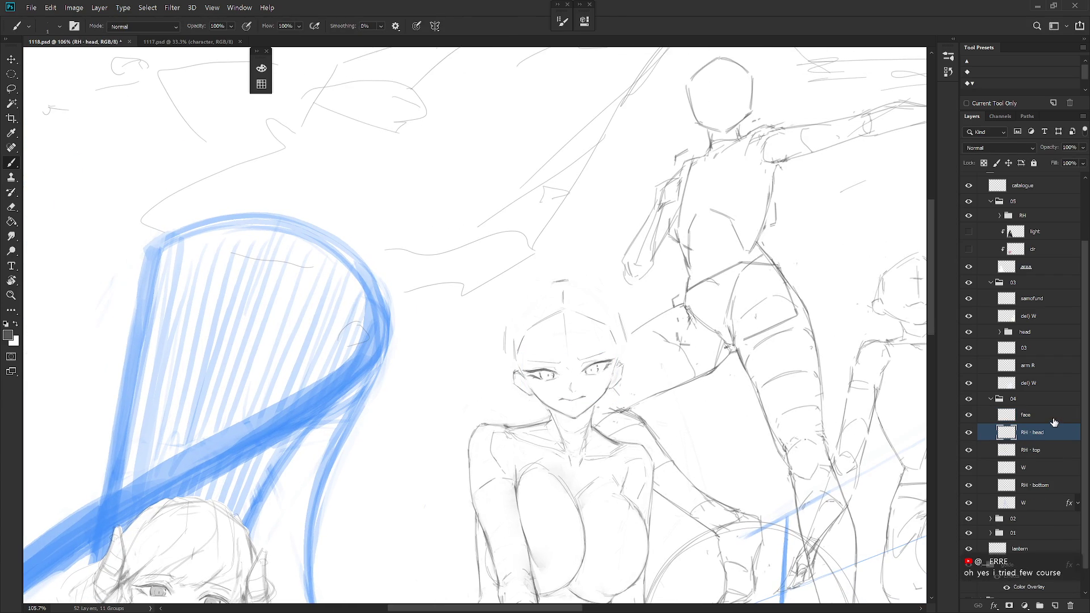
left_click(1054, 433, "ctrl")
key("ctrl+j")
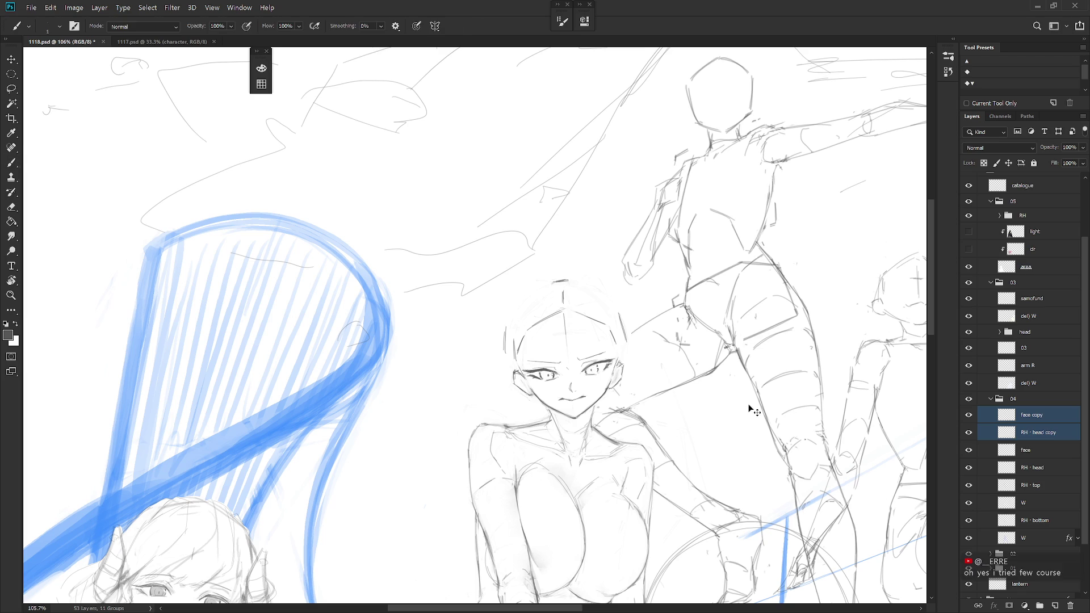
key("ctrl+t")
left_click_drag(646, 276, 655, 288)
left_click_drag(518, 347, 401, 368)
left_click_drag(540, 304, 541, 300)
key("Return")
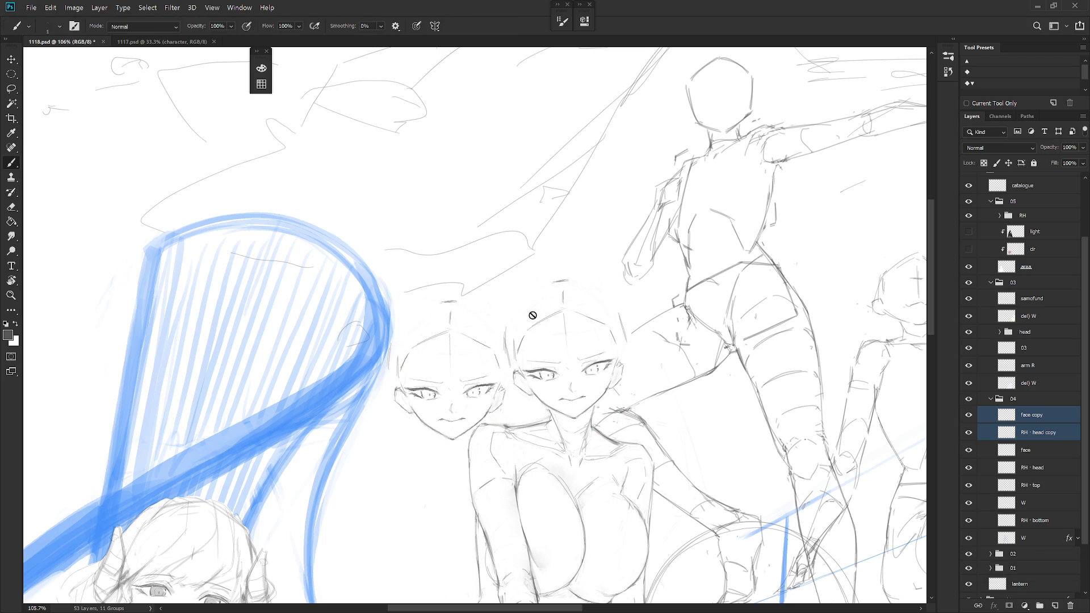
key("m")
mouse_move(397, 295)
left_mouse_down()
mouse_move(433, 335)
mouse_move(481, 433)
left_mouse_up()
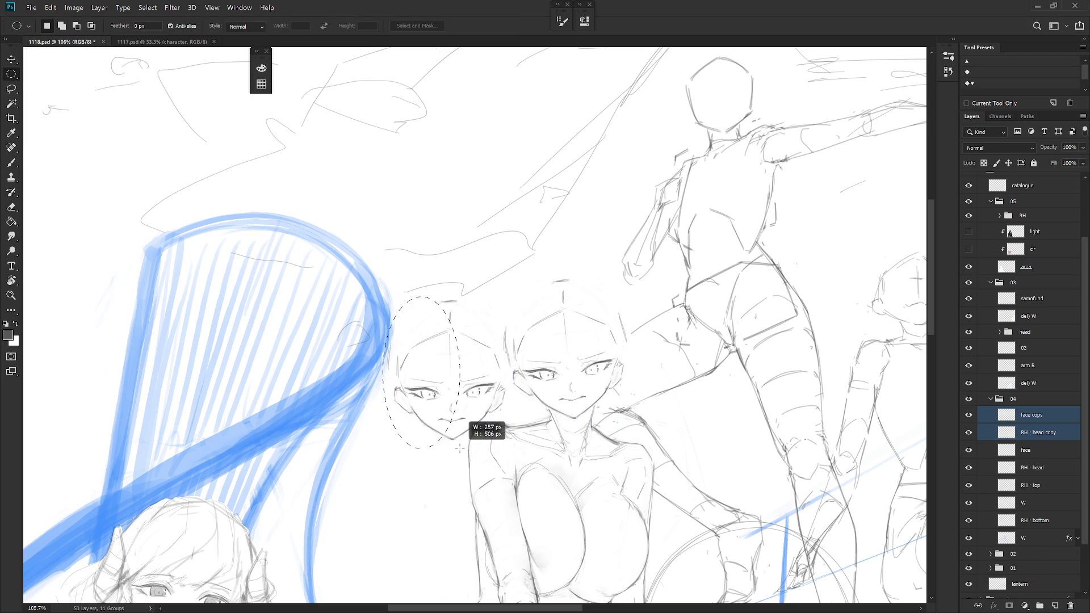
left_click(462, 445)
key("shift+m")
mouse_move(363, 298)
left_mouse_down()
mouse_move(392, 323)
mouse_move(450, 452)
mouse_move(423, 311)
mouse_move(392, 298)
mouse_move(409, 296)
left_mouse_up()
key("ctrl+d")
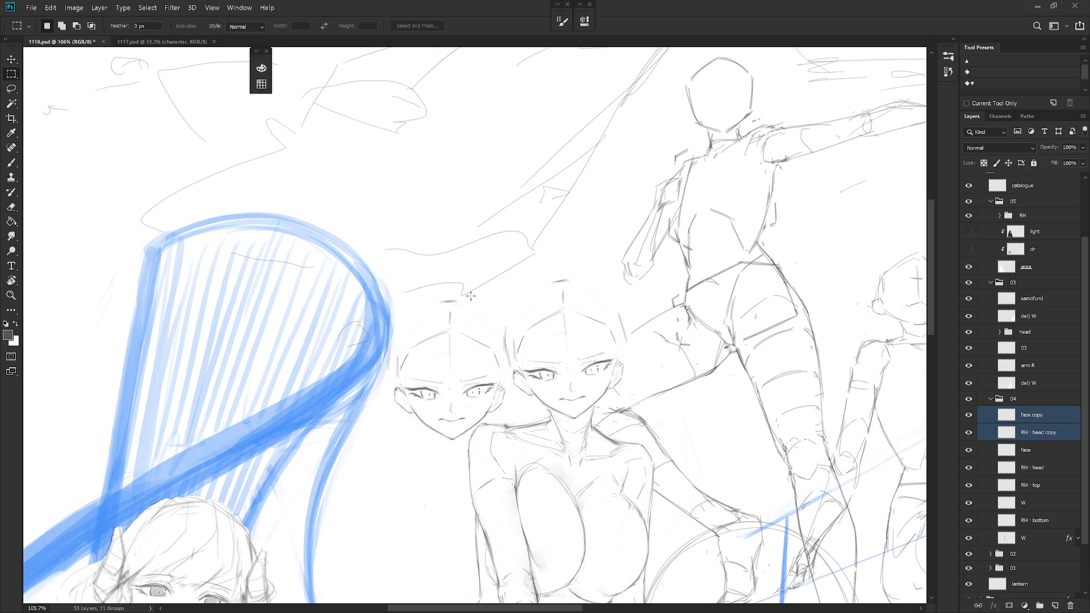
key("ctrl+t")
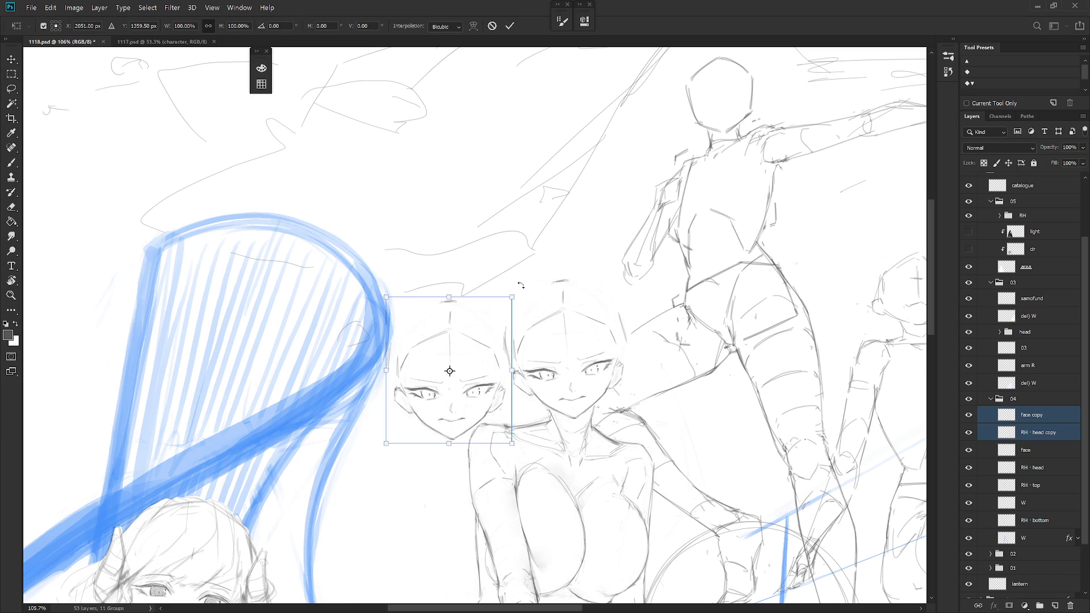
left_click_drag(521, 285, 519, 287)
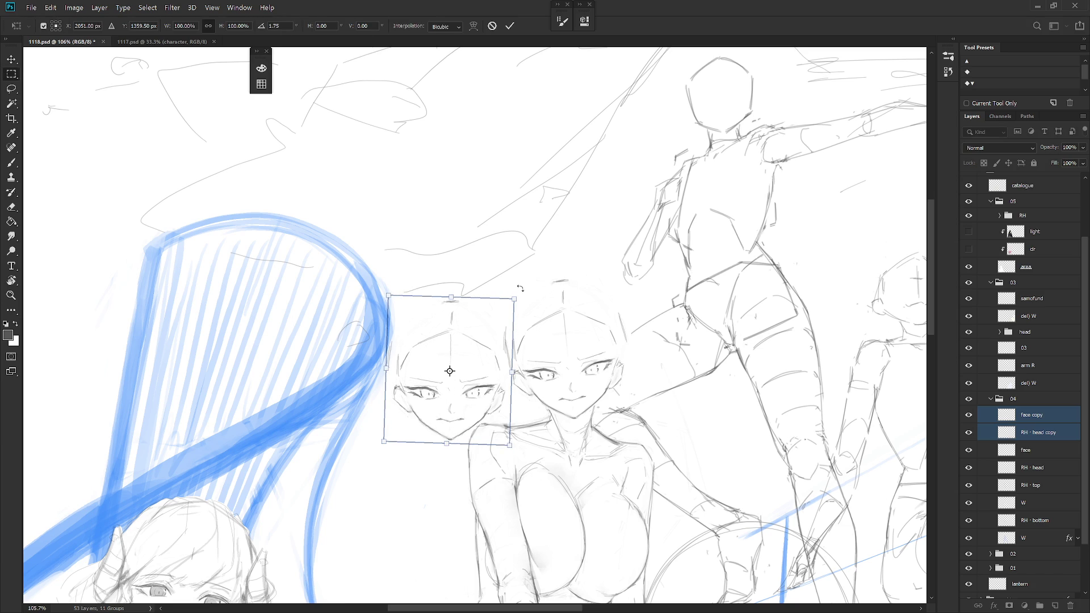
key("Return")
mouse_move(386, 301)
left_mouse_down()
mouse_move(451, 440)
mouse_move(400, 325)
left_mouse_up()
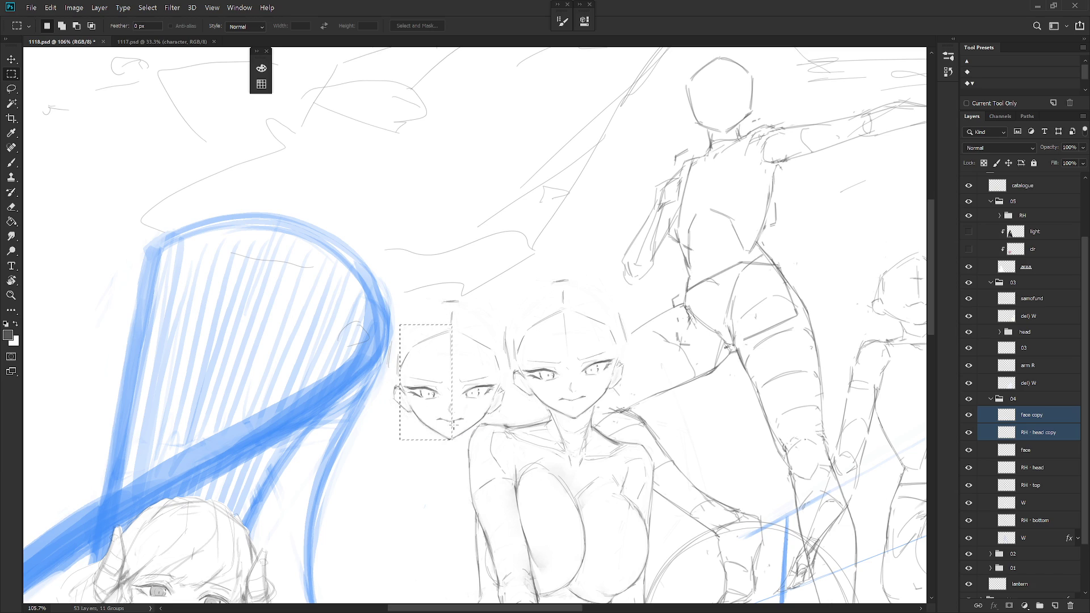
mouse_move(452, 423)
left_mouse_down()
mouse_move(497, 432)
mouse_move(445, 430)
mouse_move(489, 428)
left_mouse_up()
key("ctrl+d")
Delete the trial face and head copies, then lengthen the right eyebrow stroke outward
key("Delete")
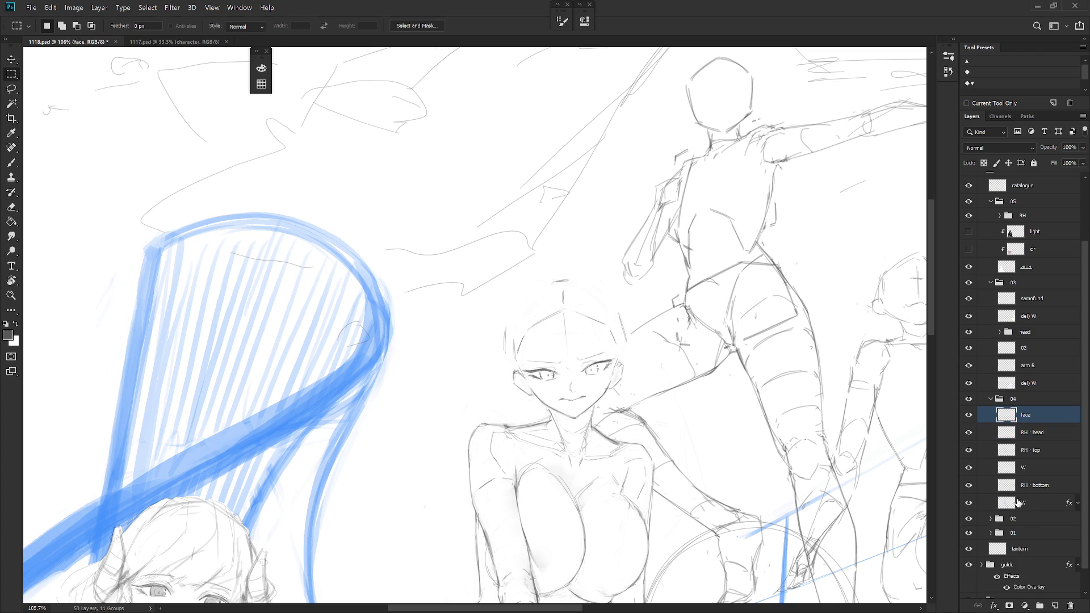
scroll(582, 392, "down", 3)
key("b")
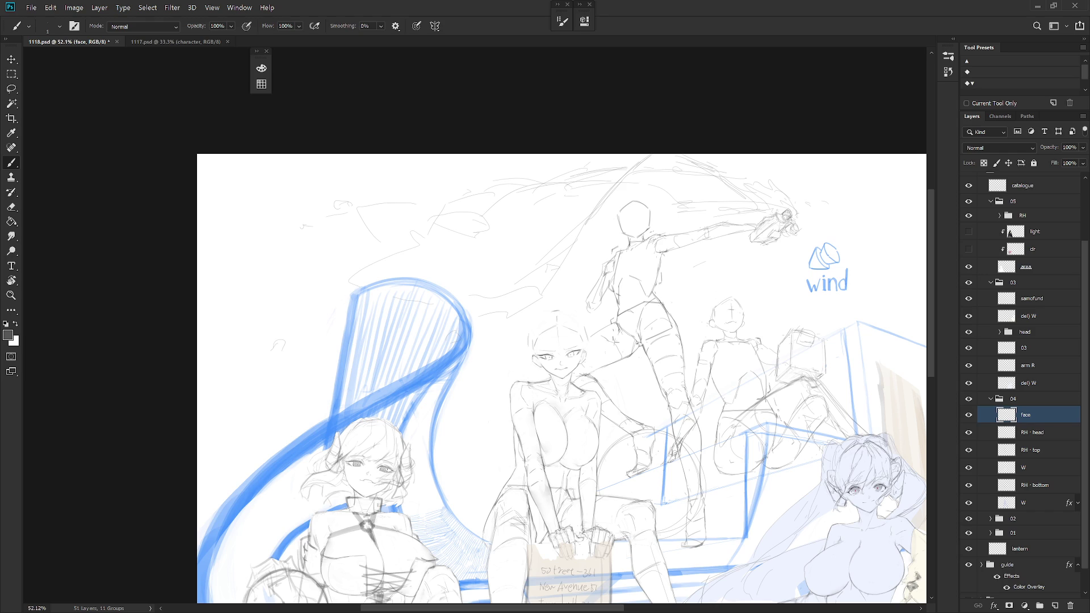
scroll(603, 435, "down", 2)
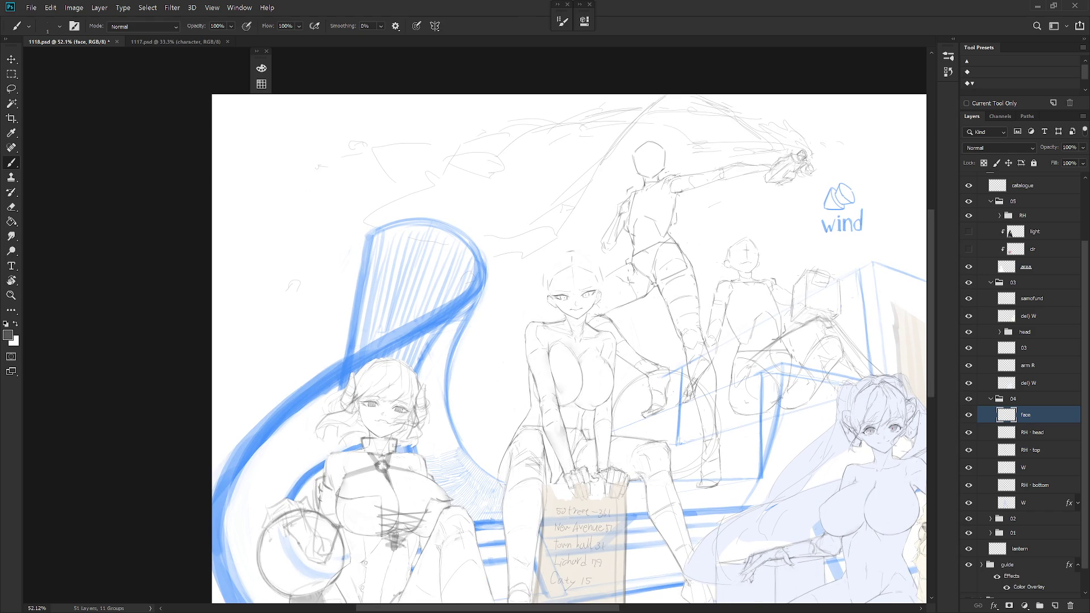
scroll(593, 261, "up", 3)
scroll(738, 341, "up", 2)
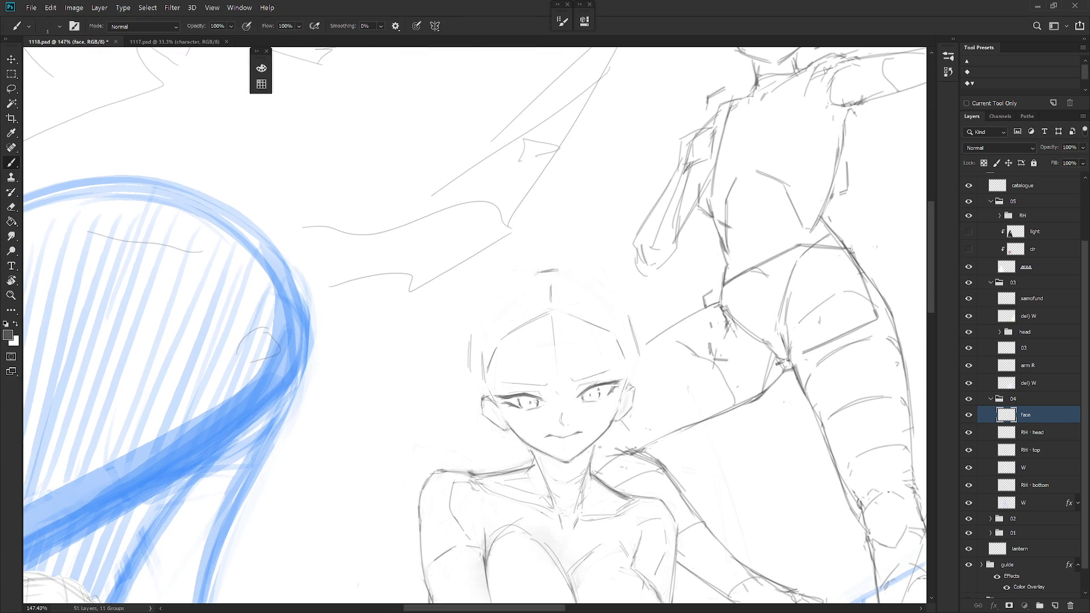
left_click_drag(609, 379, 621, 378)
Create a new layer named 'eyss' above RH · head
left_click(1038, 433)
key("ctrl+shift+n")
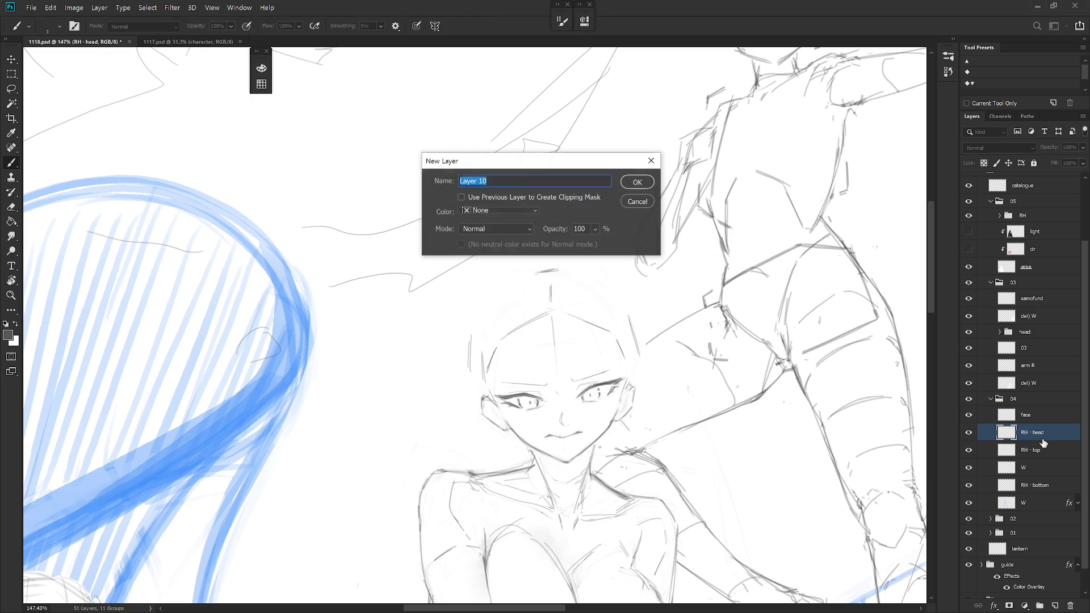
type("eye")
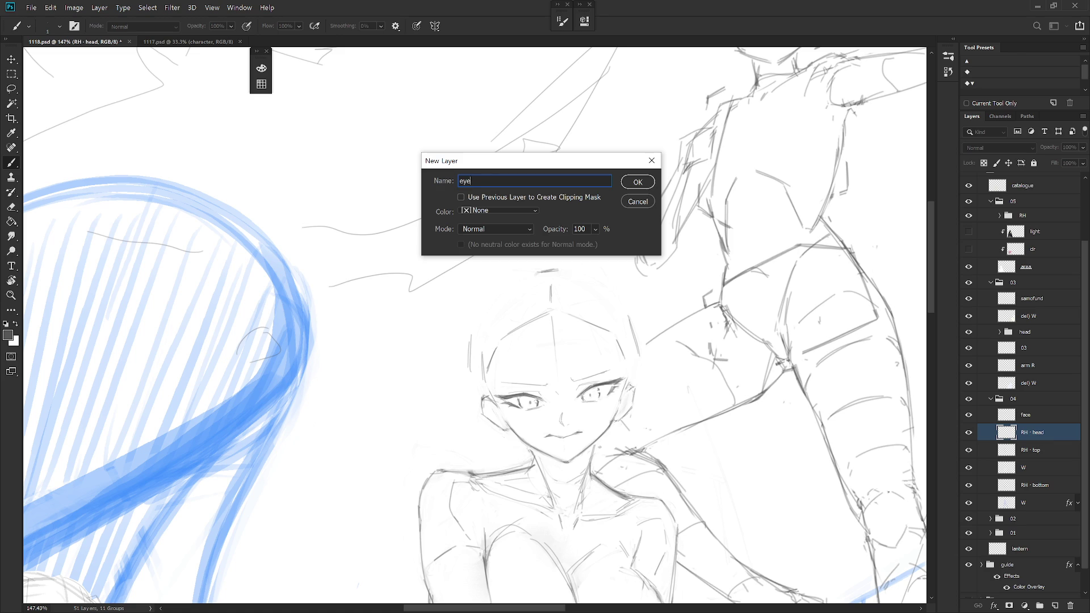
type("yss")
key("Return")
Shade both irises grey with the pencil and add grey strokes to the left eye
key("shift+b")
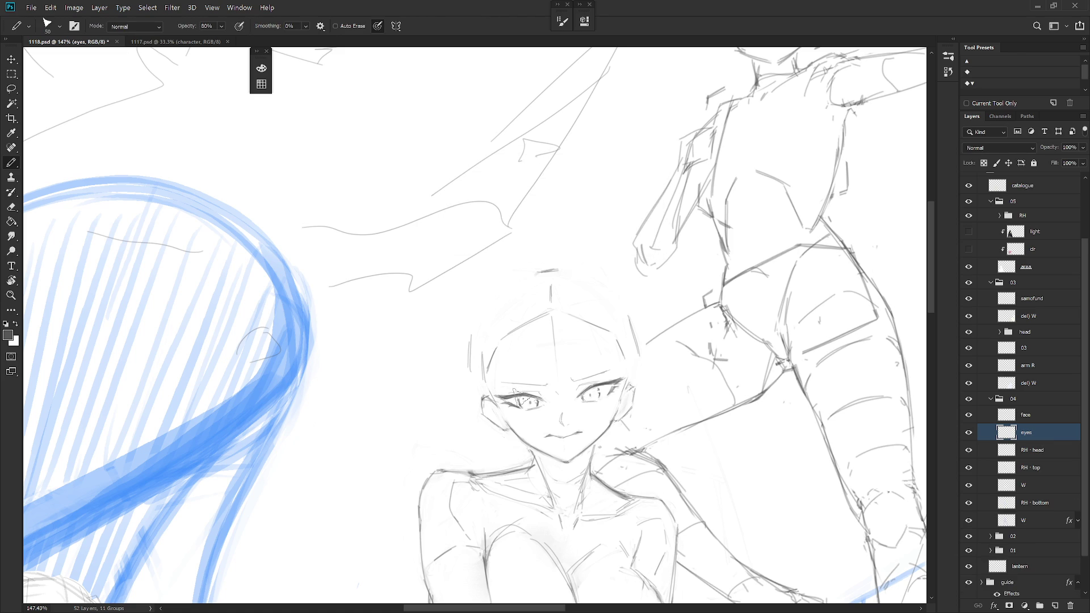
mouse_move(513, 390)
left_mouse_down()
mouse_move(532, 402)
mouse_move(523, 402)
left_mouse_up()
left_click_drag(593, 391, 585, 397)
scroll(538, 395, "up", 3)
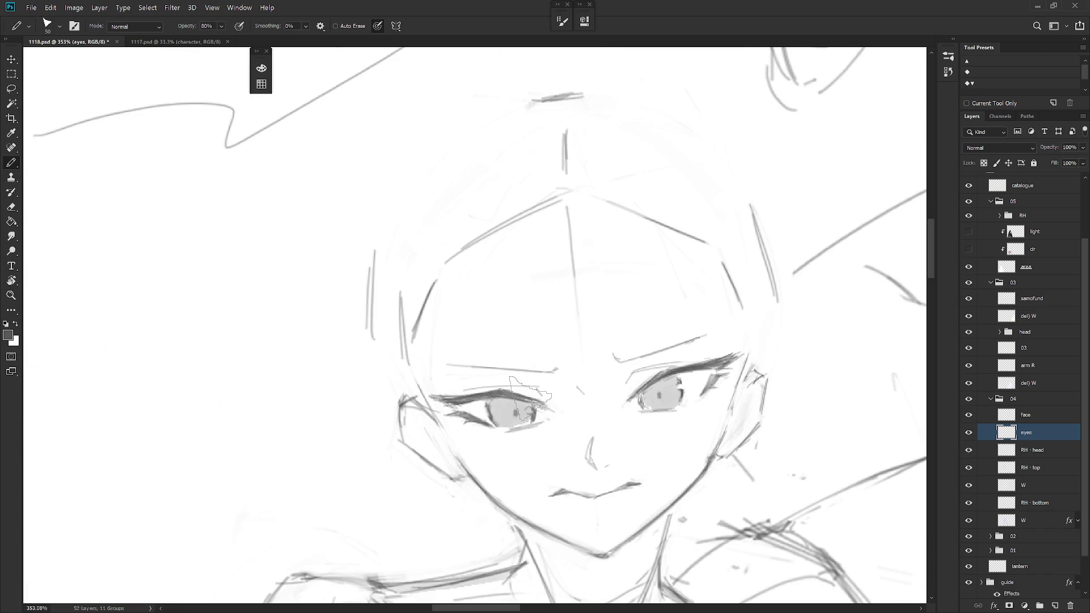
key("l")
scroll(585, 454, "down", 1)
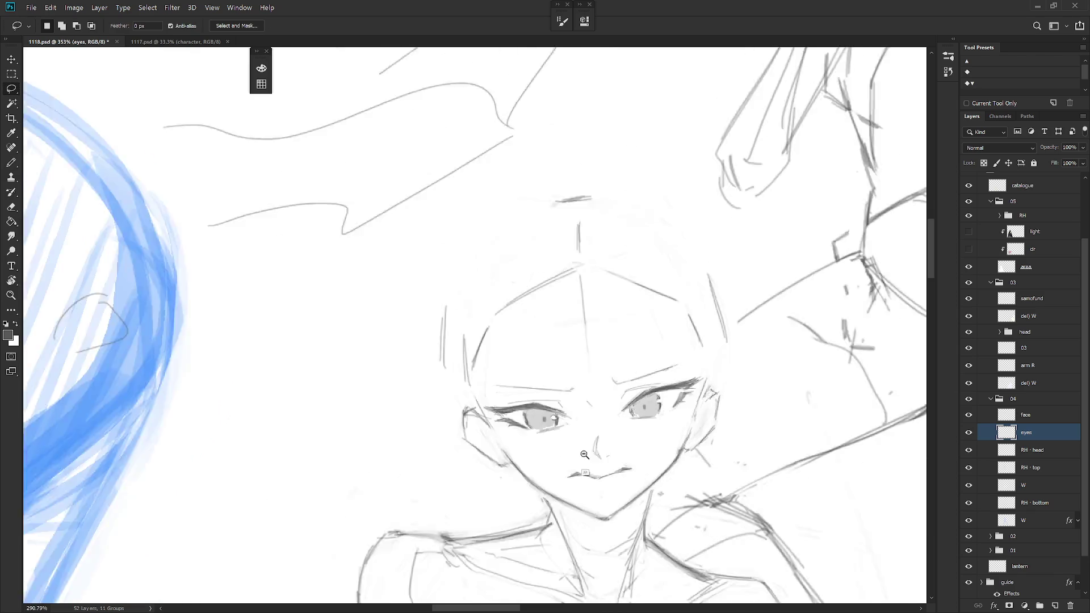
scroll(585, 454, "down", 2)
key("b")
mouse_move(528, 417)
left_mouse_down()
mouse_move(536, 431)
mouse_move(533, 413)
left_mouse_up()
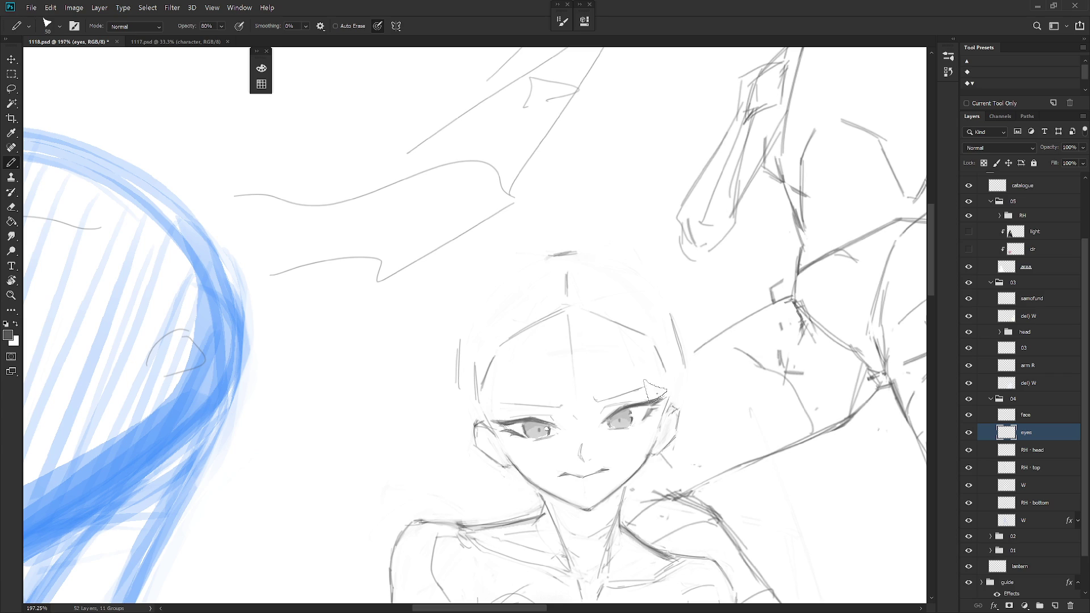
On the face layer, darken and refine the left eye and shade the right eye
scroll(661, 391, "down", 5)
left_click_drag(700, 494, 647, 438)
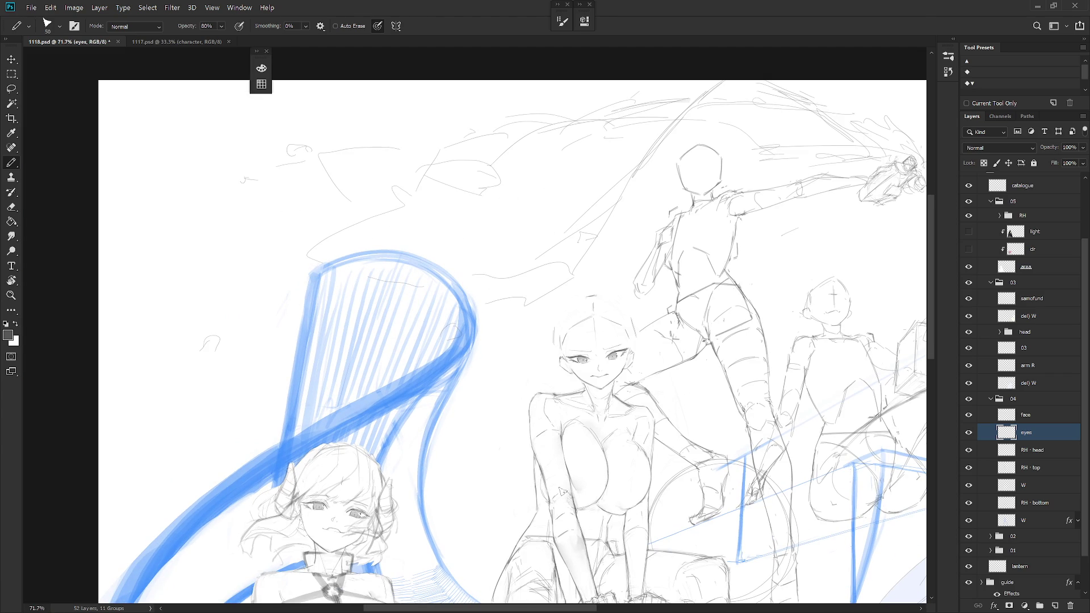
scroll(664, 460, "down", 5)
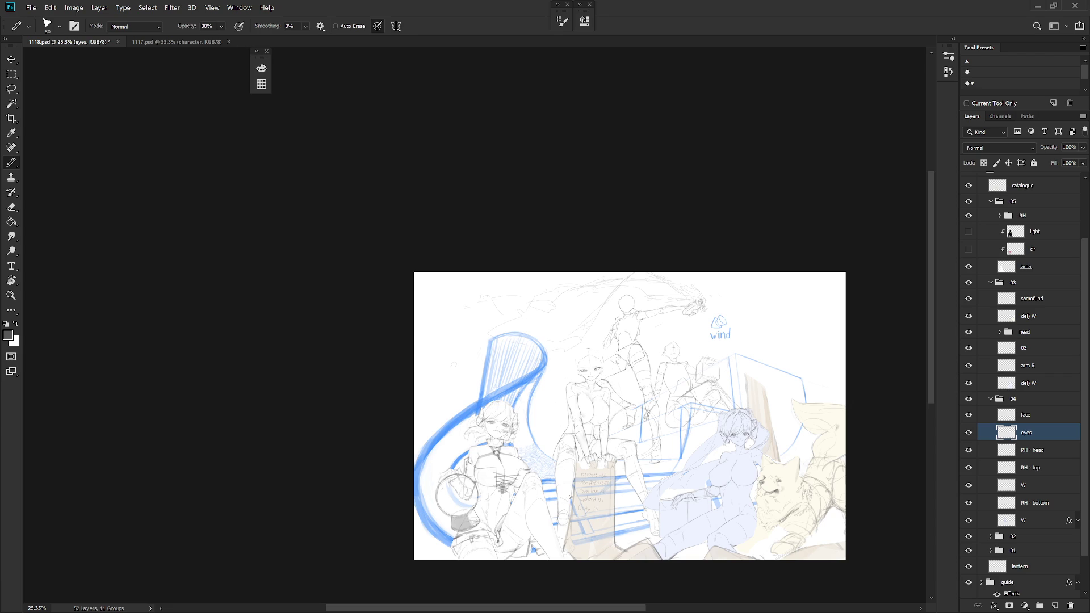
key("shift+b")
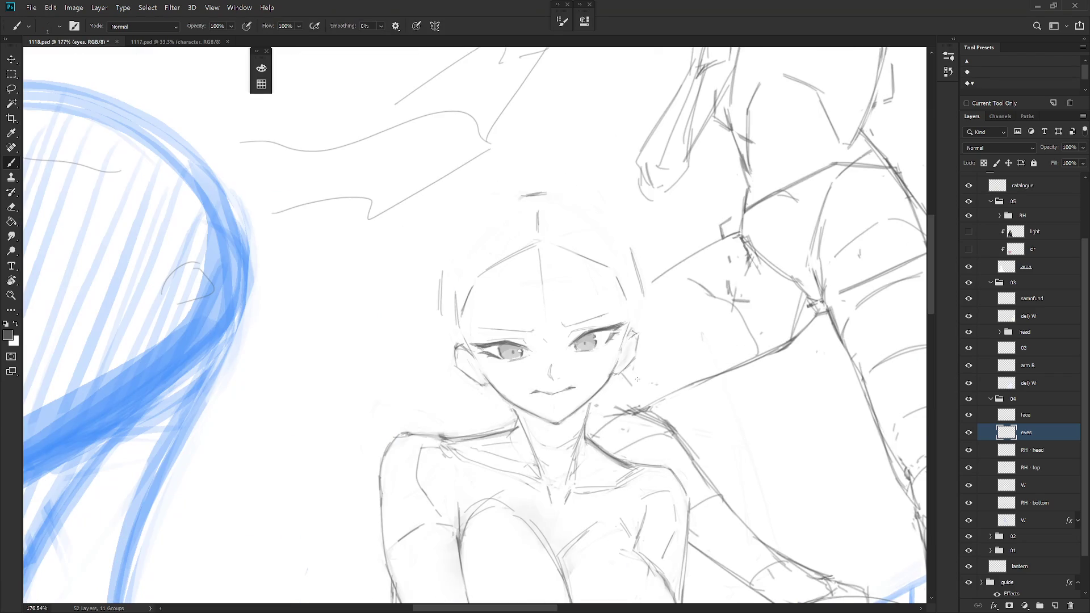
mouse_move(637, 392)
left_mouse_down()
mouse_move(603, 353)
mouse_move(608, 368)
left_mouse_up()
key("alt+bracketright")
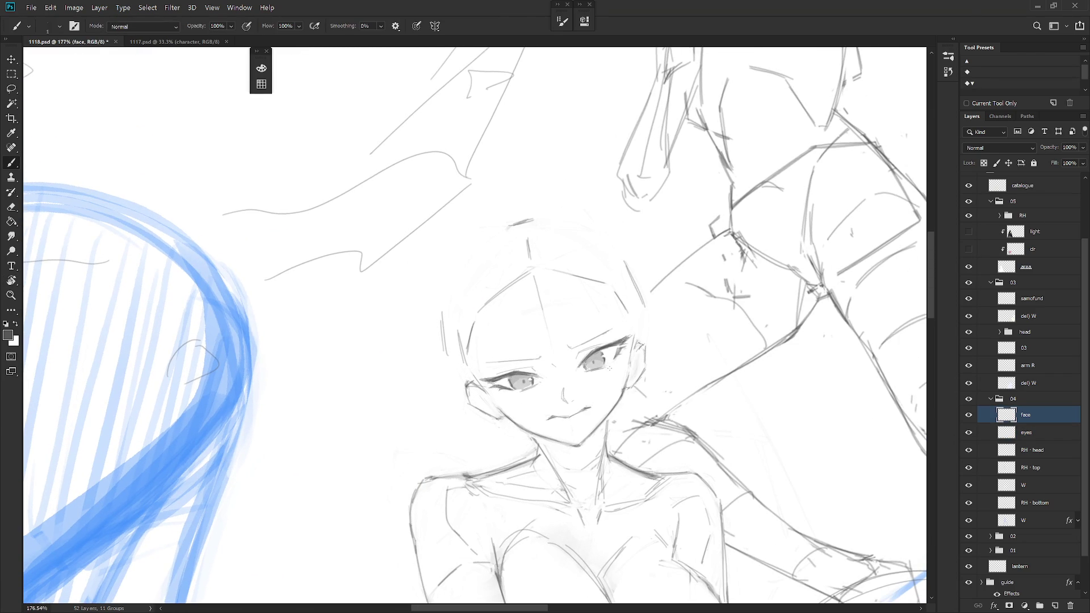
mouse_move(531, 380)
left_mouse_down()
mouse_move(518, 392)
mouse_move(534, 386)
left_mouse_up()
left_click_drag(604, 365, 628, 407)
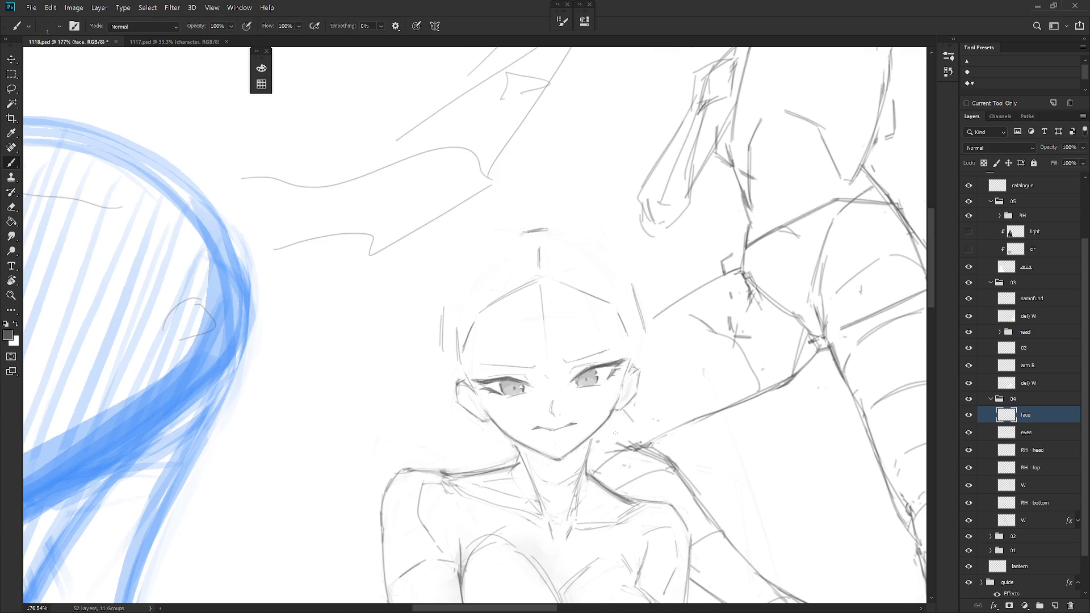
Paint dark strokes at the right eye's inner corner
scroll(612, 431, "down", 2)
scroll(567, 414, "up", 5)
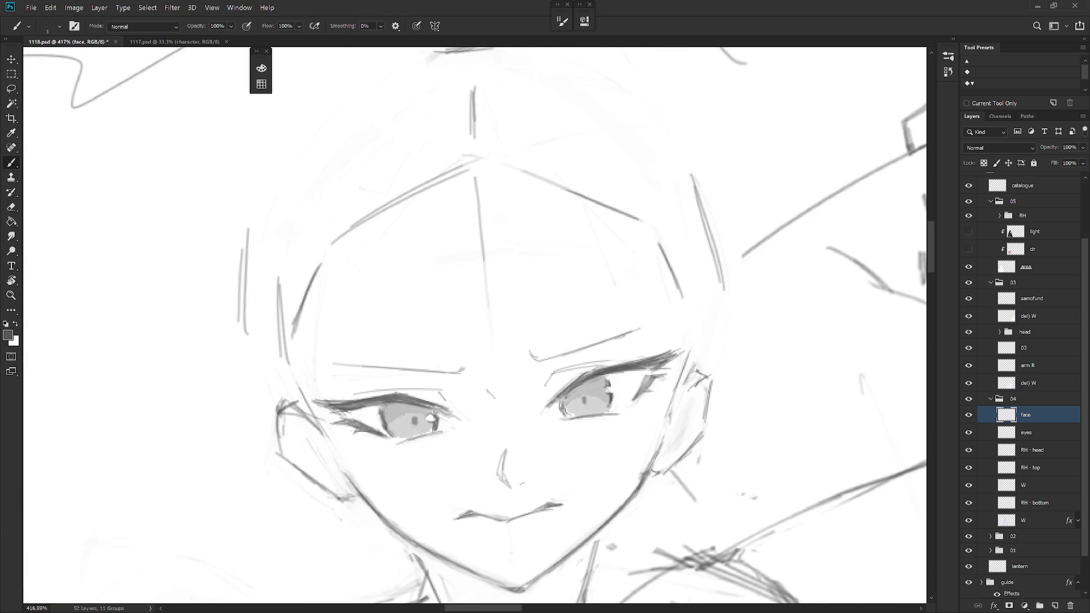
key("l")
mouse_move(568, 421)
left_mouse_down()
mouse_move(559, 402)
mouse_move(569, 415)
left_mouse_up()
key("b")
Zoom out to review the whole face and return to the RH · head layer
scroll(661, 400, "down", 3)
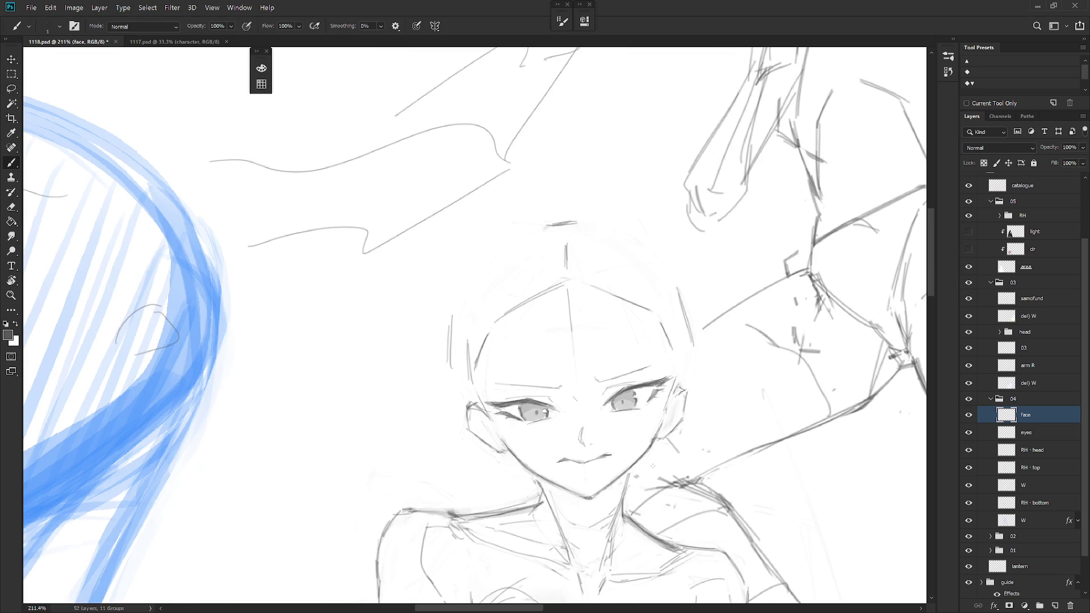
scroll(679, 448, "down", 2)
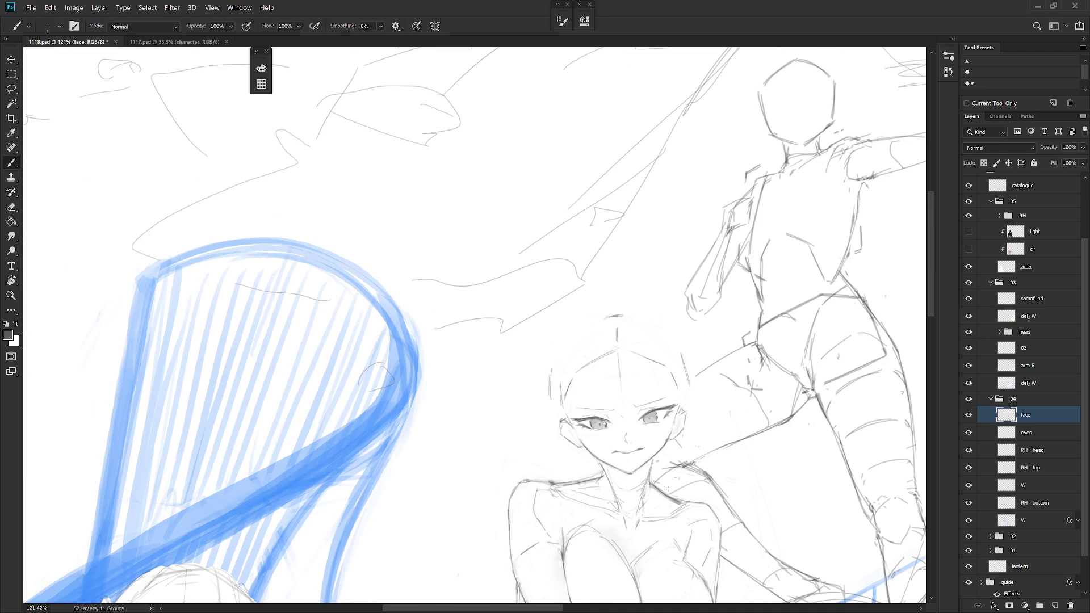
scroll(710, 481, "down", 2)
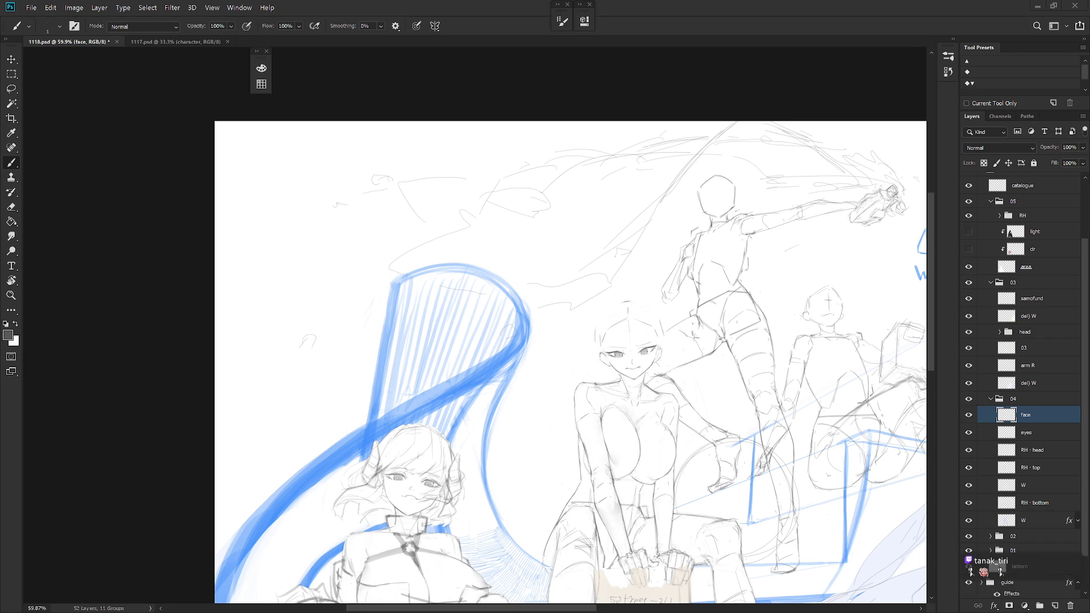
scroll(684, 377, "up", 5)
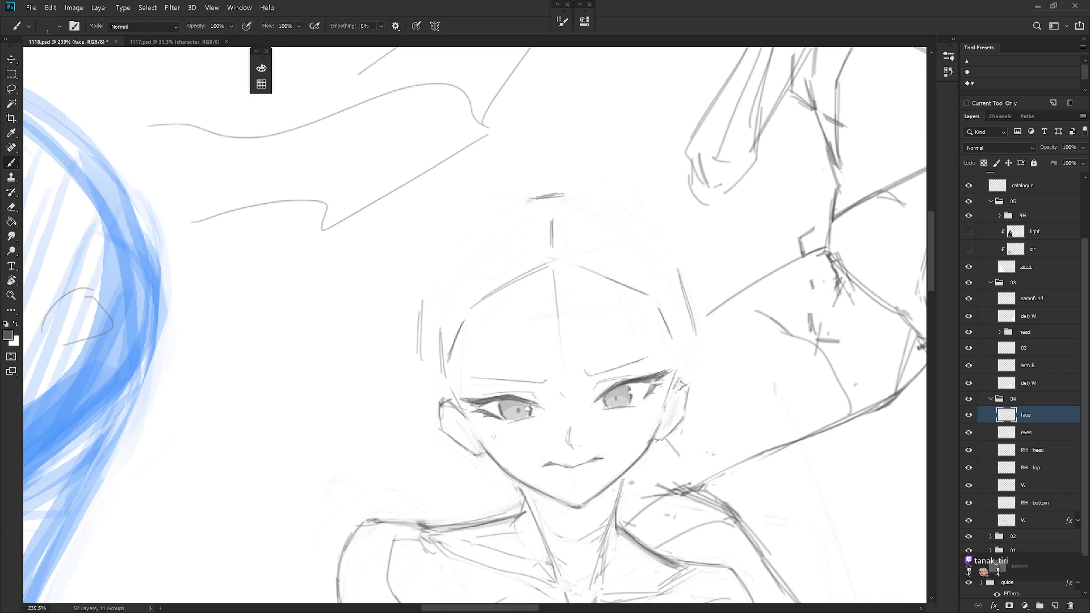
scroll(497, 494, "down", 5)
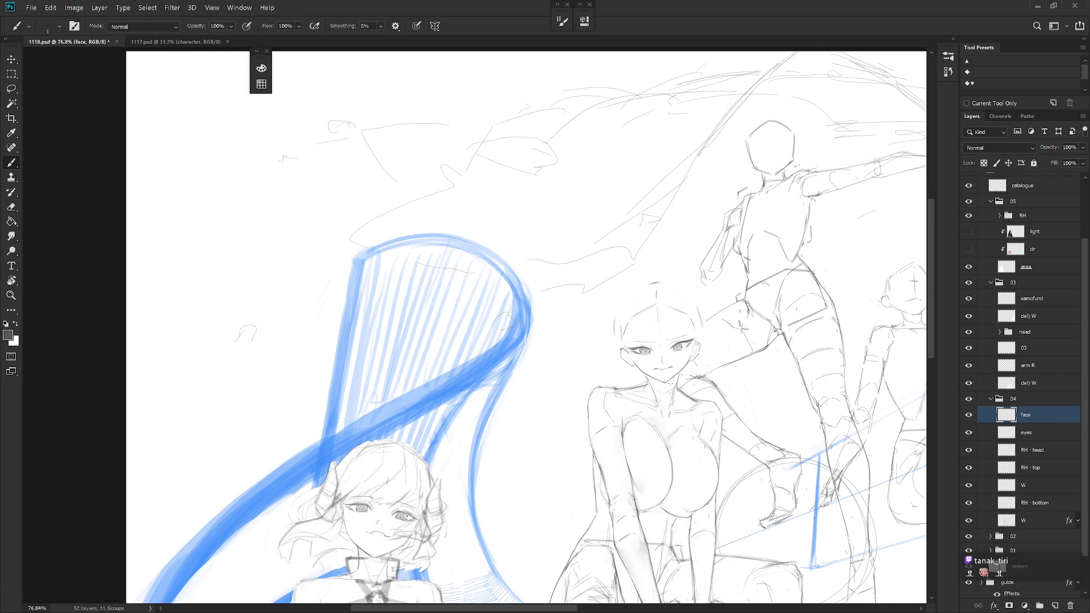
scroll(630, 343, "up", 8)
key("e")
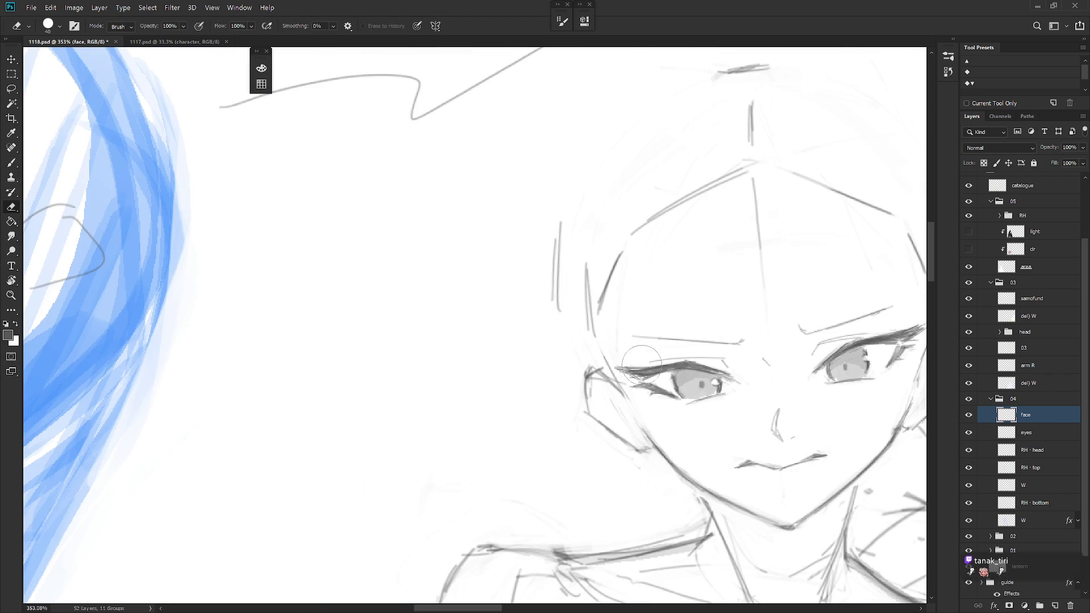
scroll(756, 430, "down", 4)
key("b")
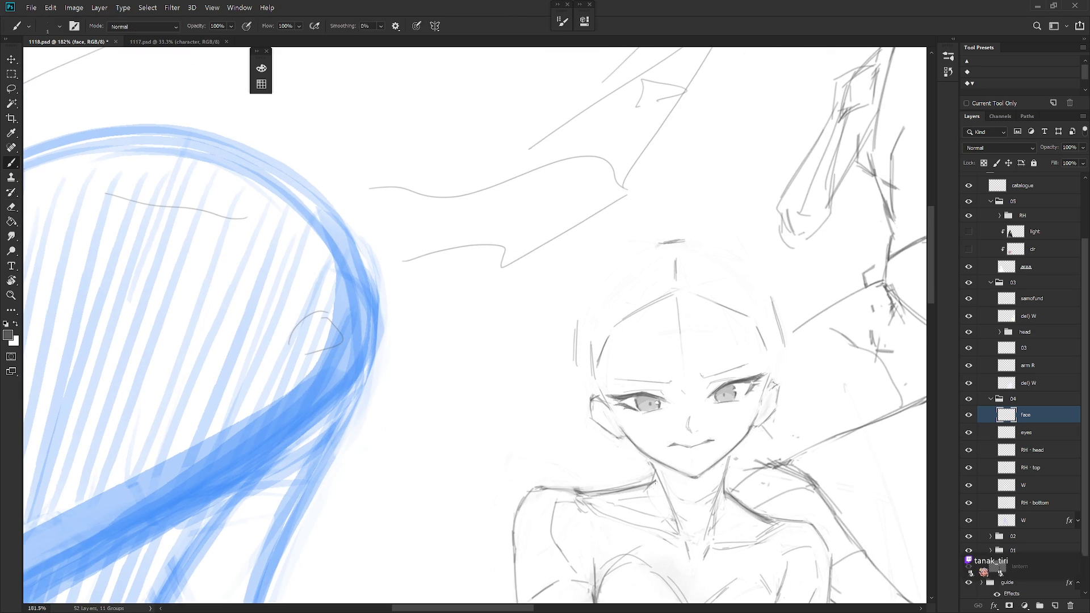
left_click_drag(743, 535, 642, 493)
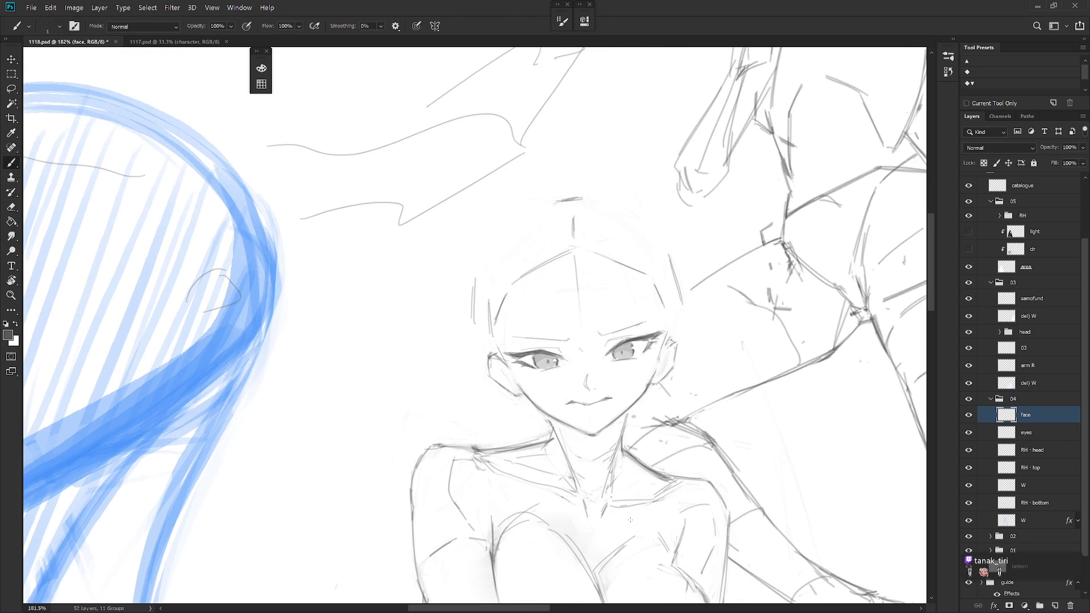
scroll(681, 499, "right", 3)
scroll(696, 486, "up", 1)
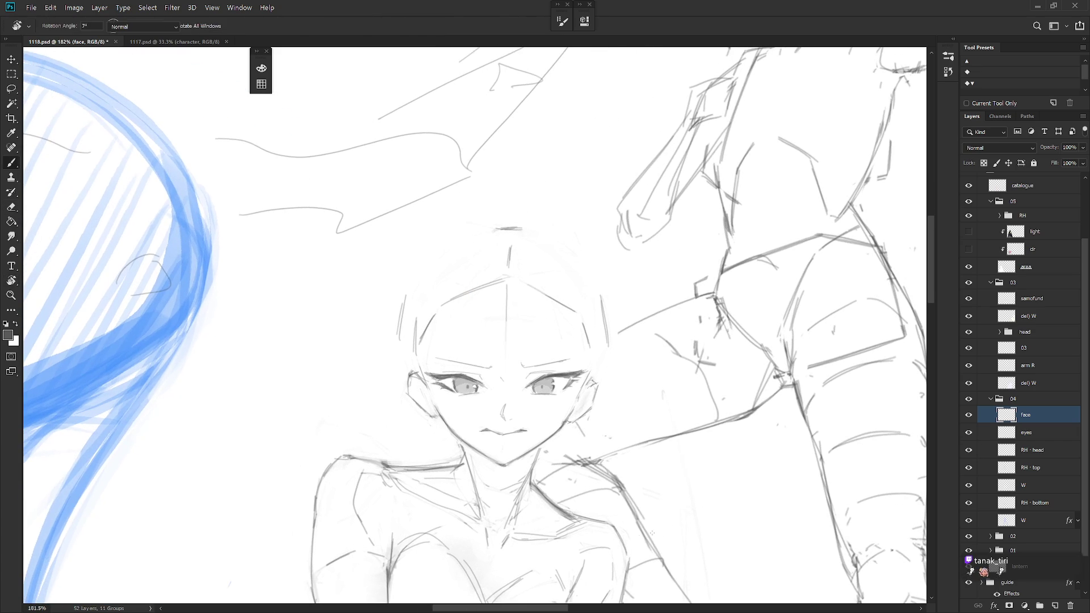
key("alt+bracketleft")
key("alt+bracketleft")
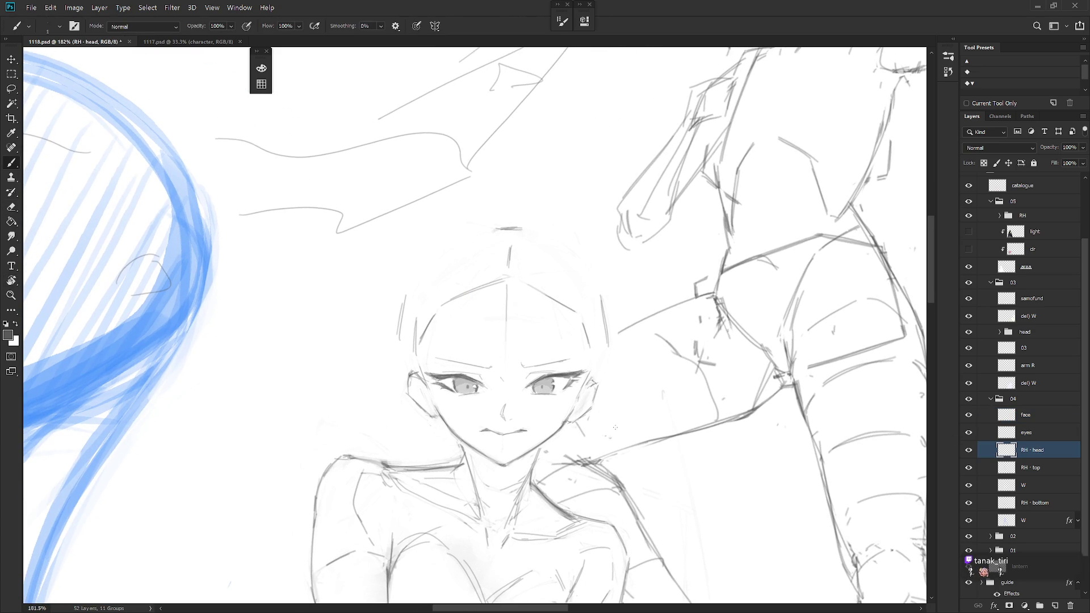
key("l")
mouse_move(582, 411)
left_mouse_down()
mouse_move(573, 432)
mouse_move(583, 413)
left_mouse_up()
key("ctrl+d")
key("b")
key("e")
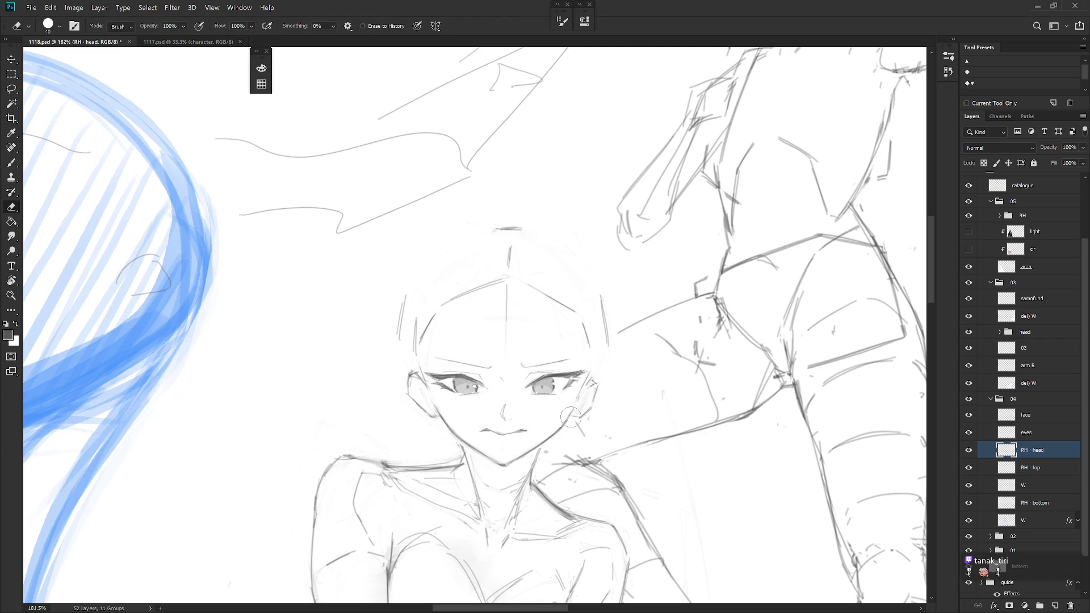
key("b")
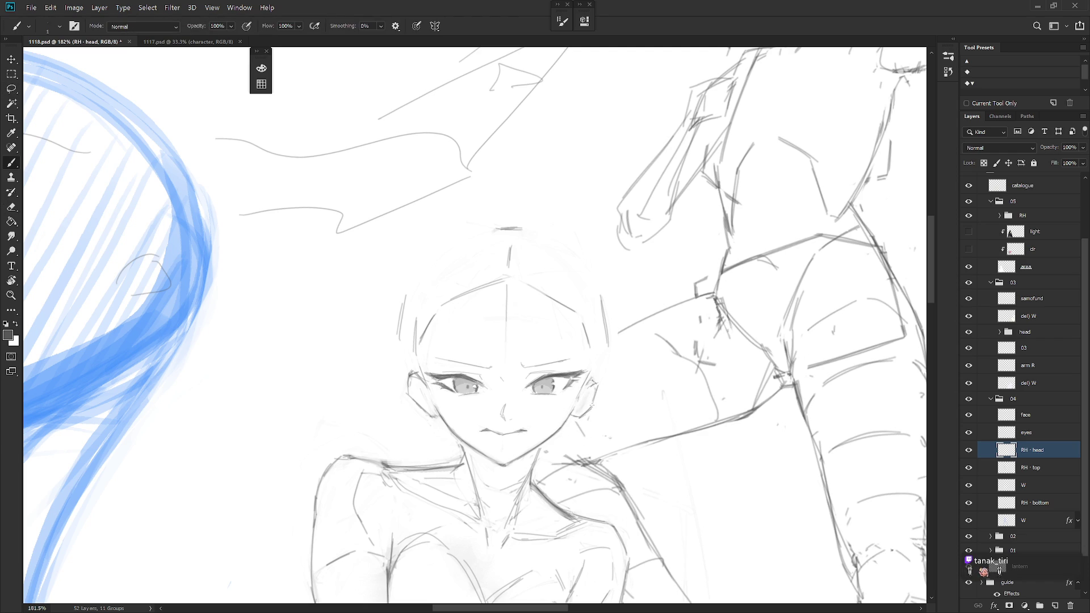
key("e")
key("b")
key("e")
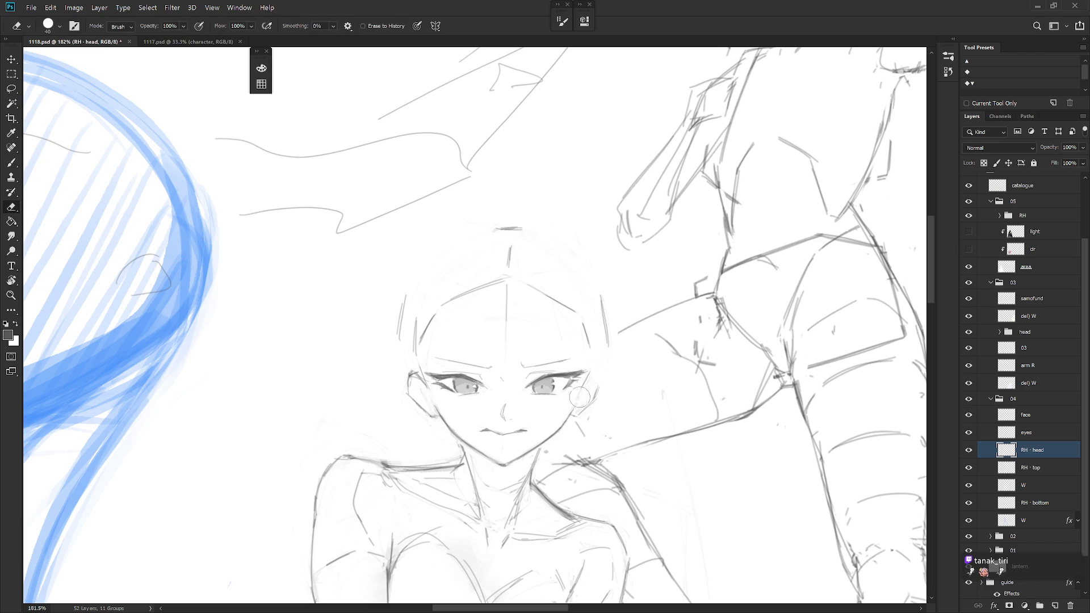
key("b")
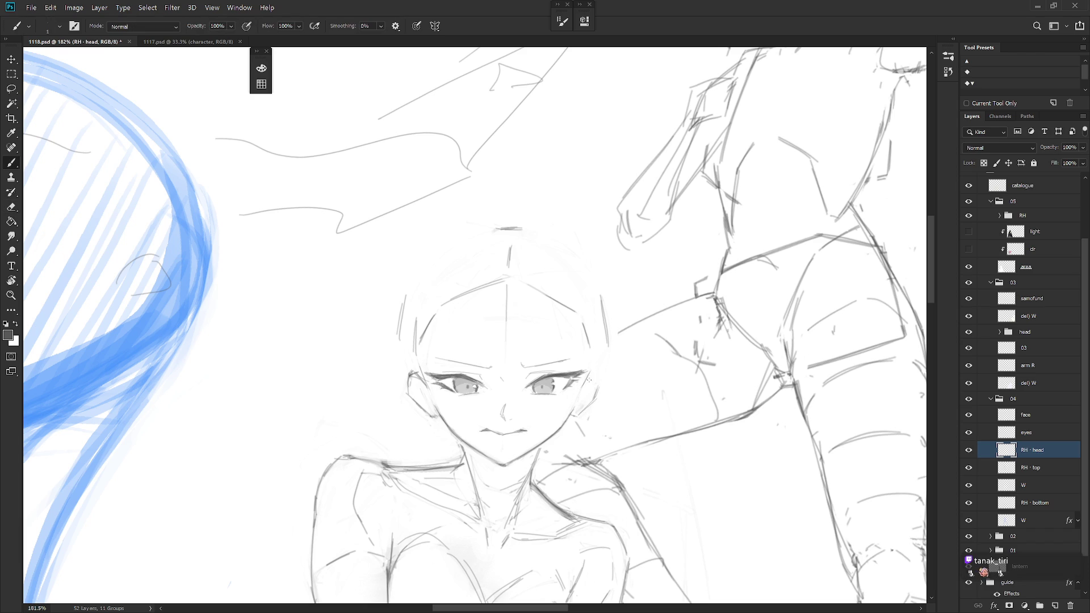
key("e")
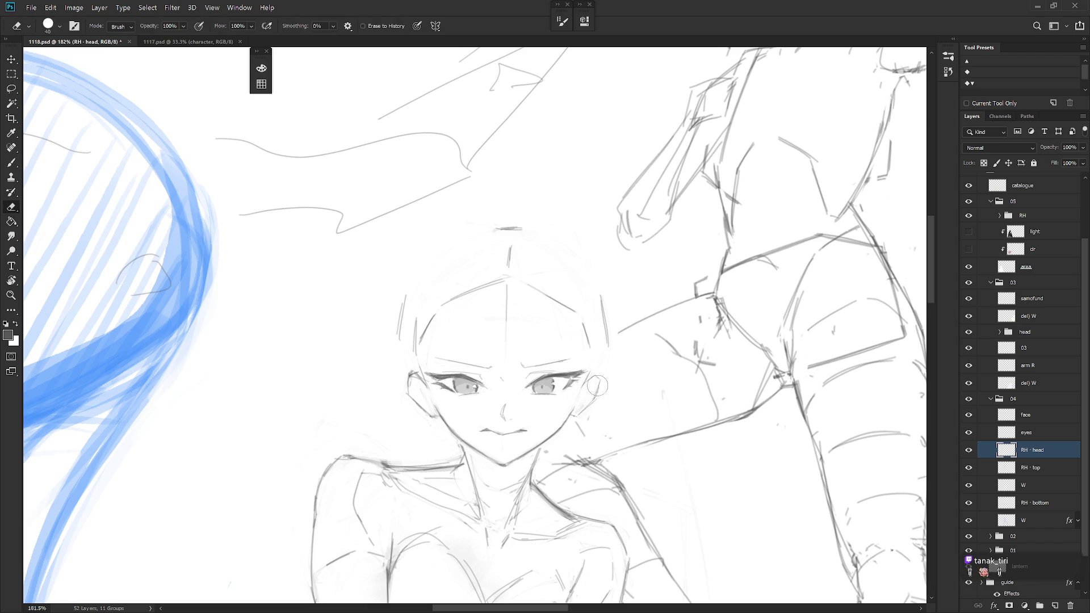
key("b")
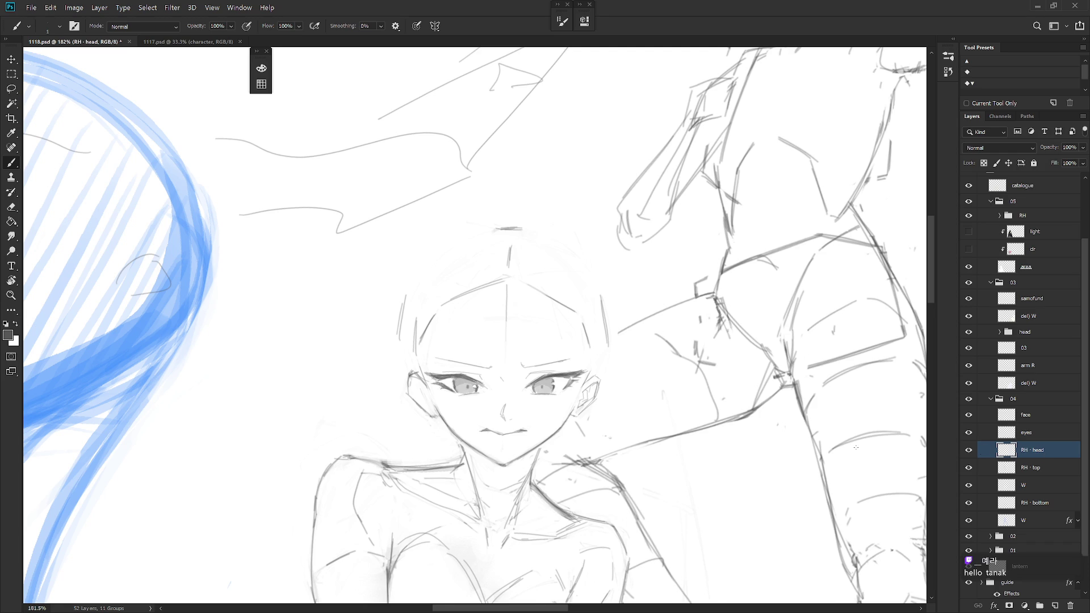
scroll(647, 511, "down", 3)
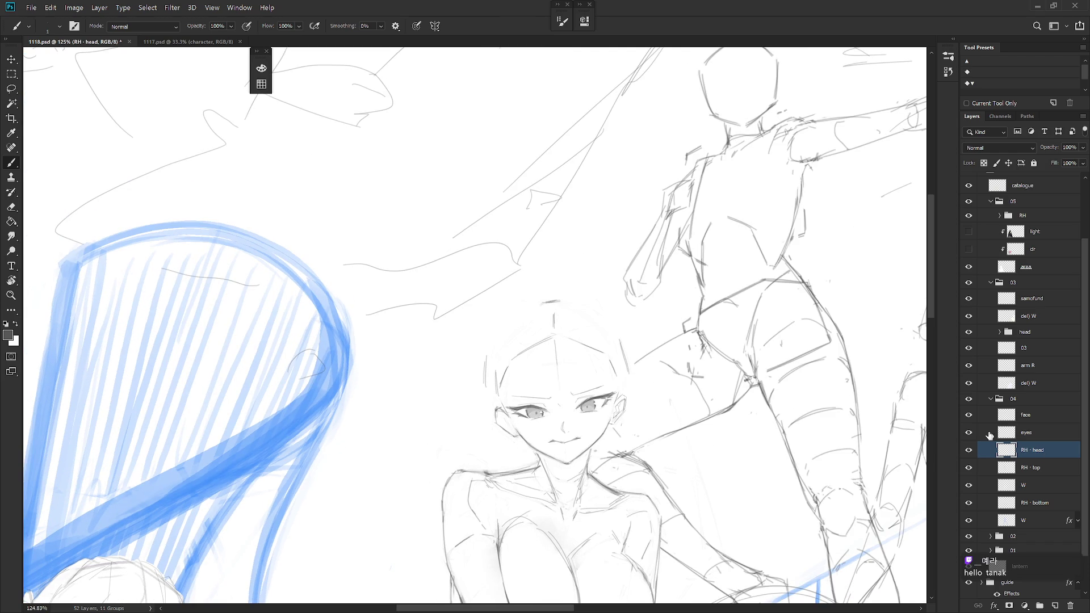
On the face layer, darken the right eye's inner corner and iris edge
left_click(1027, 414)
scroll(591, 430, "up", 10)
left_click_drag(559, 376, 561, 384)
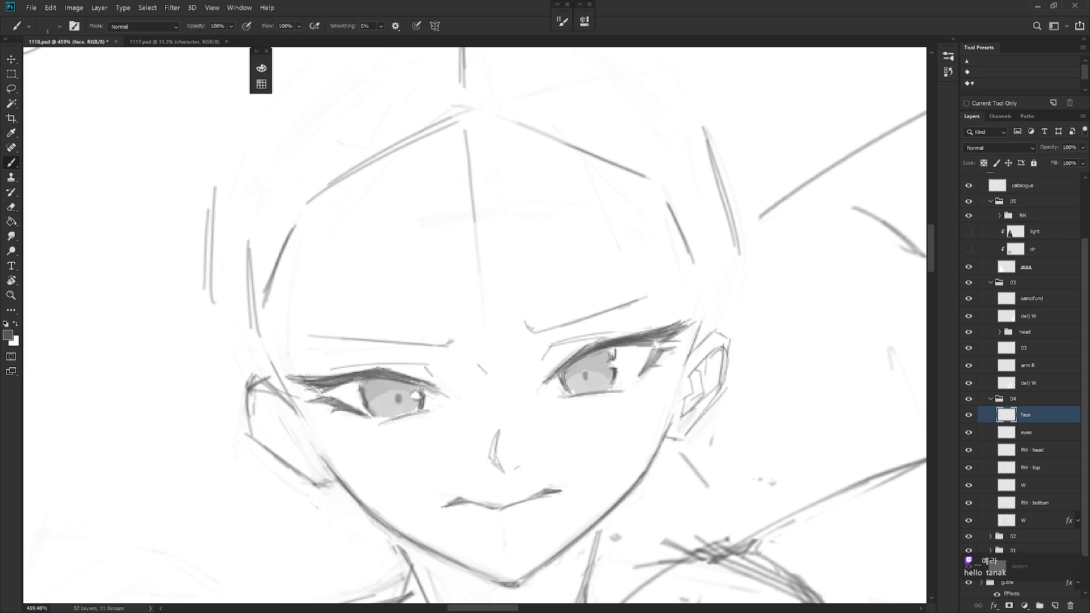
left_click_drag(612, 349, 617, 366)
Zoom out and pan to view the whole composition
scroll(681, 385, "down", 5)
left_click_drag(663, 514, 533, 472)
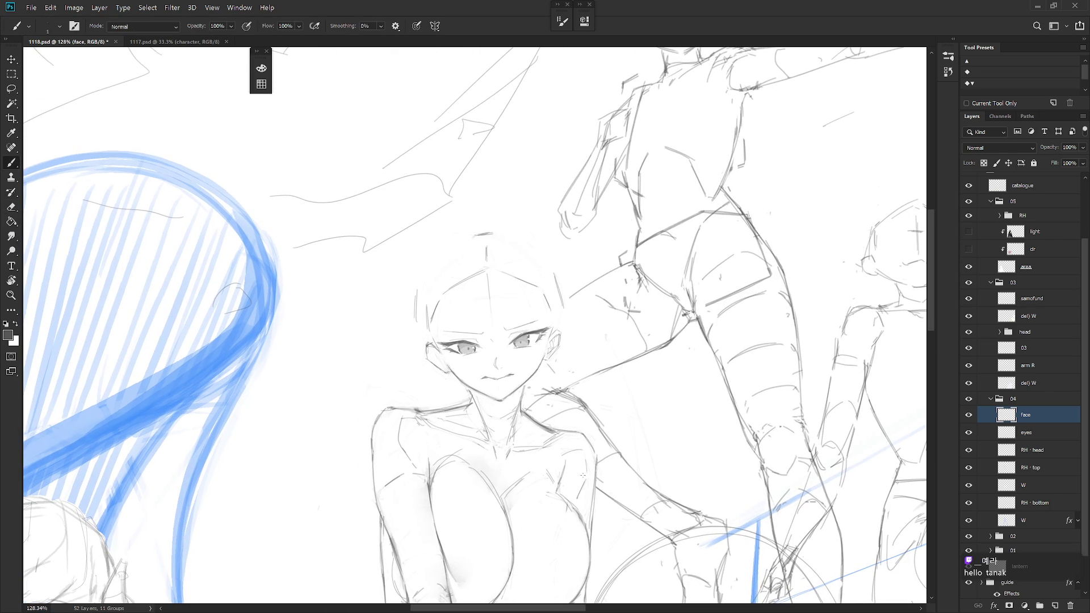
scroll(588, 478, "down", 3)
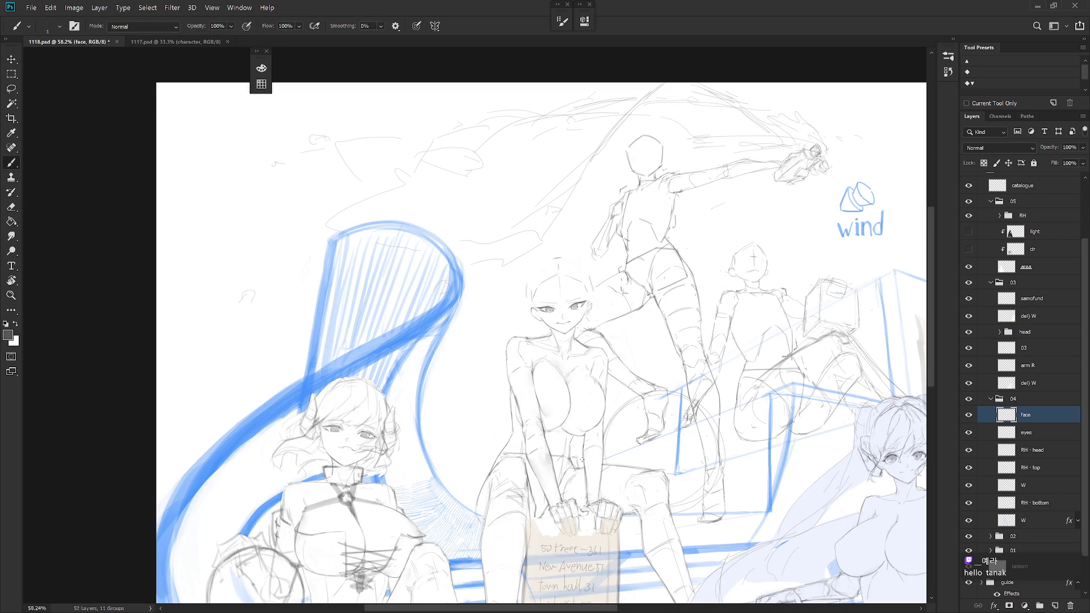
scroll(581, 459, "down", 2)
scroll(601, 409, "down", 1)
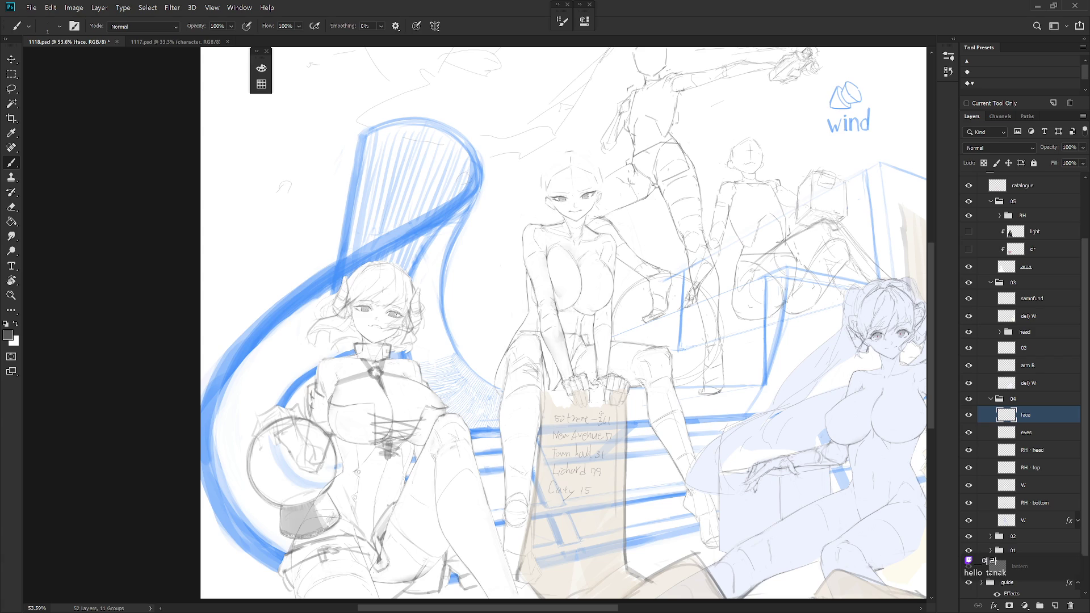
scroll(600, 315, "up", 1)
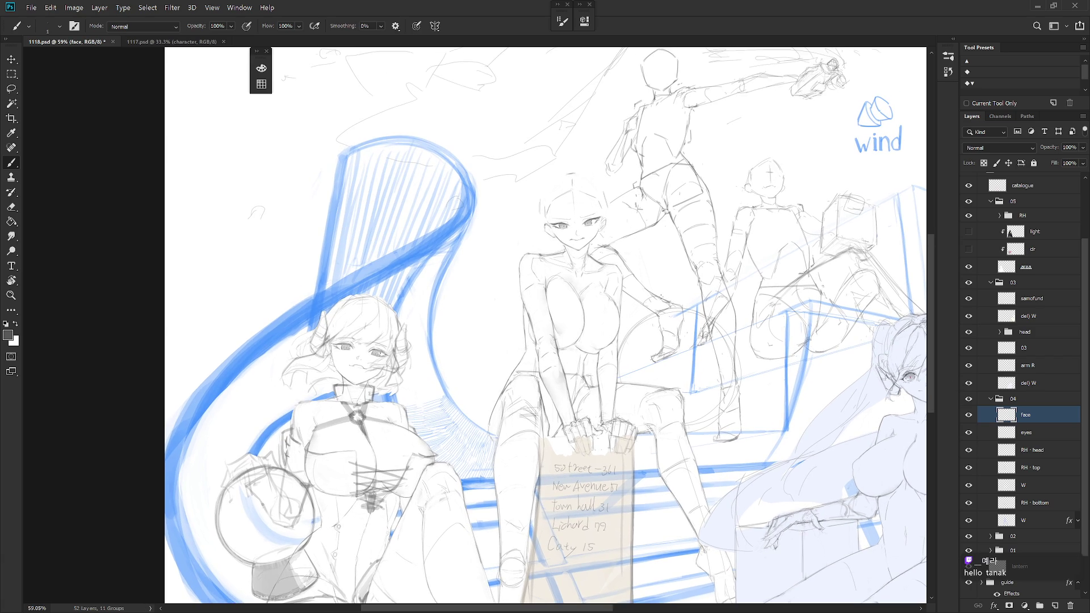
left_click_drag(620, 303, 615, 387)
Create a new layer named 'horn'
key("ctrl+shift+n")
type("horn")
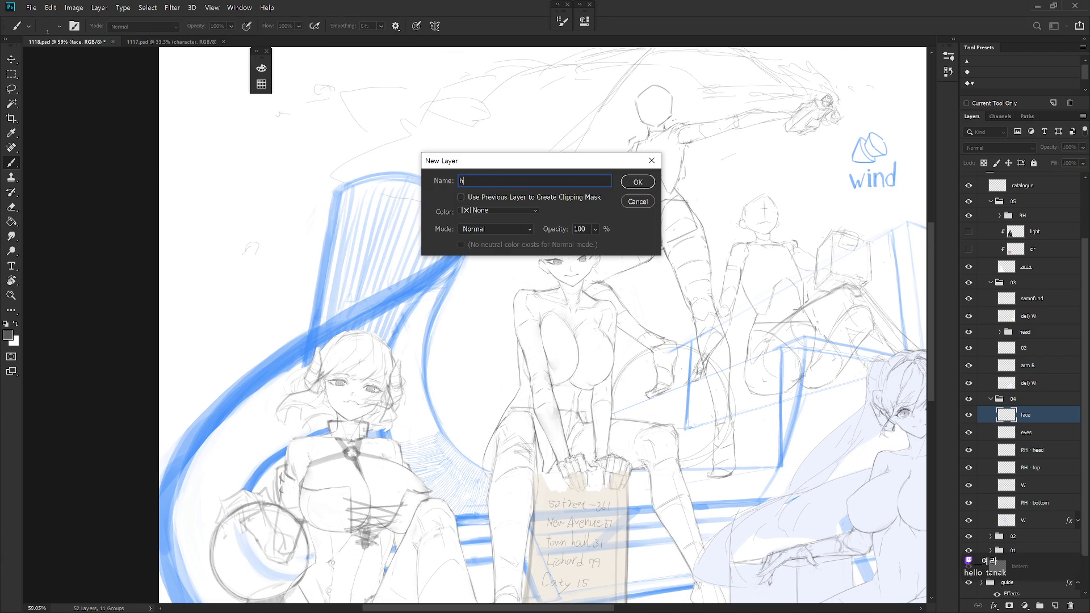
key("Return")
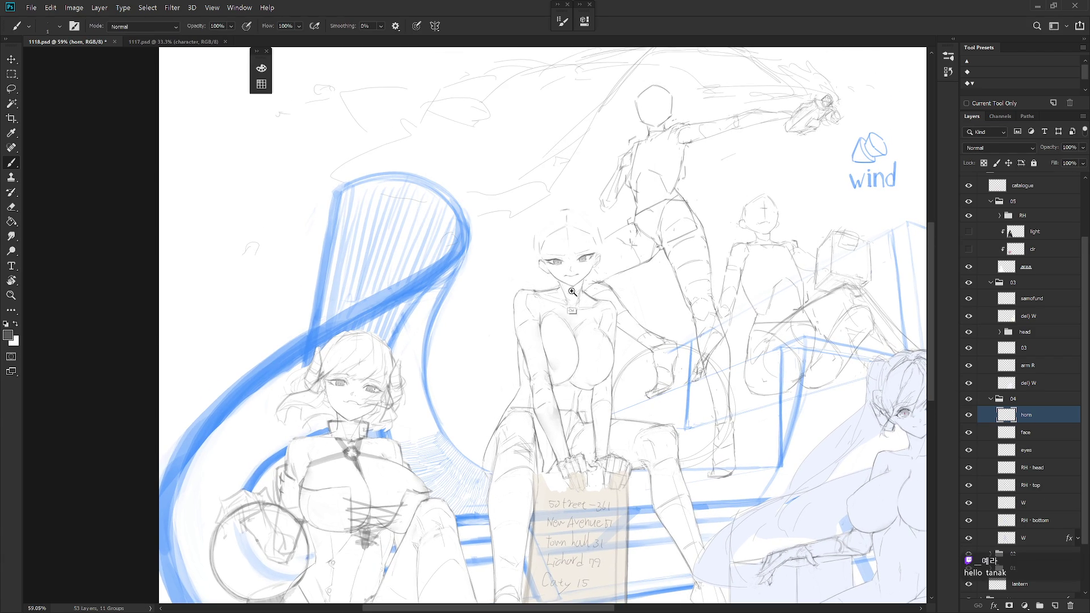
scroll(572, 296, "up", 3)
scroll(581, 278, "down", 1)
Sketch a curled horn left of the girl's head, cleaning it up with the eraser
key("shift+b")
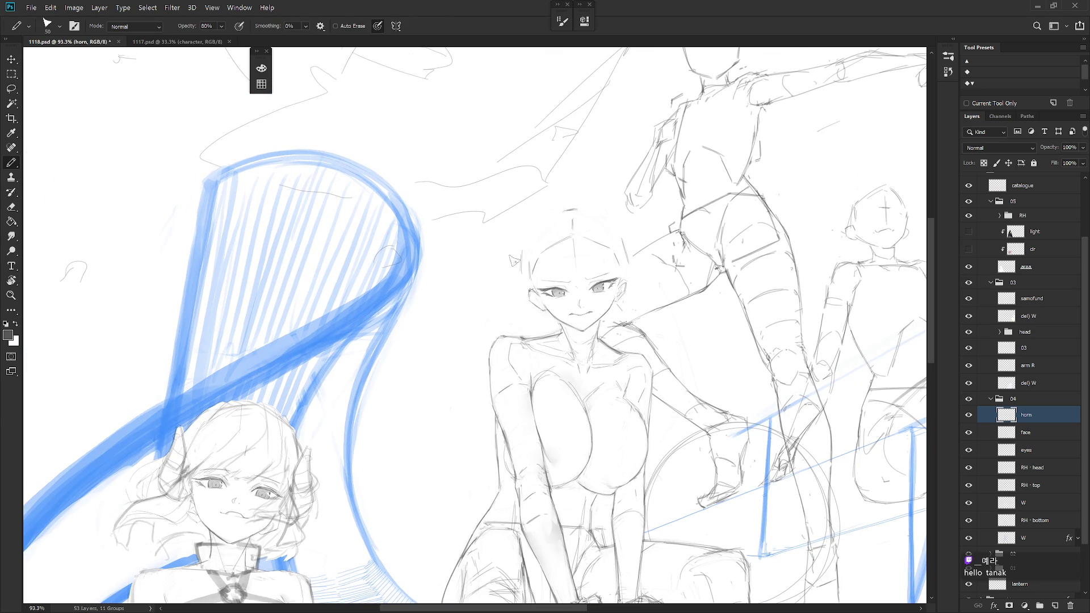
mouse_move(526, 281)
left_mouse_down()
mouse_move(517, 297)
mouse_move(509, 246)
mouse_move(525, 254)
mouse_move(526, 281)
mouse_move(509, 262)
mouse_move(527, 298)
left_mouse_up()
key("ctrl+z")
key("e")
key("b")
key("v")
key("b")
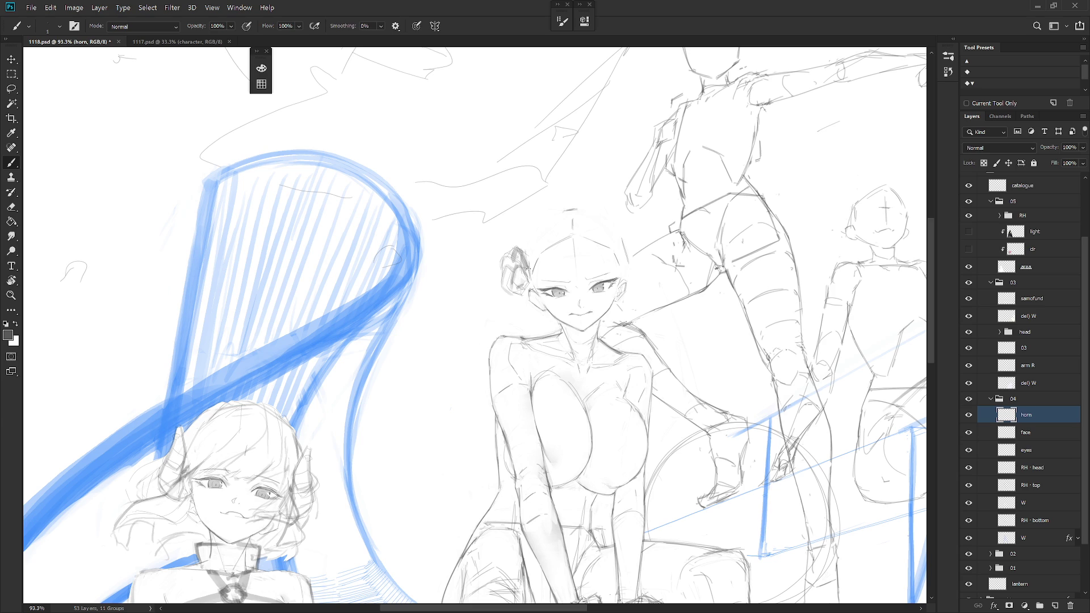
key("e")
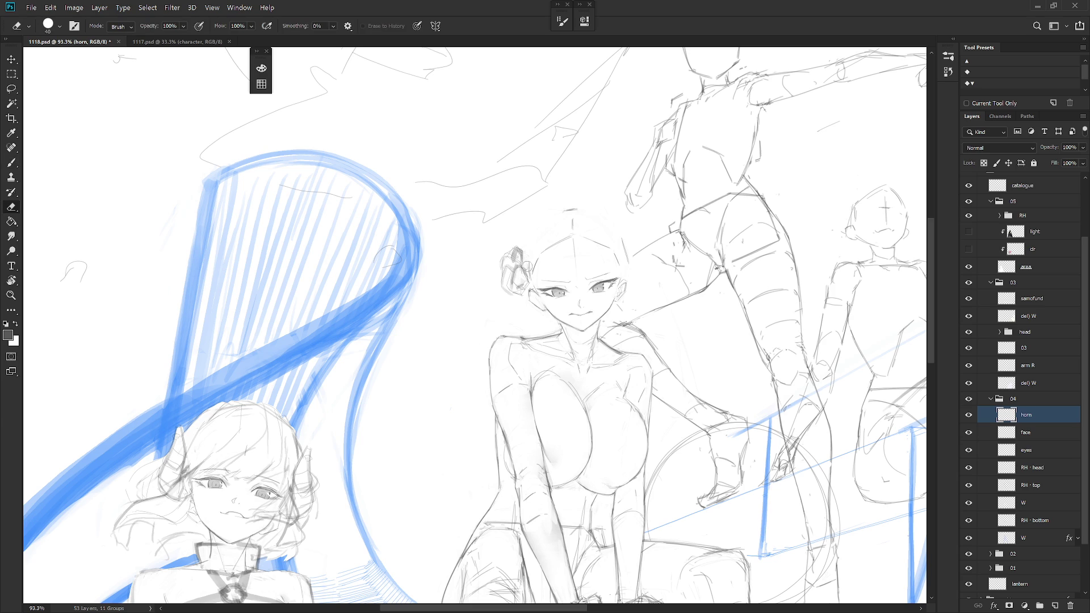
key("b")
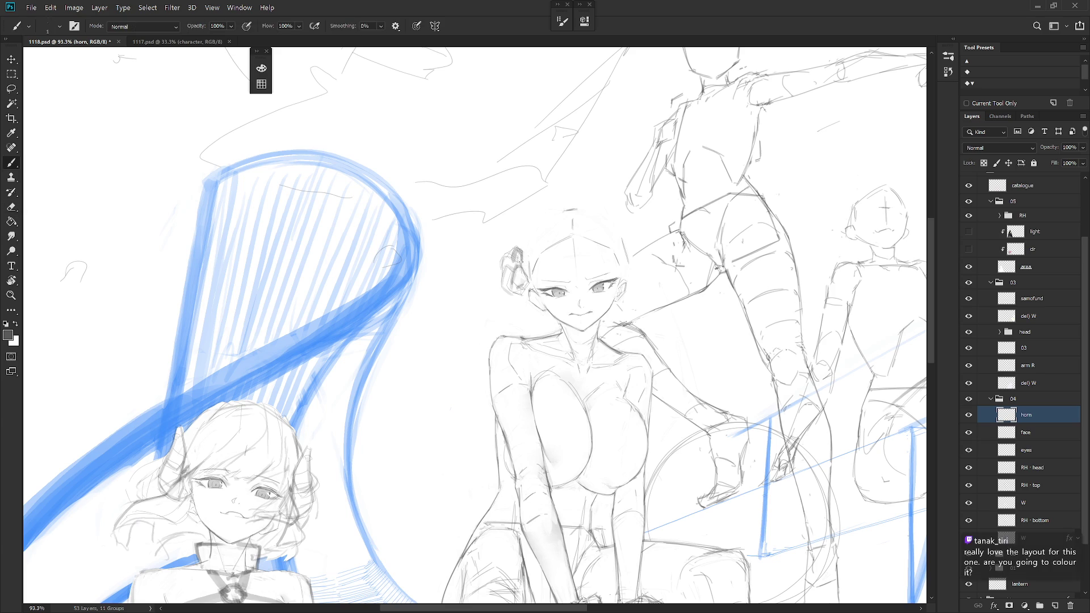
key("e")
key("b")
Nudge the horn sketch 17 px up and right, then zoom out
key("v")
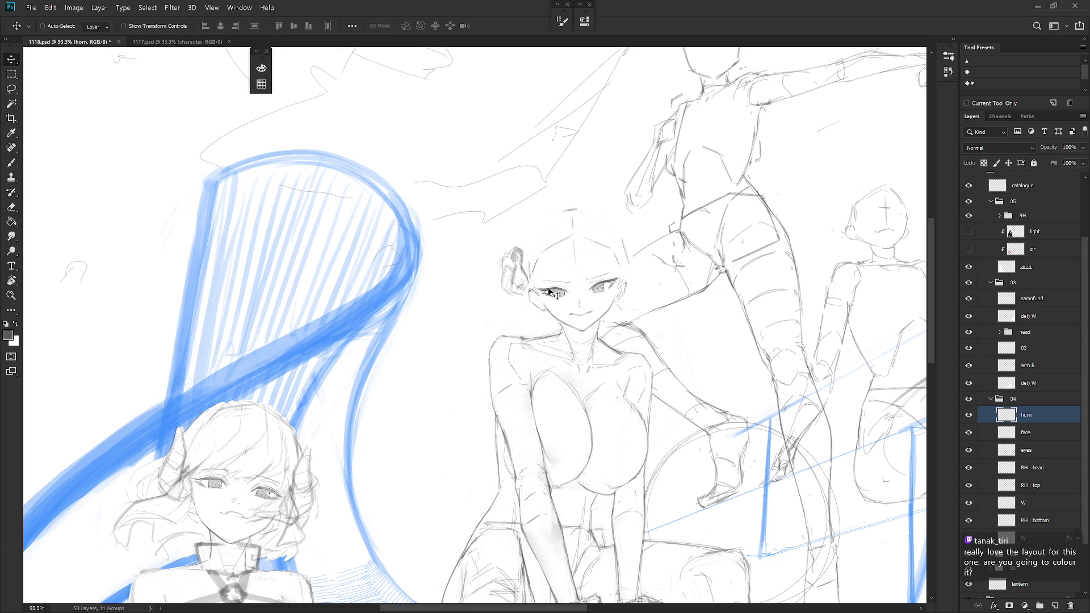
left_click_drag(544, 297, 553, 288)
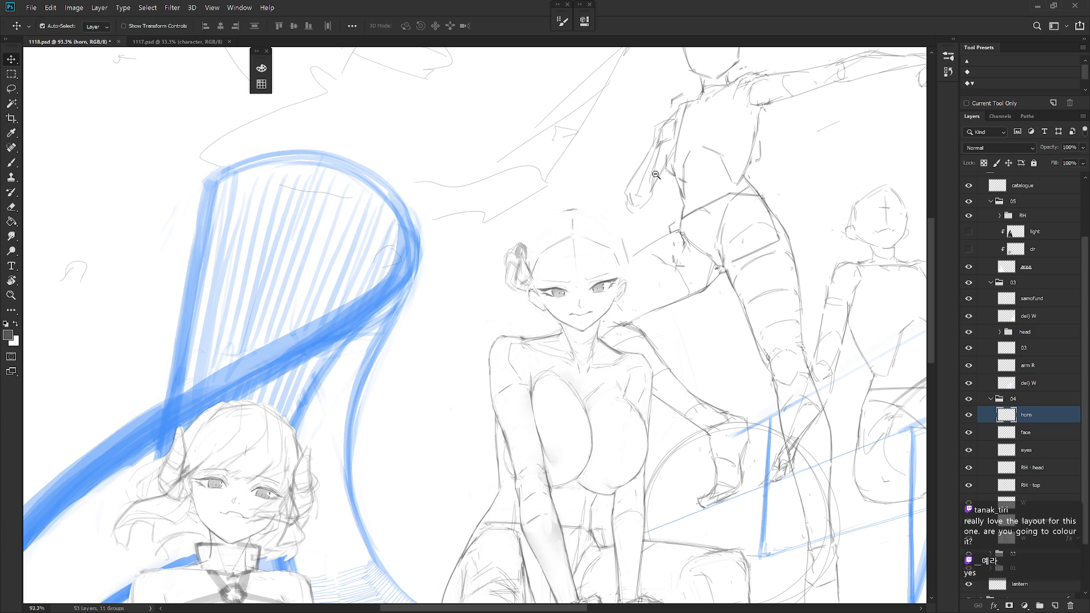
scroll(496, 276, "down", 5)
key("b")
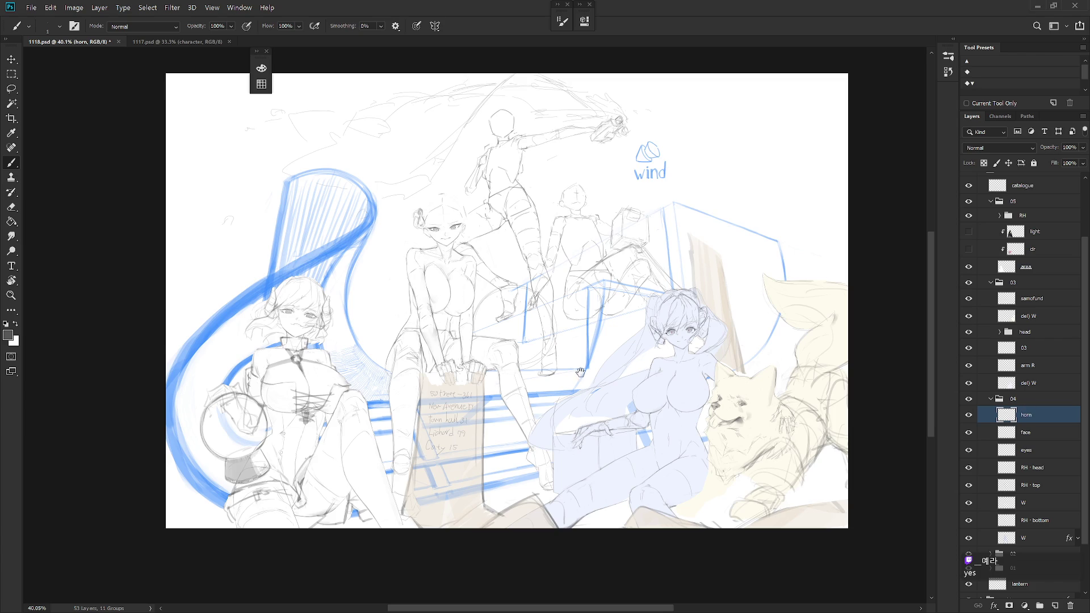
Scale up the left horn beside the girl's head with Free Transform
scroll(504, 269, "up", 5)
key("shift+b")
scroll(504, 269, "down", 3)
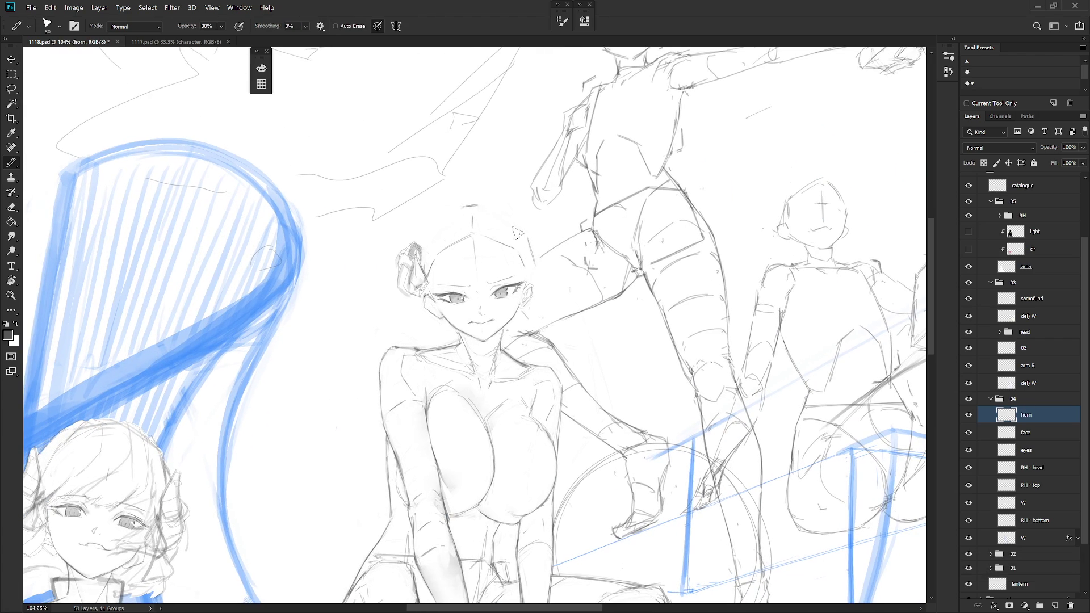
scroll(546, 290, "down", 1)
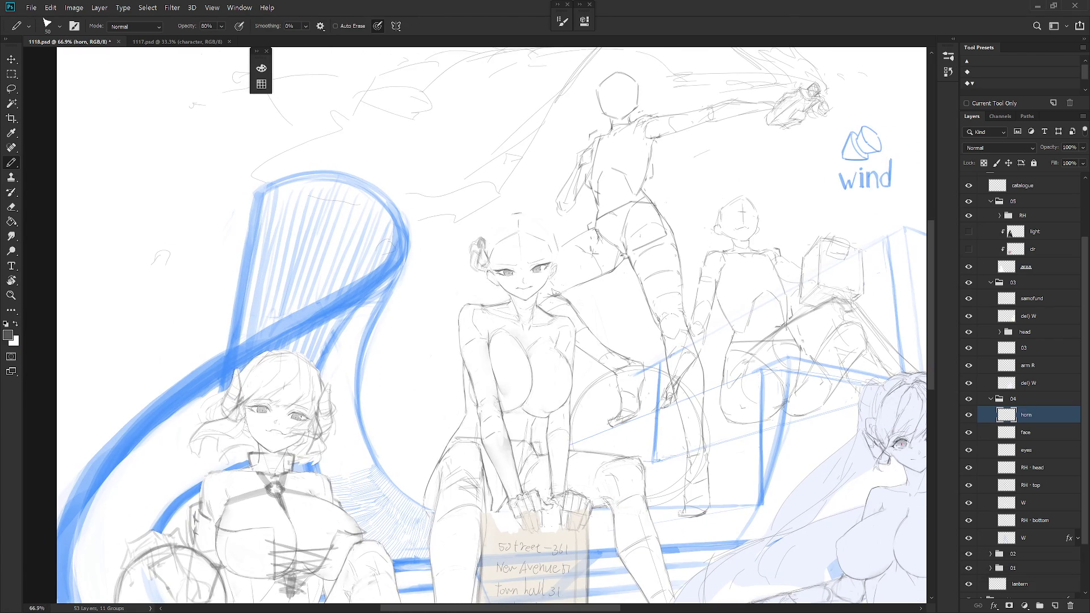
key("ctrl+t")
left_click_drag(490, 259, 480, 276)
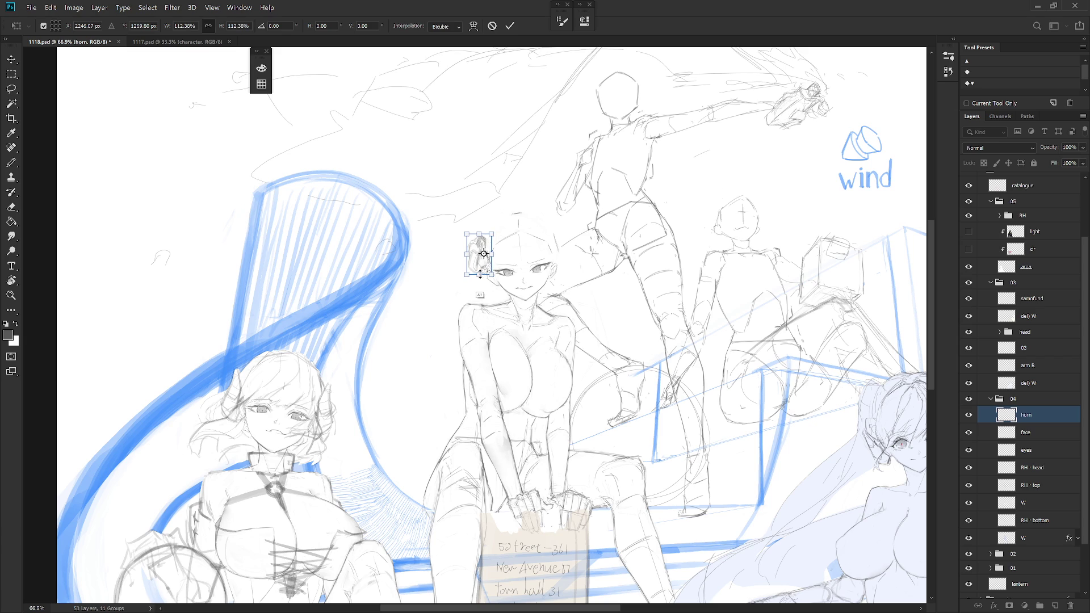
key("b")
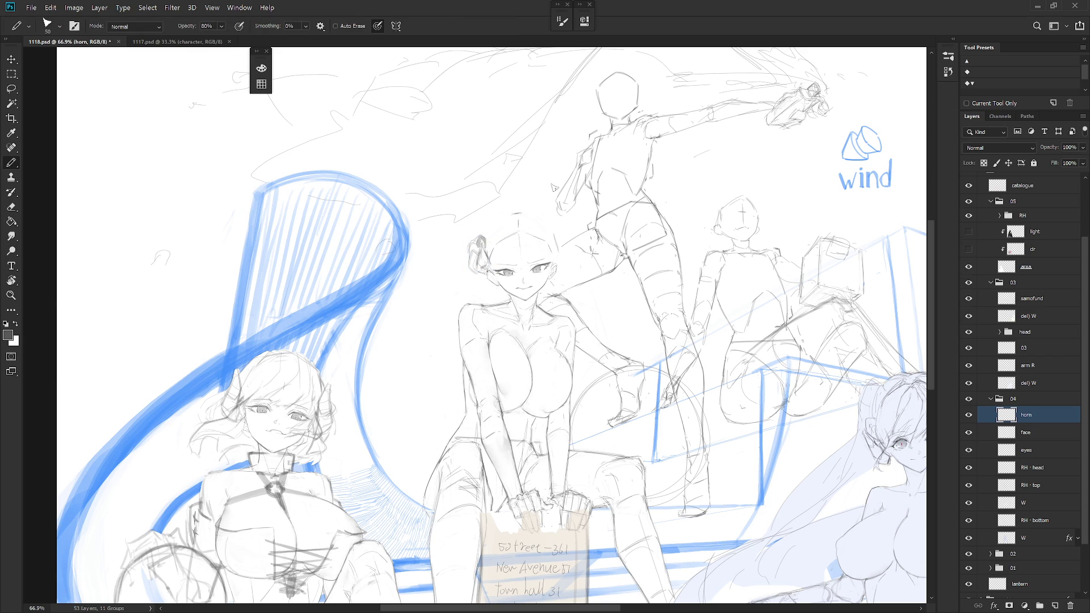
Add pencil strokes to the hair bun, undoing the darkened bottom strokes
key("e")
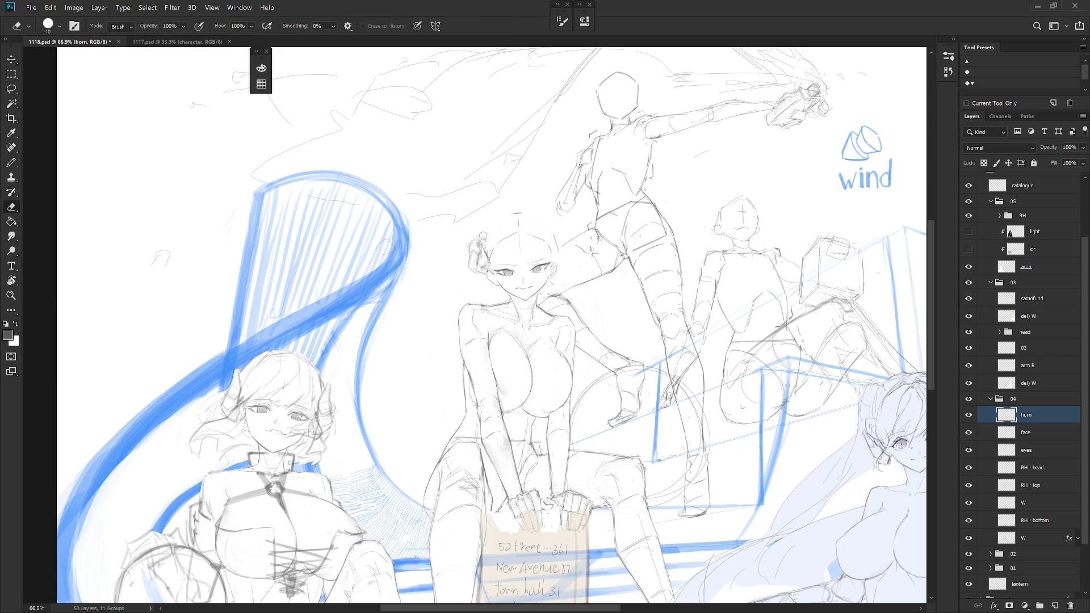
key("b")
key("shift+b")
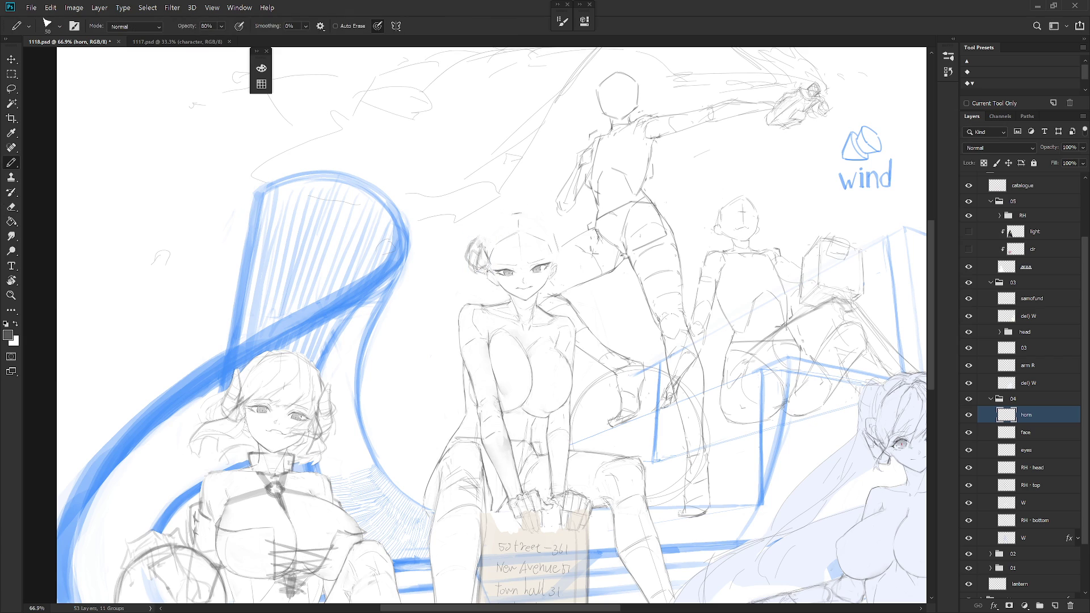
mouse_move(479, 245)
left_mouse_down()
mouse_move(479, 233)
mouse_move(493, 252)
mouse_move(488, 243)
mouse_move(479, 260)
left_mouse_up()
left_click_drag(478, 274, 484, 267)
key("ctrl+z")
key("ctrl+z")
Pencil and shade a curved horn on the head's right side, tidying both horns with the eraser
mouse_move(550, 229)
left_mouse_down()
mouse_move(562, 261)
mouse_move(566, 247)
mouse_move(556, 262)
mouse_move(568, 235)
left_mouse_up()
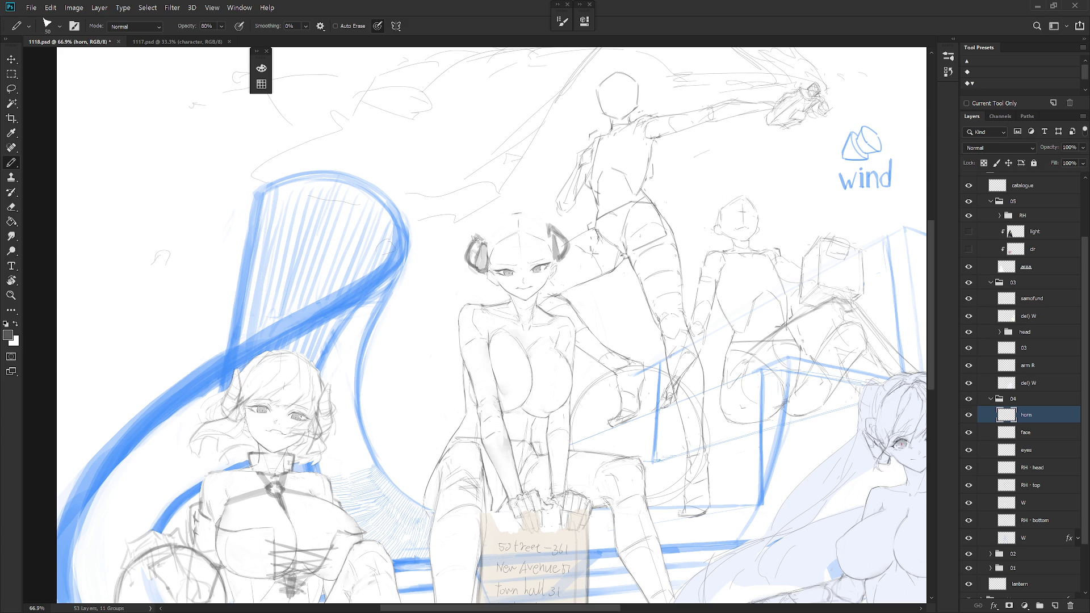
left_click_drag(555, 233, 557, 259)
key("e")
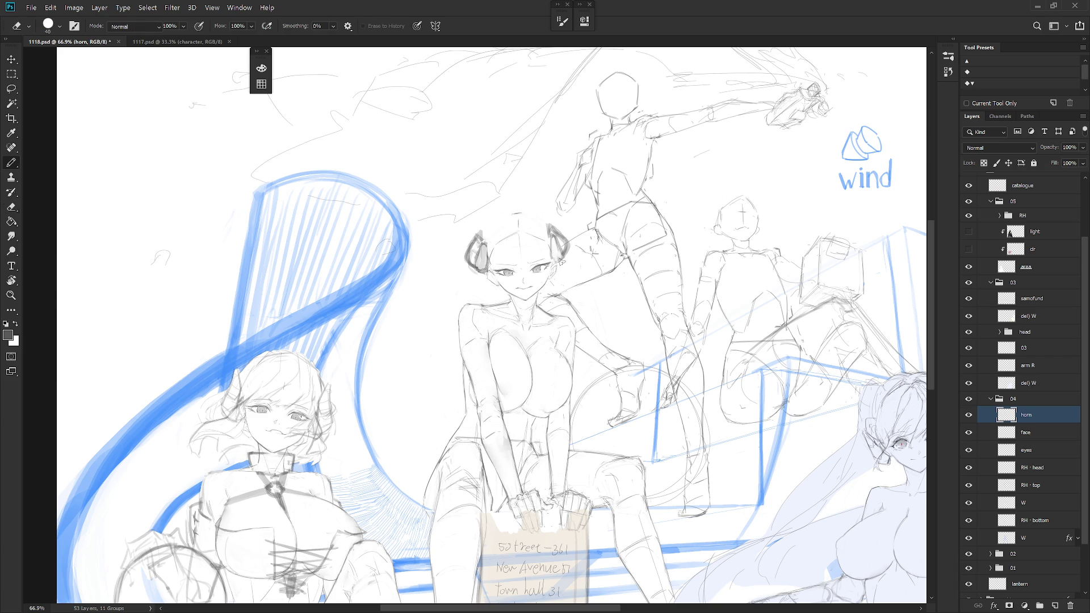
key("b")
key("e")
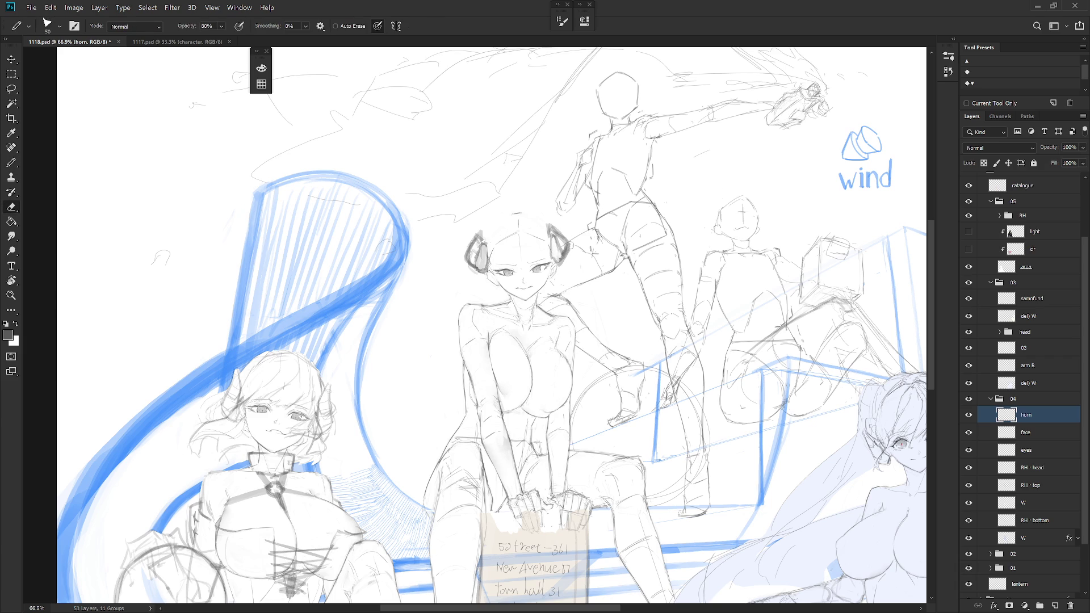
key("b")
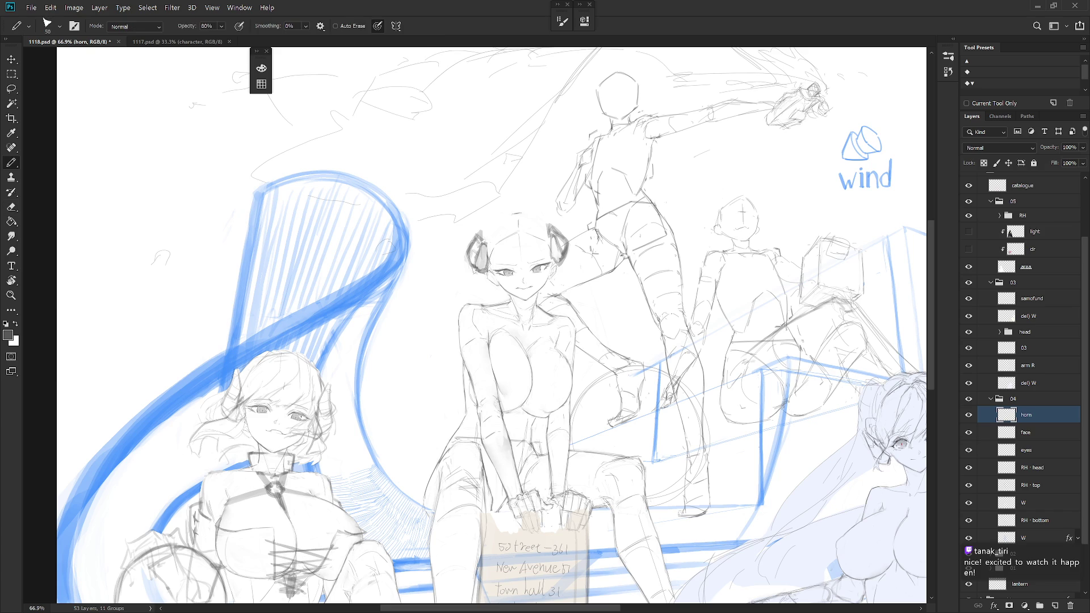
key("e")
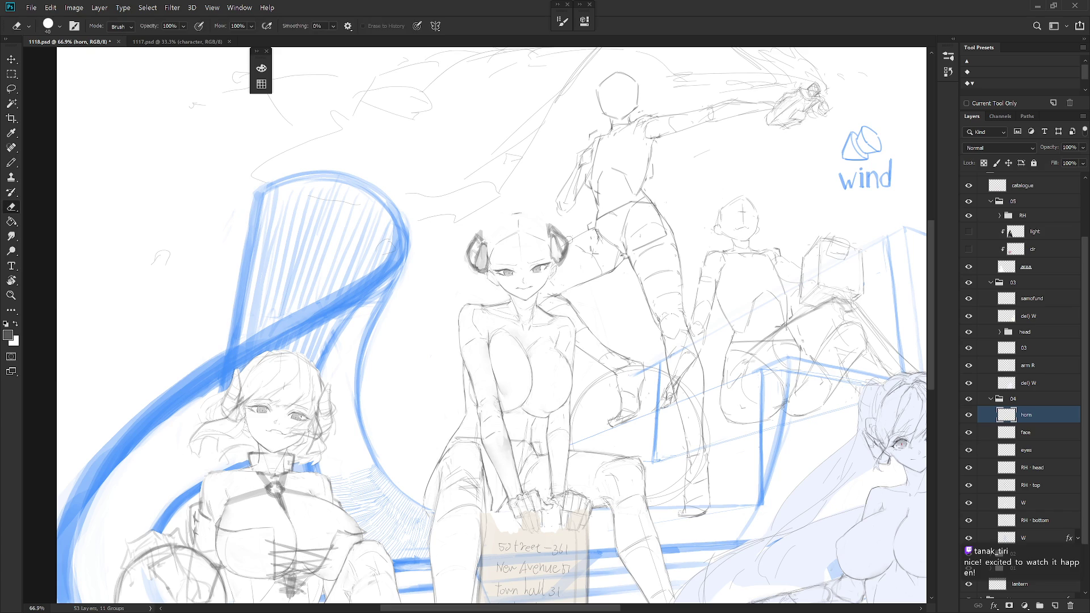
key("b")
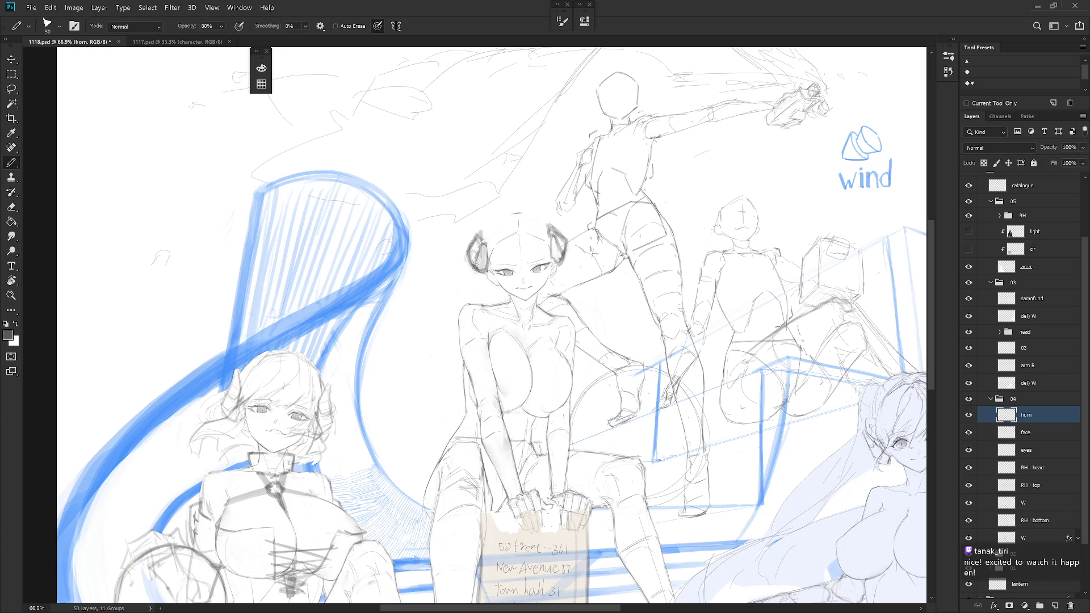
key("e")
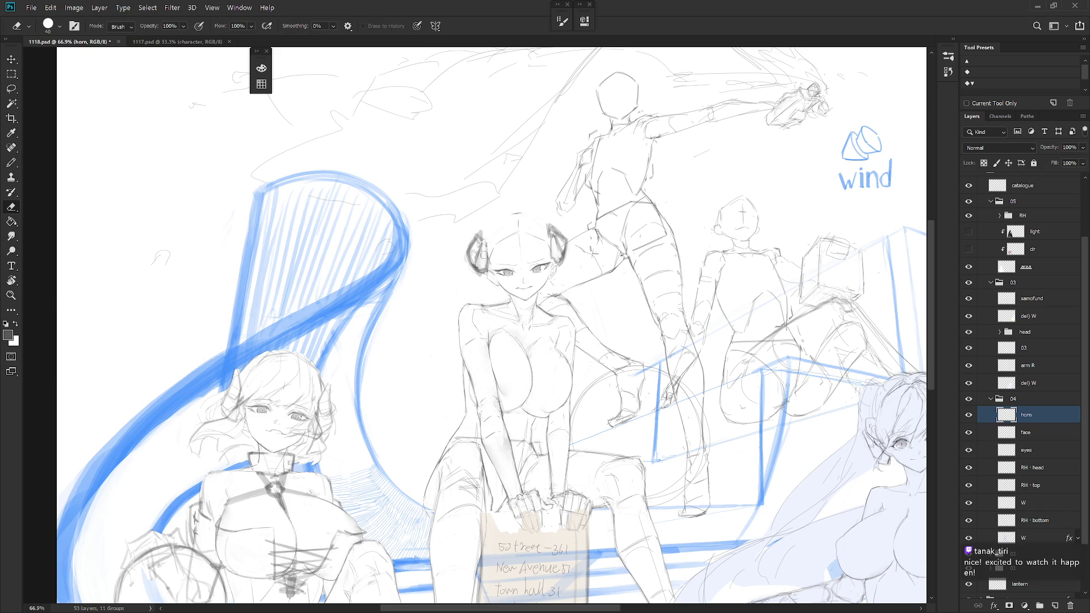
key("b")
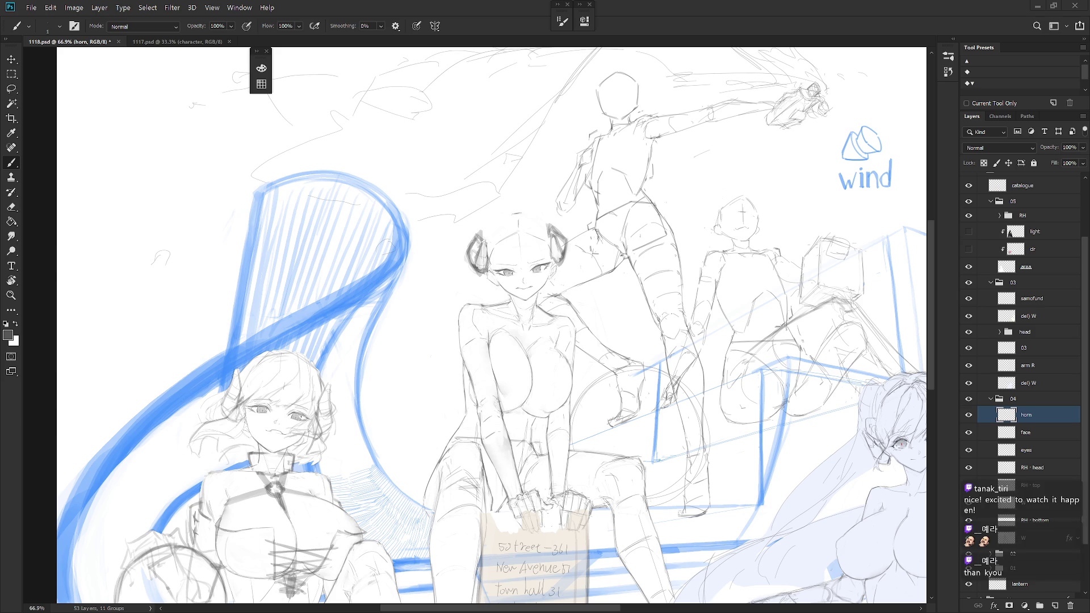
Cut the central girl's rough hair from the head sketch onto a new Layer 10, then hide it
scroll(553, 239, "up", 3)
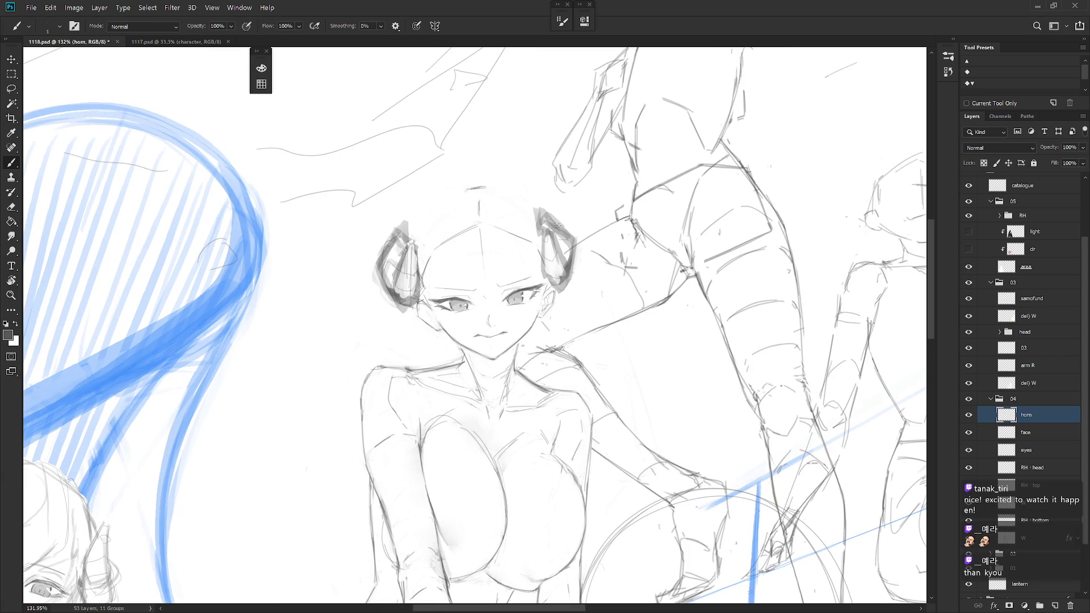
scroll(559, 227, "down", 2)
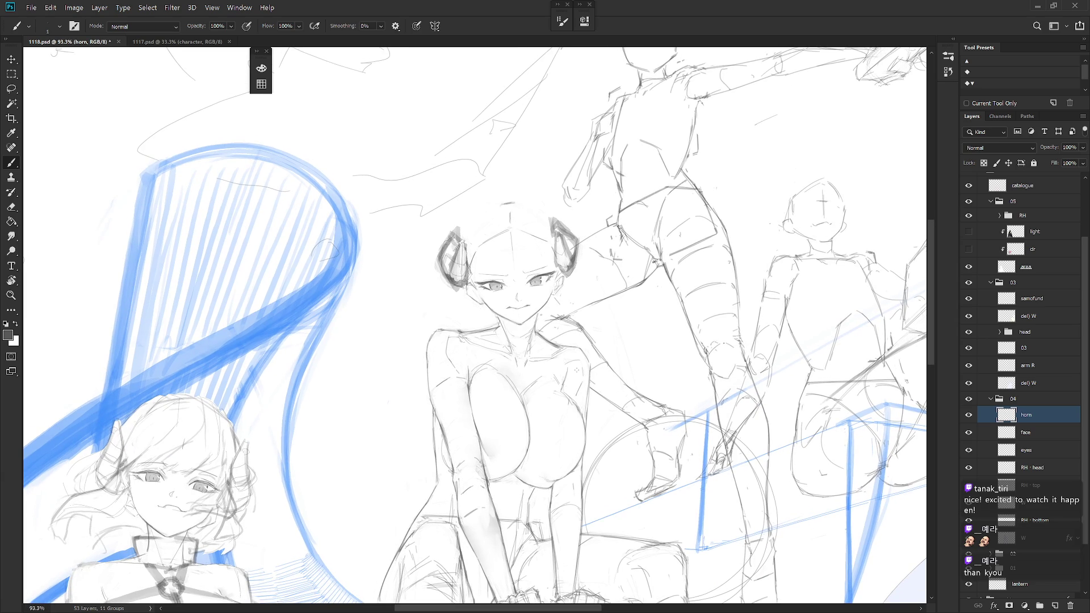
left_click(968, 415)
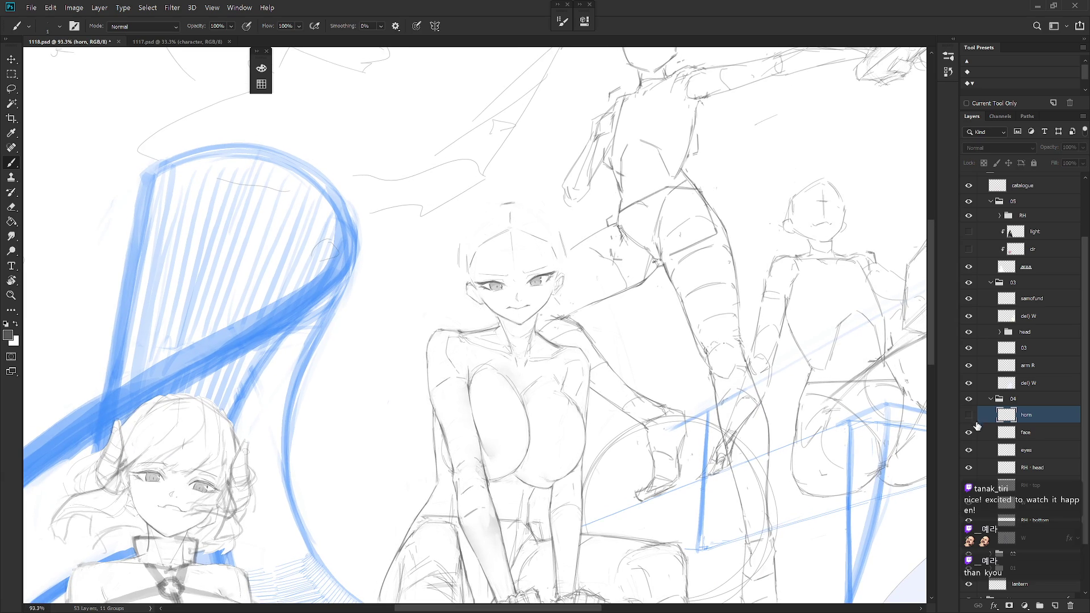
left_click(1033, 467)
key("l")
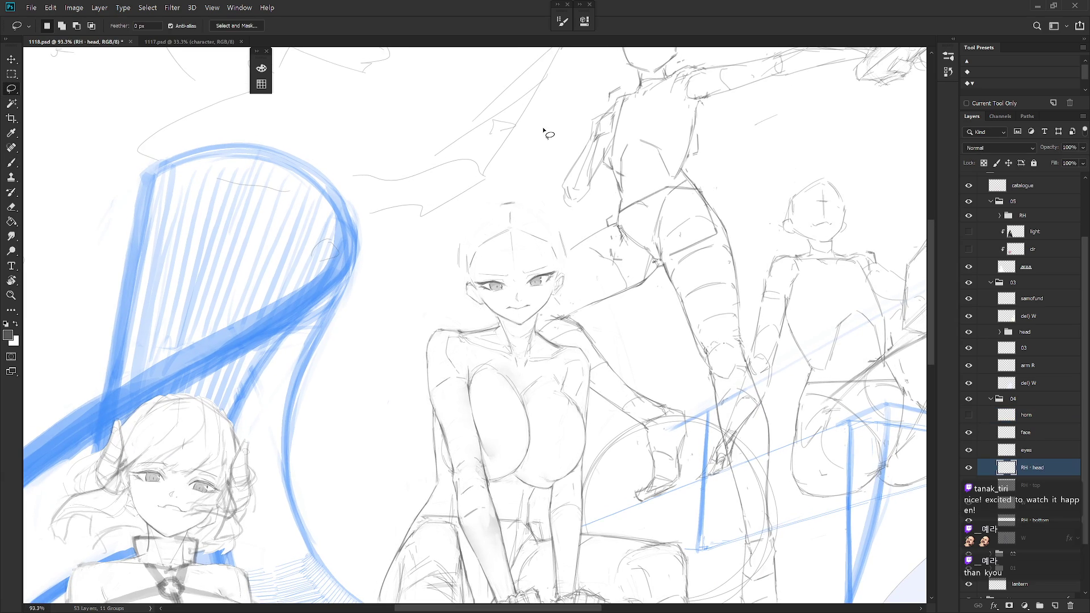
mouse_move(464, 246)
left_mouse_down()
mouse_move(474, 269)
mouse_move(565, 250)
mouse_move(528, 210)
mouse_move(471, 227)
mouse_move(465, 256)
left_mouse_up()
key("ctrl+shift+j")
left_click(969, 467)
Show the horns again and add an empty layer named 'hair' above the horn layer
left_click(969, 414)
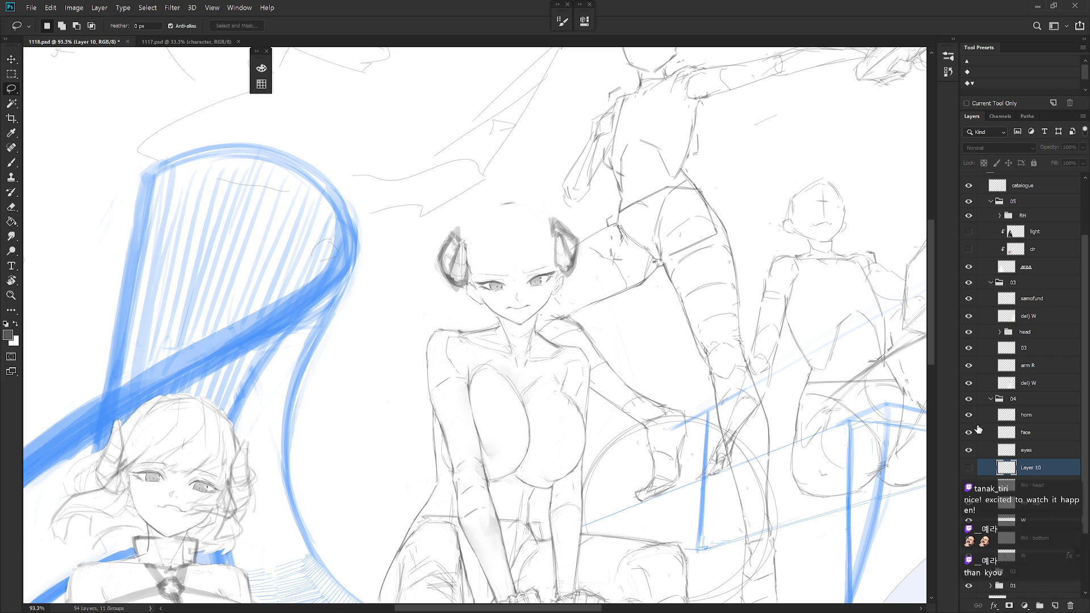
left_click(1017, 417)
key("ctrl+shift+n")
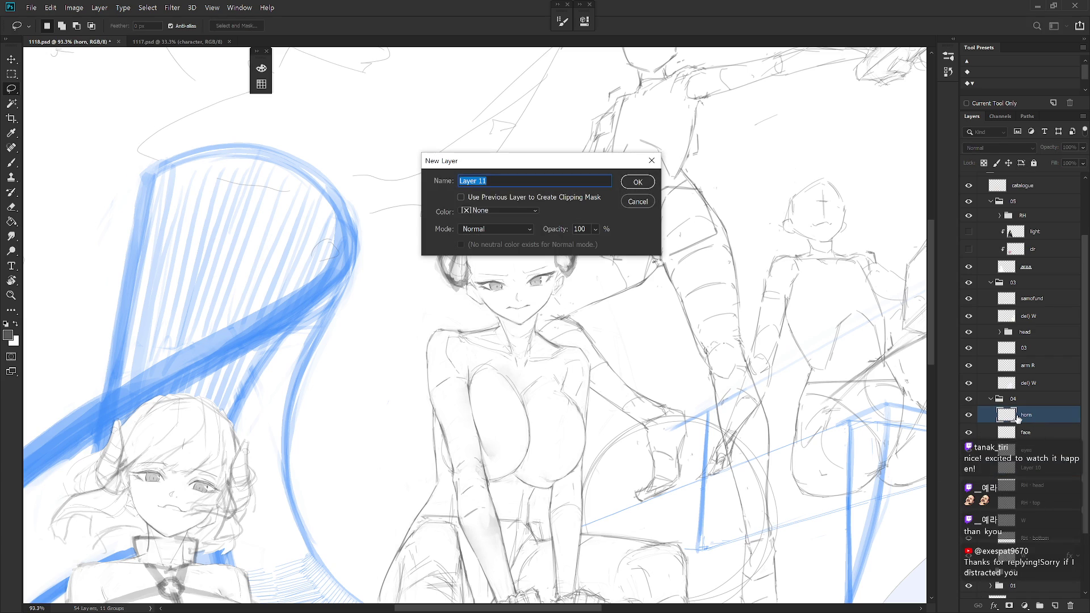
type("hair")
key("Return")
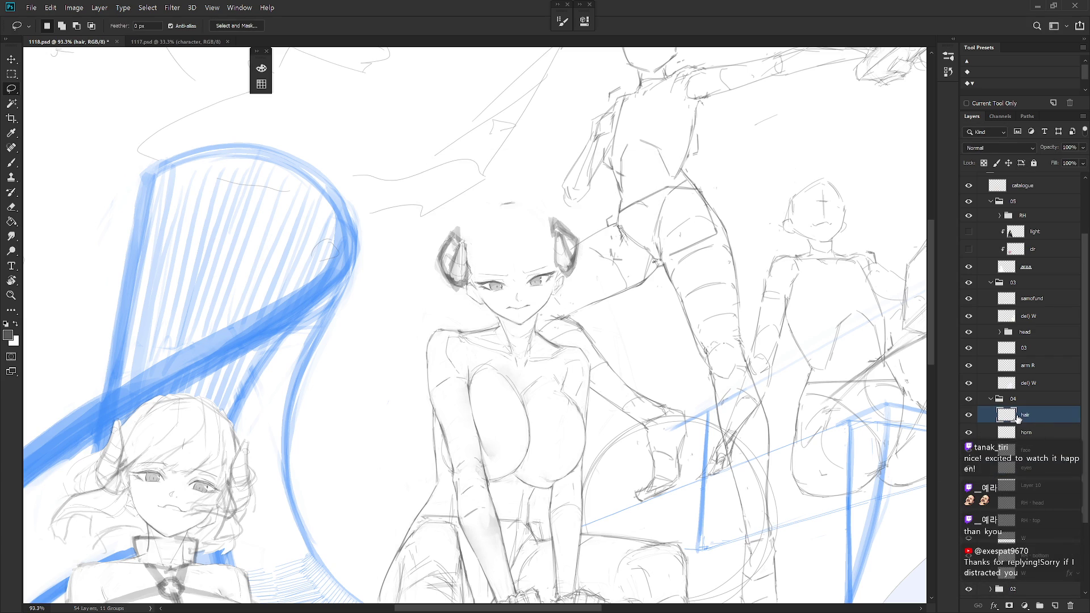
left_click_drag(795, 425, 566, 228)
key("b")
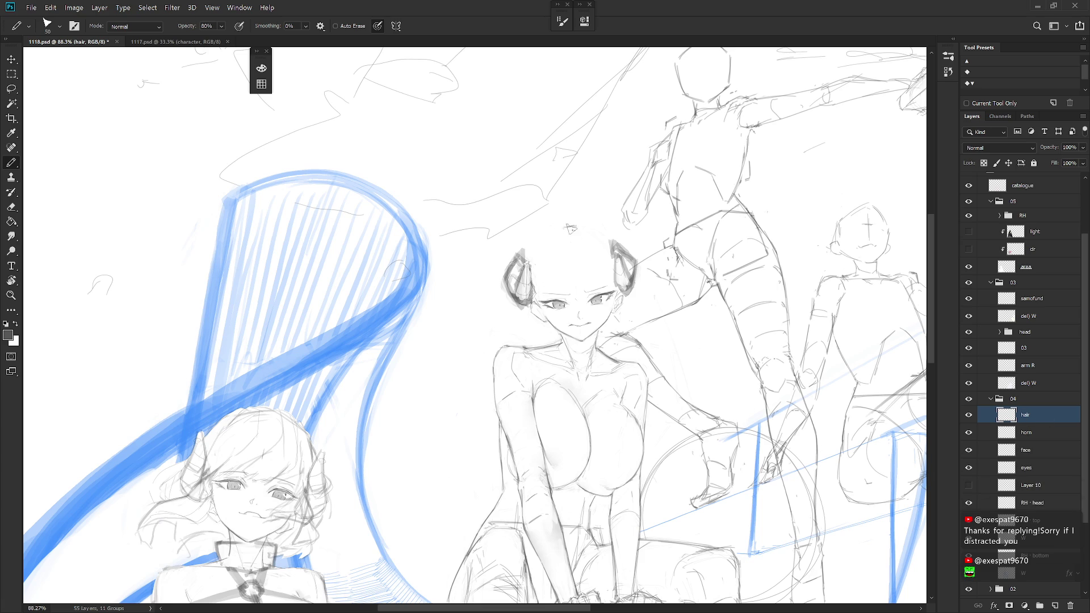
Try and undo a faint forehead stroke, and show the old hair layer as a reference
mouse_move(561, 220)
left_mouse_down()
mouse_move(554, 256)
mouse_move(573, 259)
left_mouse_up()
key("ctrl+z")
left_click(1030, 485)
left_click(968, 486)
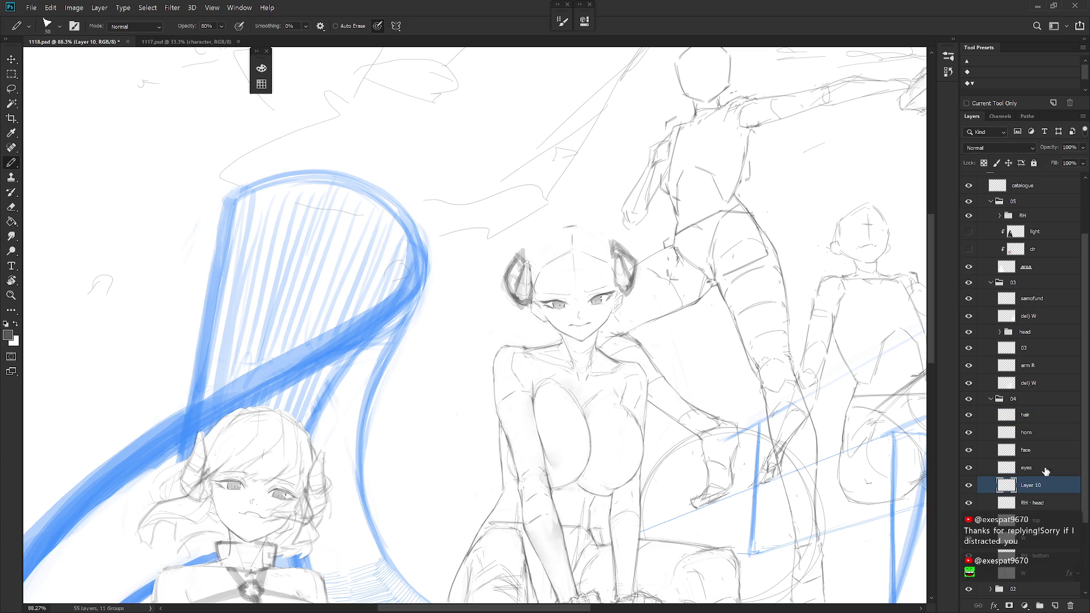
left_click(1030, 418)
Draw curved hair strands at the top of the head and on both sides of the forehead
left_click_drag(590, 286, 580, 255)
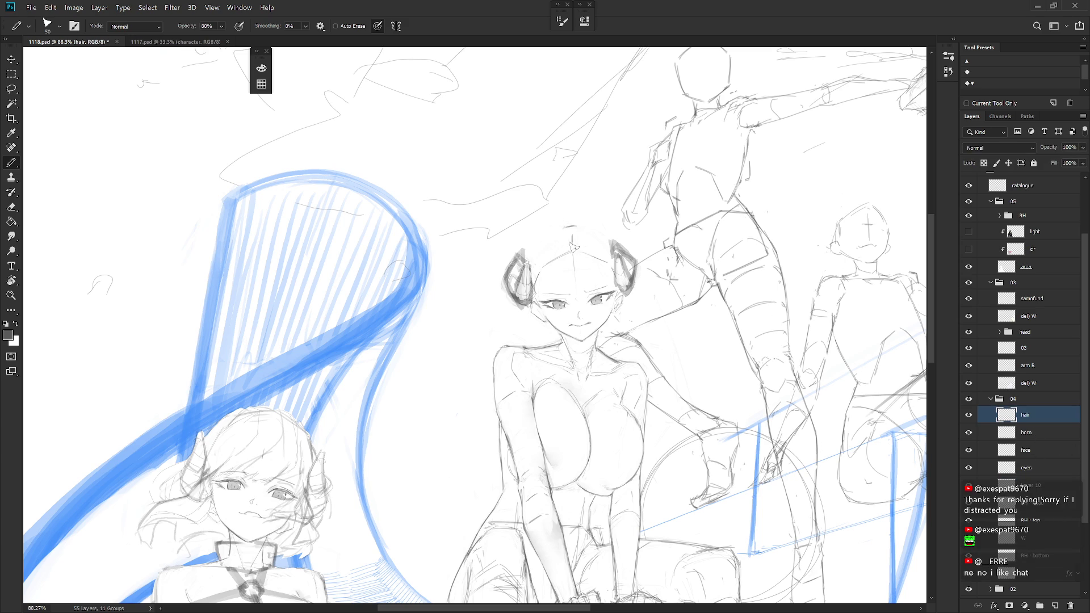
key("ctrl+z")
mouse_move(575, 253)
left_mouse_down()
mouse_move(594, 246)
mouse_move(603, 285)
left_mouse_up()
left_click_drag(562, 244, 542, 305)
left_click_drag(603, 264, 607, 319)
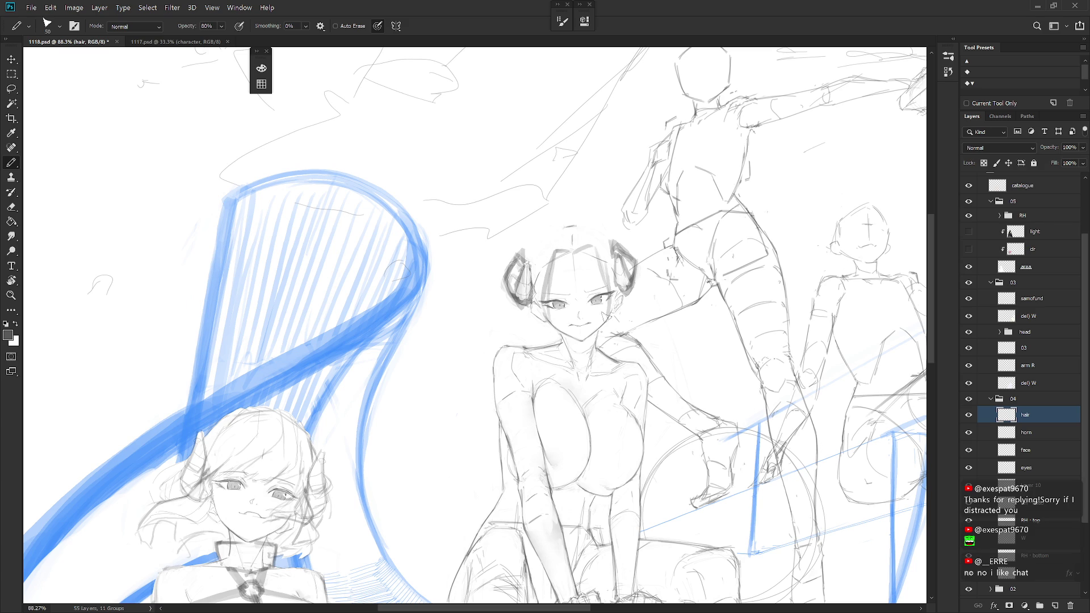
key("ctrl+z")
key("ctrl+z")
key("ctrl+z")
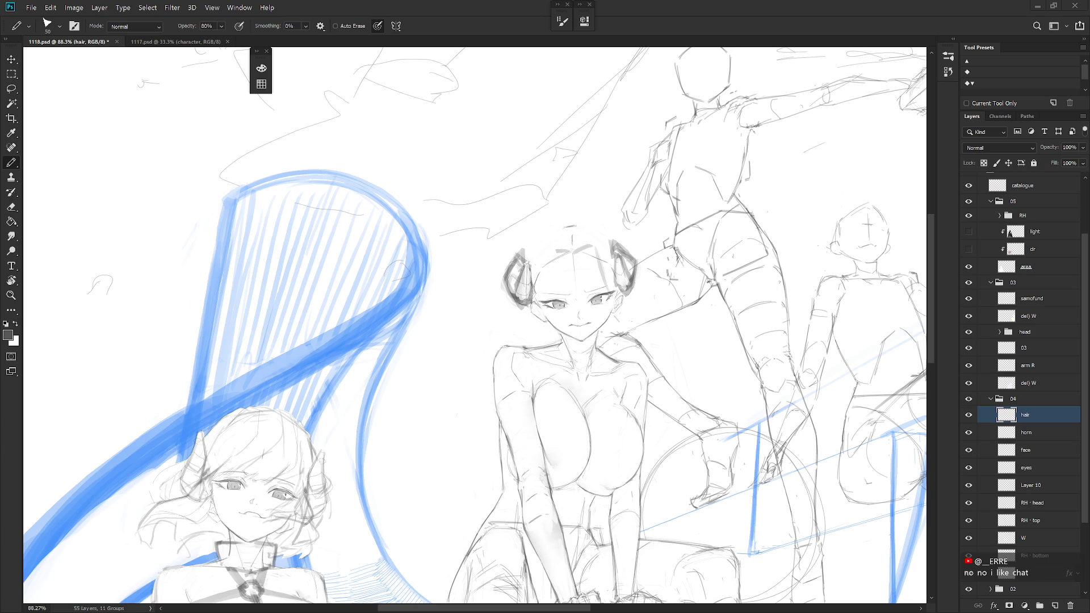
Mark the hairline centre beside the horn, undoing the first hairline curve
key("l")
mouse_move(610, 320)
left_mouse_down()
mouse_move(619, 263)
mouse_move(553, 284)
left_mouse_up()
key("ctrl+d")
key("b")
mouse_move(569, 245)
left_mouse_down()
mouse_move(570, 263)
mouse_move(538, 287)
left_mouse_up()
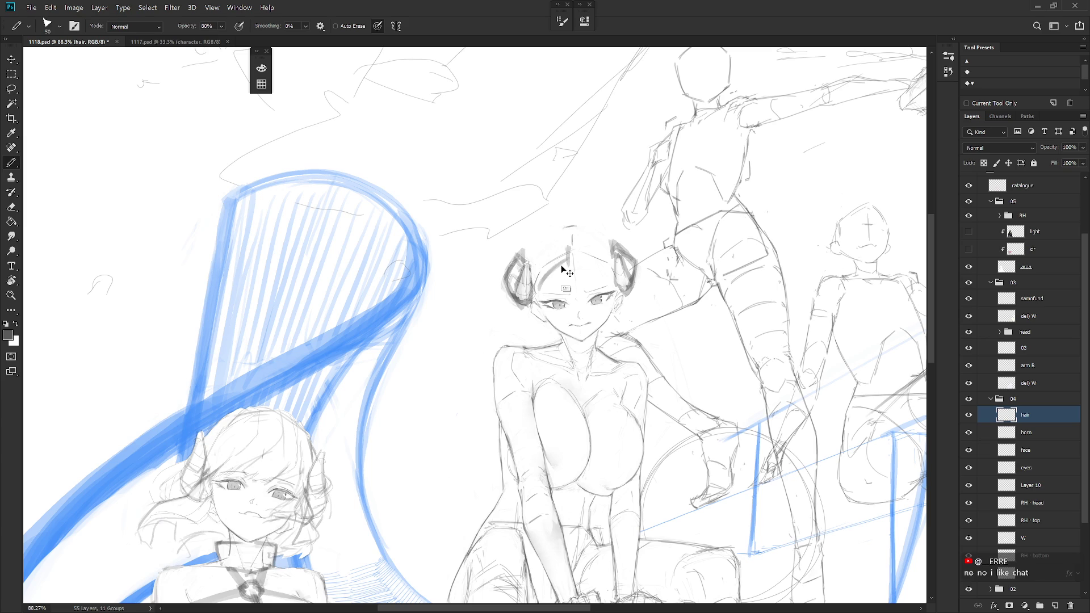
key("ctrl+z")
Draw hair strands down the left side of the face and beside the right cheek
mouse_move(571, 247)
left_mouse_down()
mouse_move(544, 274)
mouse_move(537, 325)
left_mouse_up()
left_click_drag(552, 255, 542, 334)
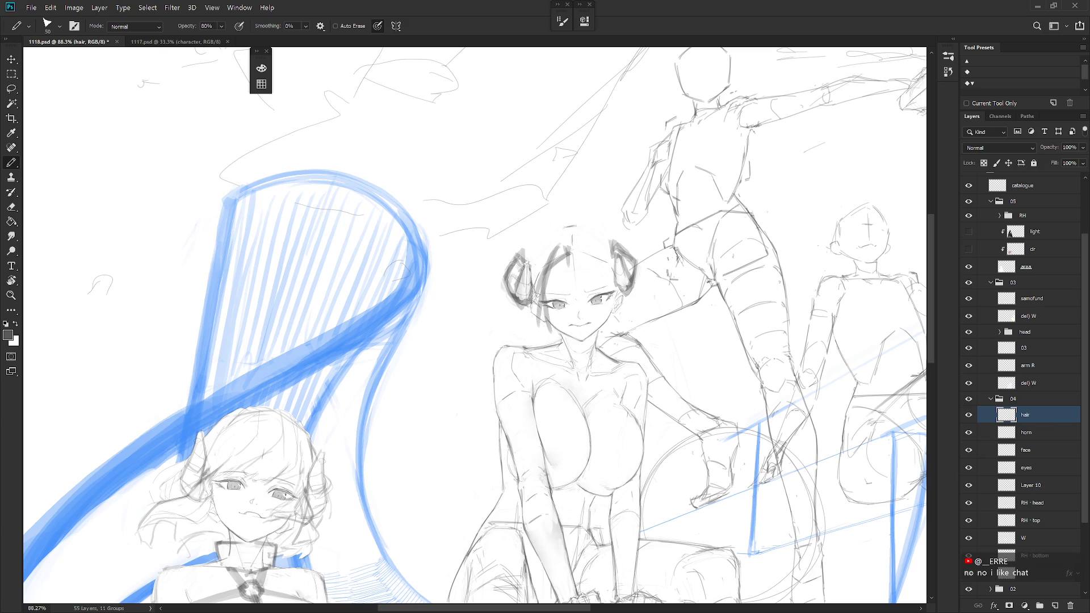
left_click_drag(540, 294, 533, 330)
mouse_move(585, 250)
left_mouse_down()
mouse_move(576, 266)
mouse_move(607, 267)
mouse_move(619, 309)
left_mouse_up()
left_click_drag(602, 258, 627, 313)
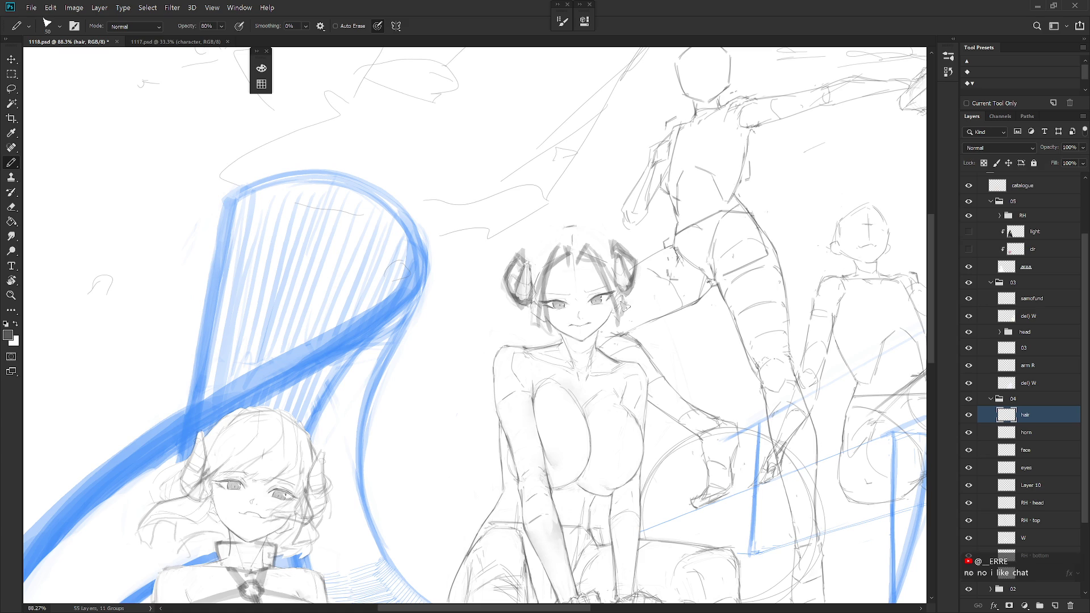
mouse_move(539, 307)
left_mouse_down()
mouse_move(522, 333)
mouse_move(534, 324)
left_mouse_up()
key("e")
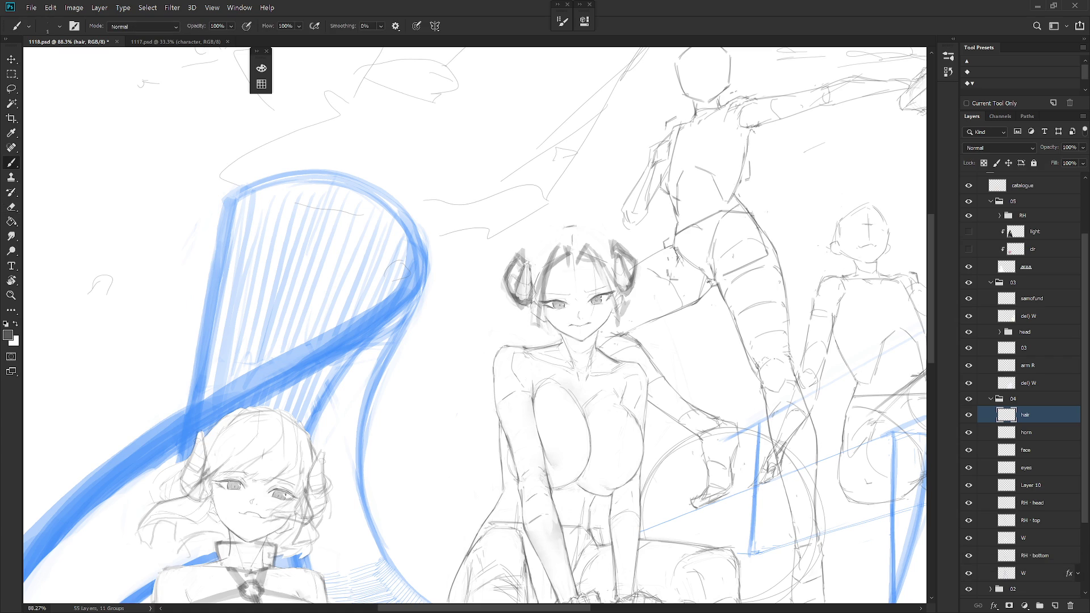
key("b")
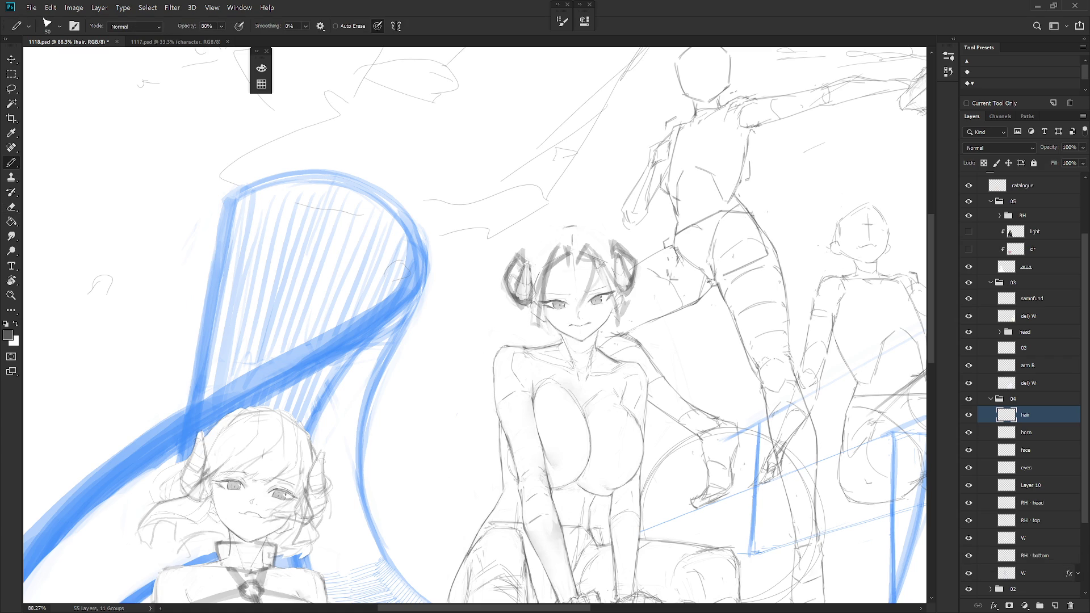
key("shift+b")
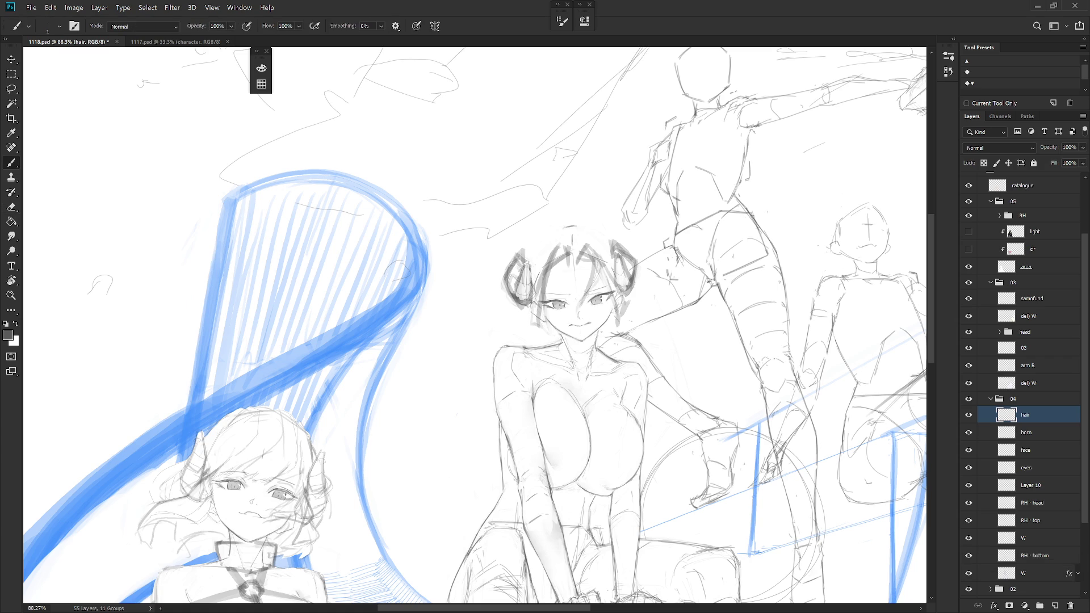
key("shift+b")
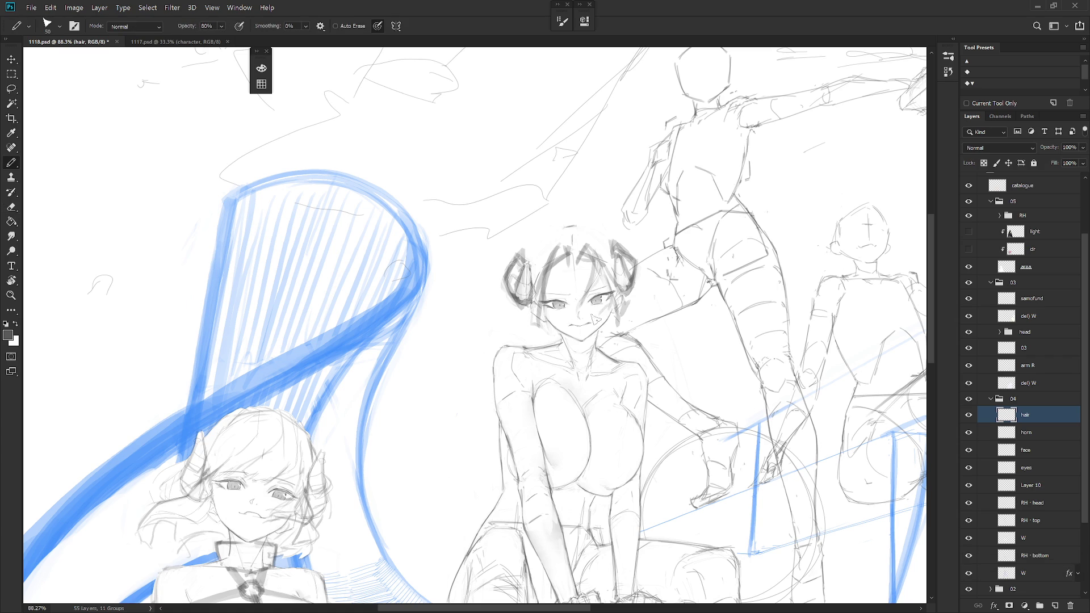
Add hair across the top of the head, and outline the left bun and the hair's top and right side
key("l")
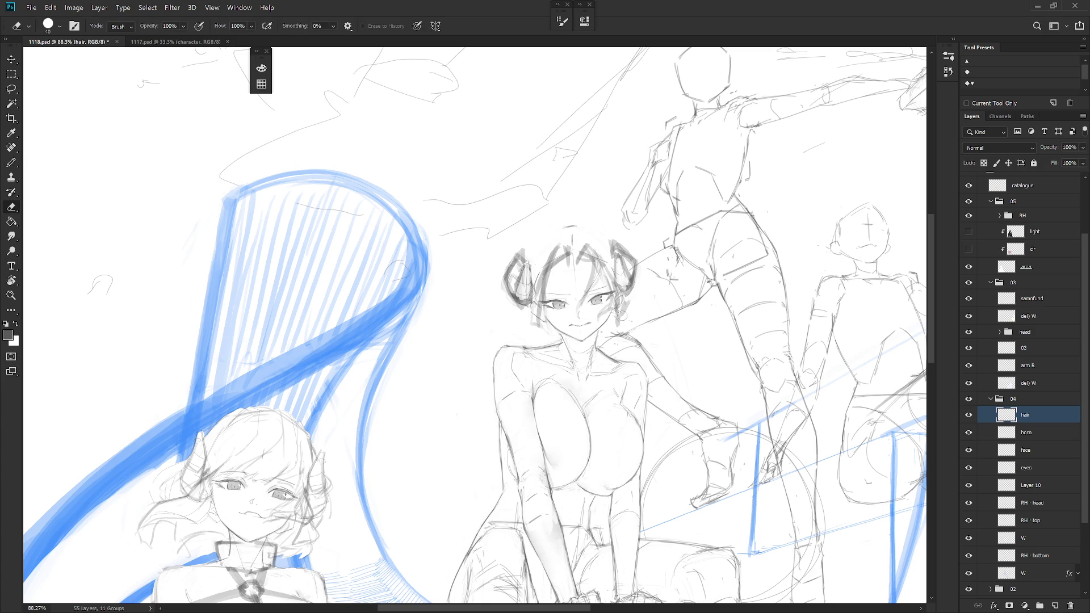
key("b")
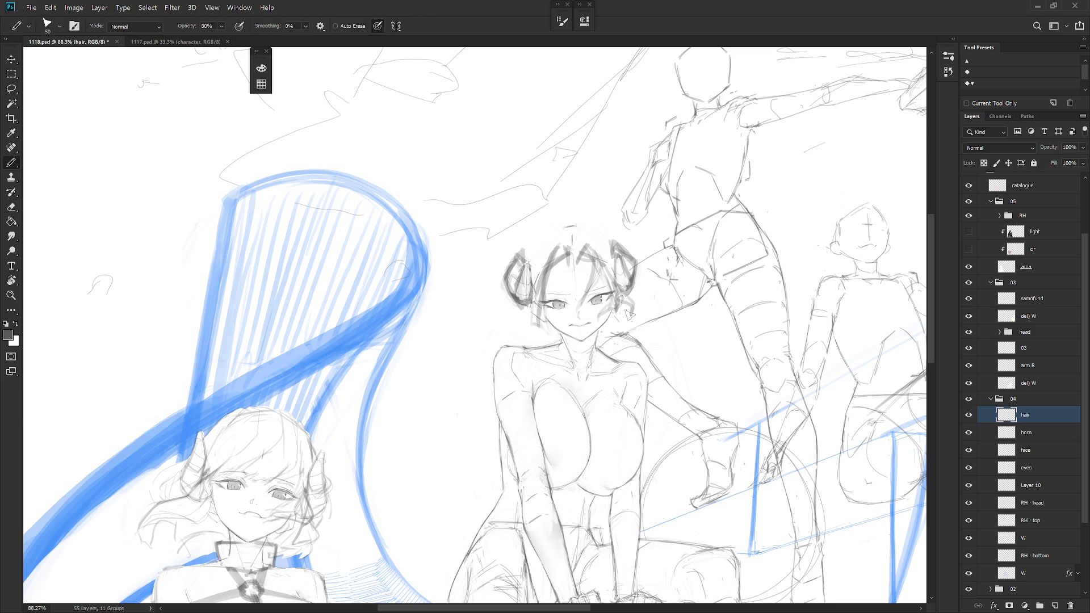
key("shift+b")
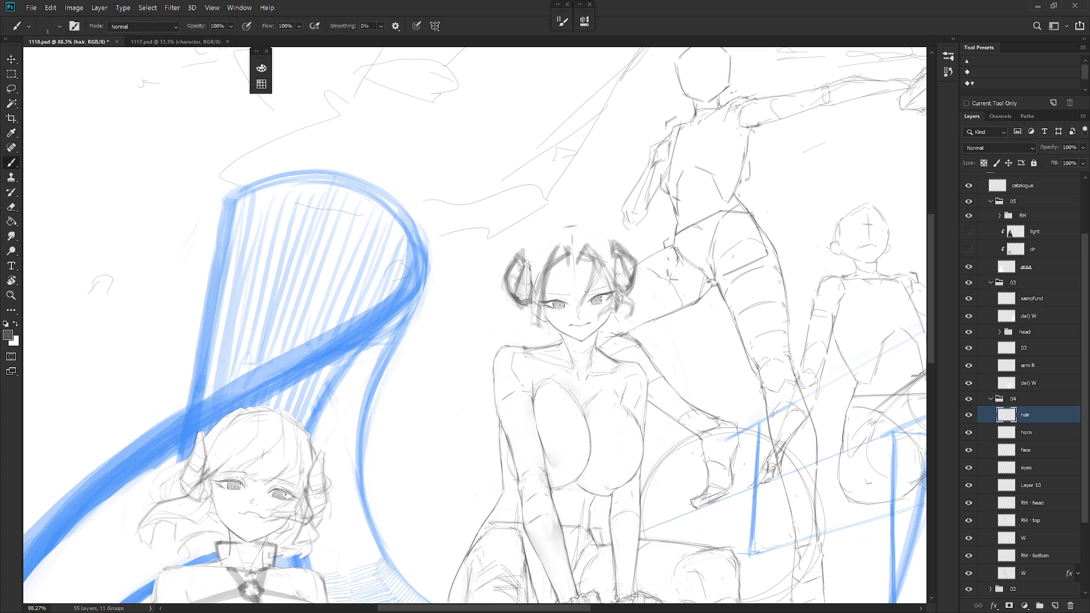
key("shift+b")
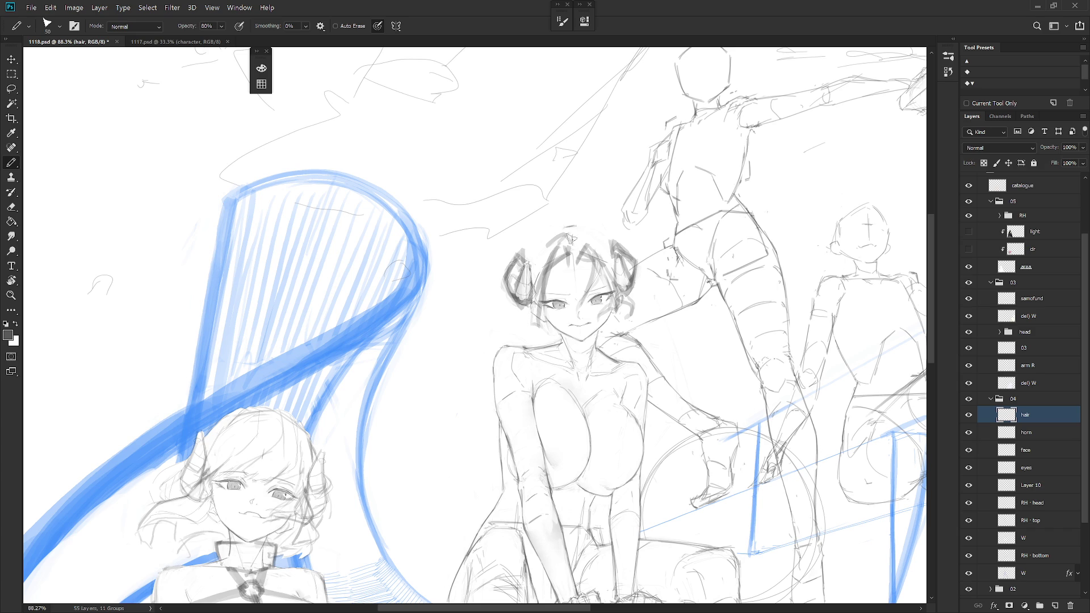
mouse_move(570, 239)
left_mouse_down()
mouse_move(544, 247)
mouse_move(593, 241)
mouse_move(559, 238)
mouse_move(571, 239)
mouse_move(531, 258)
left_mouse_up()
mouse_move(602, 239)
left_mouse_down()
mouse_move(604, 247)
mouse_move(532, 259)
mouse_move(525, 249)
mouse_move(560, 217)
mouse_move(571, 224)
mouse_move(545, 224)
mouse_move(606, 222)
mouse_move(616, 240)
left_mouse_up()
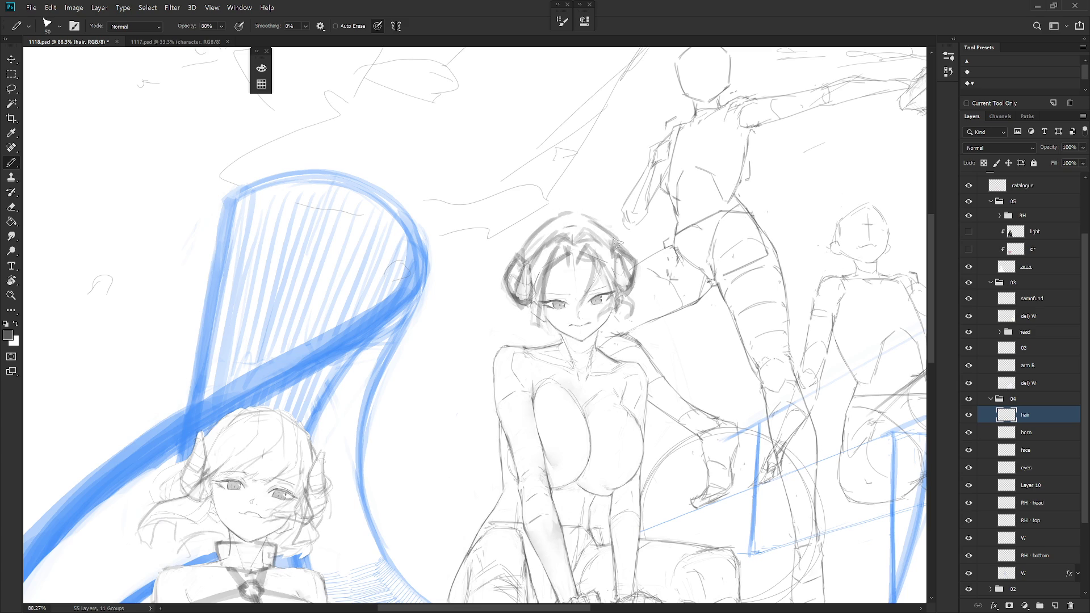
mouse_move(542, 222)
left_mouse_down()
mouse_move(517, 264)
mouse_move(515, 251)
left_mouse_up()
left_click_drag(544, 233, 518, 264)
mouse_move(544, 222)
left_mouse_down()
mouse_move(574, 210)
mouse_move(626, 250)
left_mouse_up()
key("e")
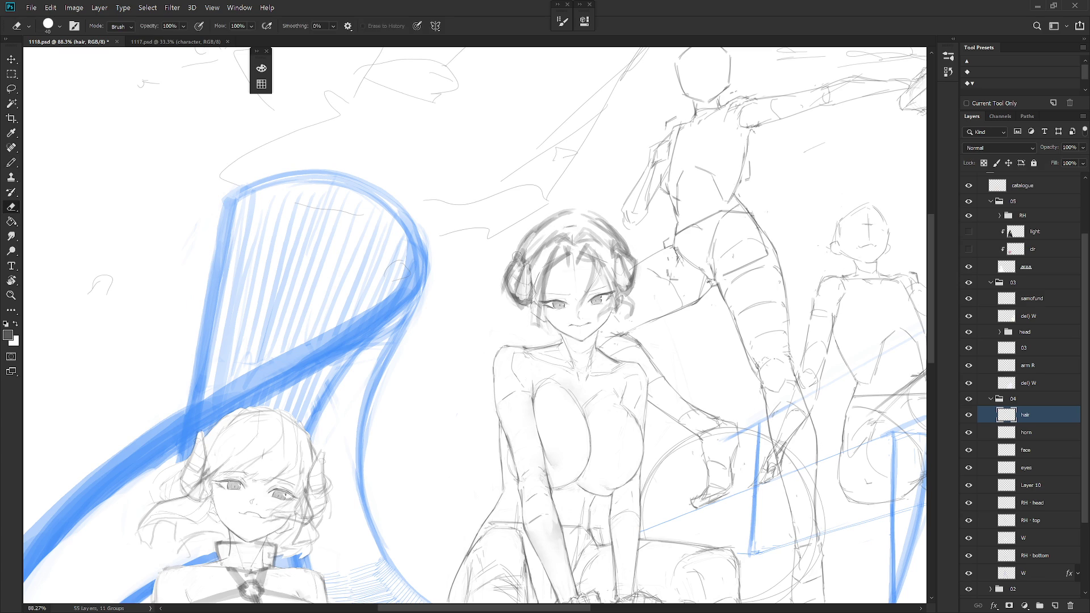
key("b")
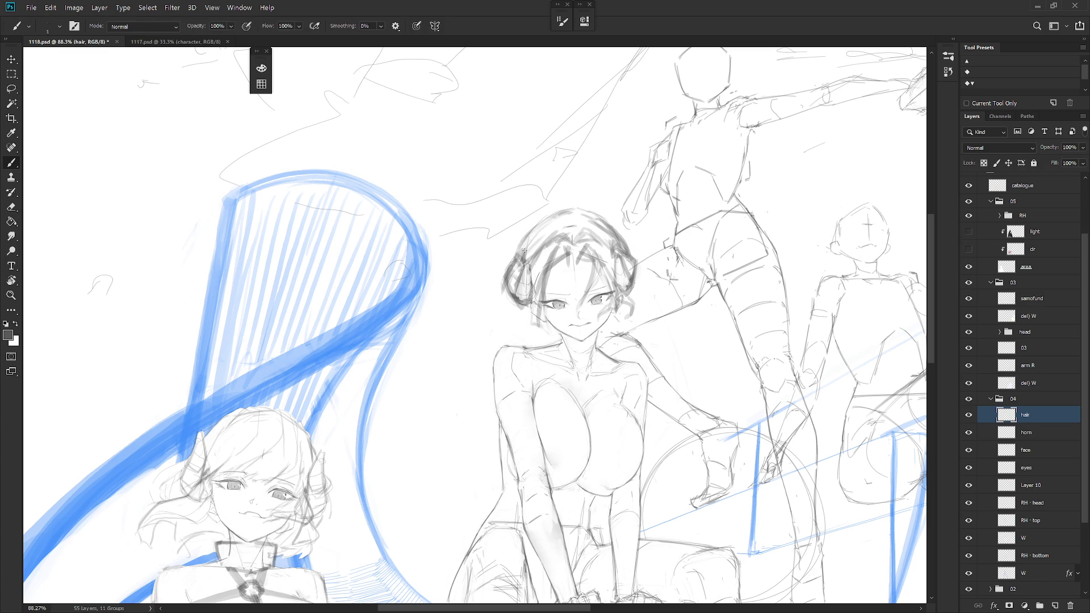
Erase the tips of the left and right horns on the horn layer, then reactivate the visible hair layer
key("e")
key("b")
key("e")
key("b")
left_click(968, 414)
left_click(1022, 432)
key("e")
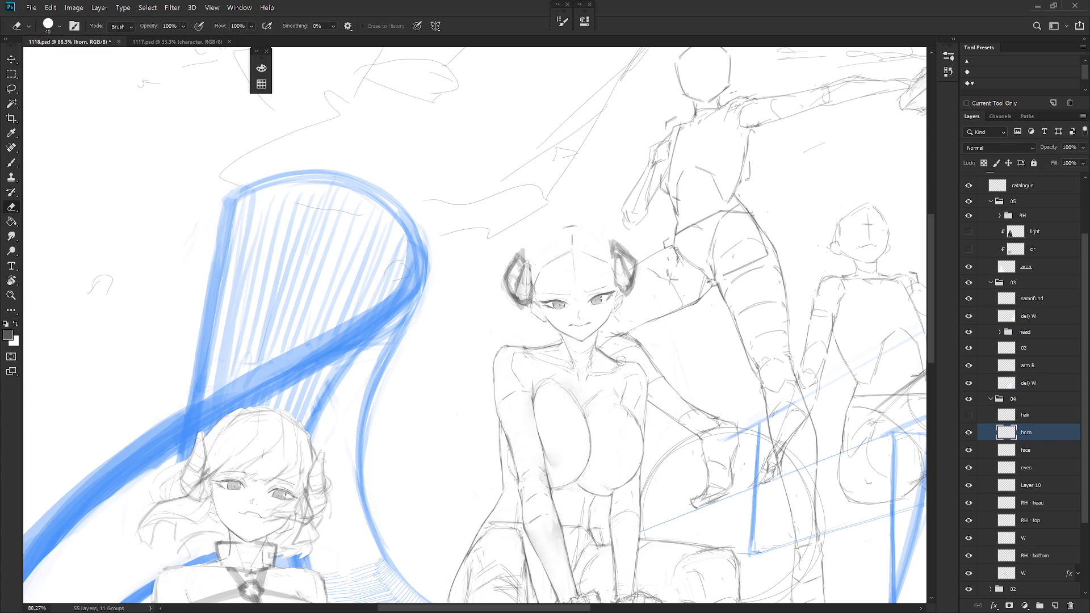
left_click_drag(528, 245, 519, 258)
mouse_move(614, 238)
left_mouse_down()
mouse_move(622, 245)
mouse_move(611, 248)
mouse_move(633, 242)
left_mouse_up()
left_click(969, 414)
left_click(1034, 418)
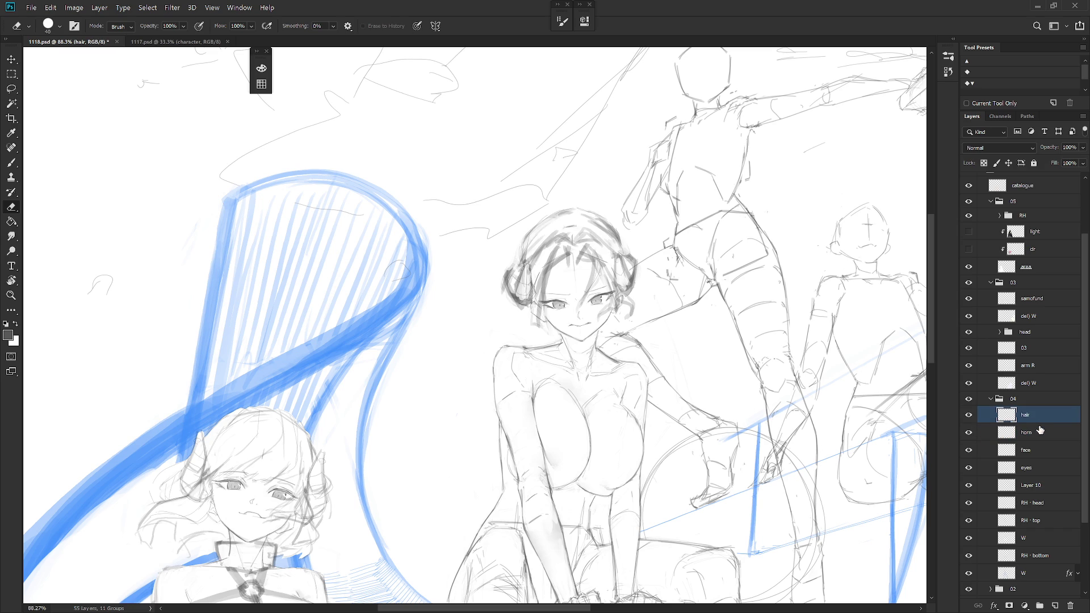
mouse_move(683, 391)
left_mouse_down()
mouse_move(618, 379)
mouse_move(595, 258)
mouse_move(588, 264)
left_mouse_up()
Rework the left bun strokes with the Pencil, trying and undoing a long strand
key("b")
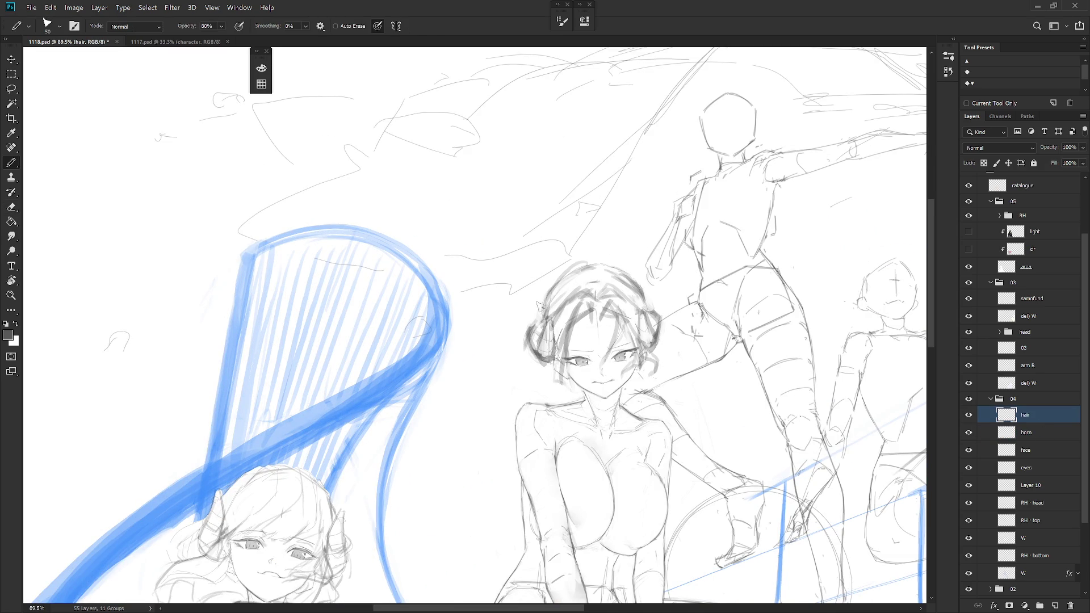
key("shift+b")
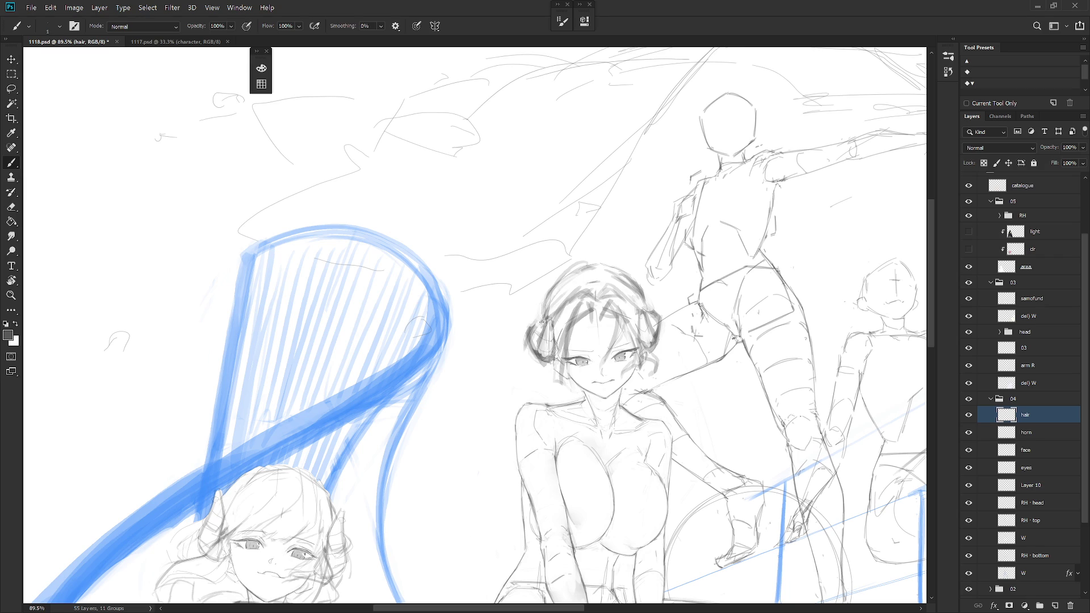
key("shift+b")
left_click_drag(545, 311, 525, 363)
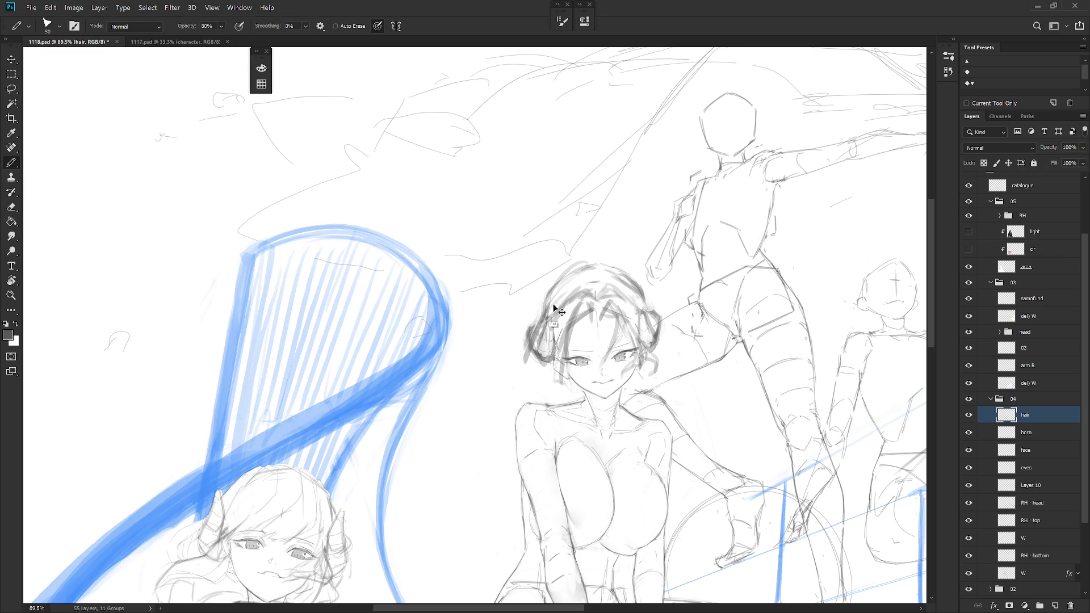
key("ctrl+z")
left_click_drag(547, 304, 485, 404)
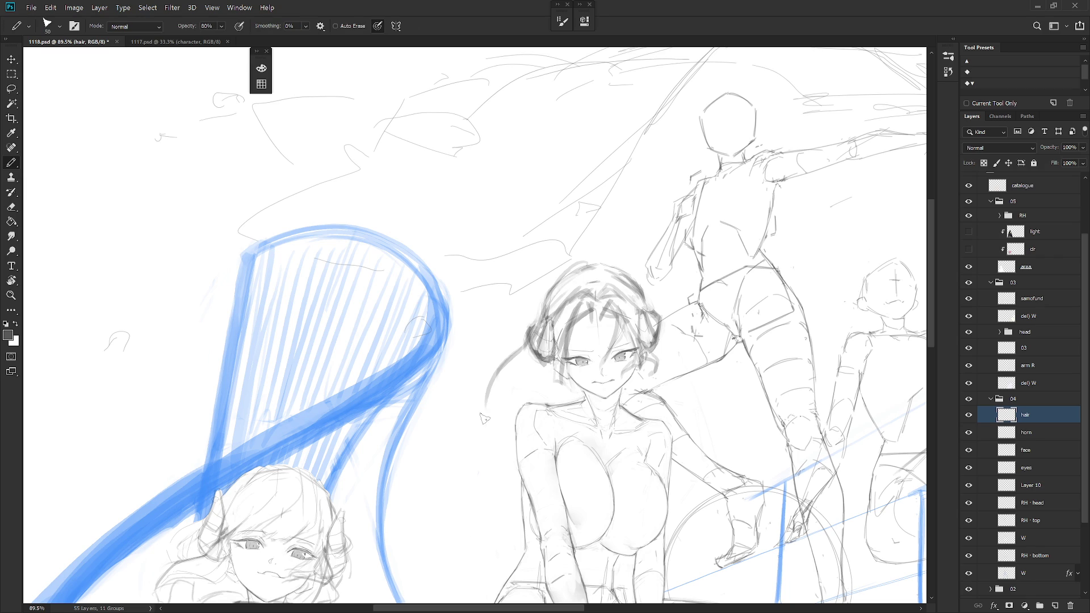
key("ctrl+z")
Redraw the long strand curving down-left from the bun, then compare against 1117.psd
left_click_drag(535, 329, 456, 458)
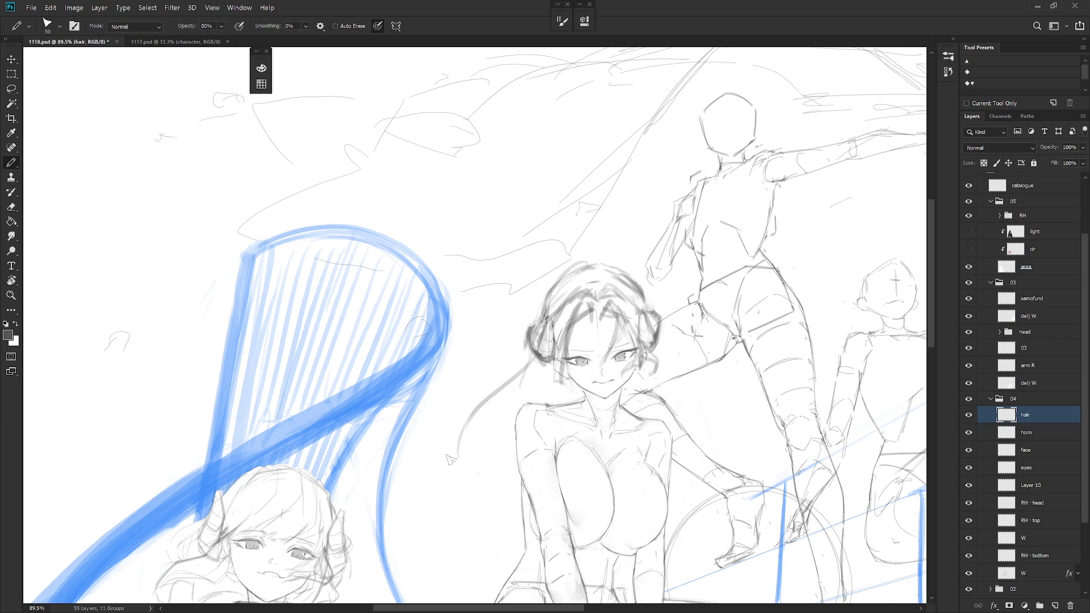
left_click_drag(550, 419, 539, 442)
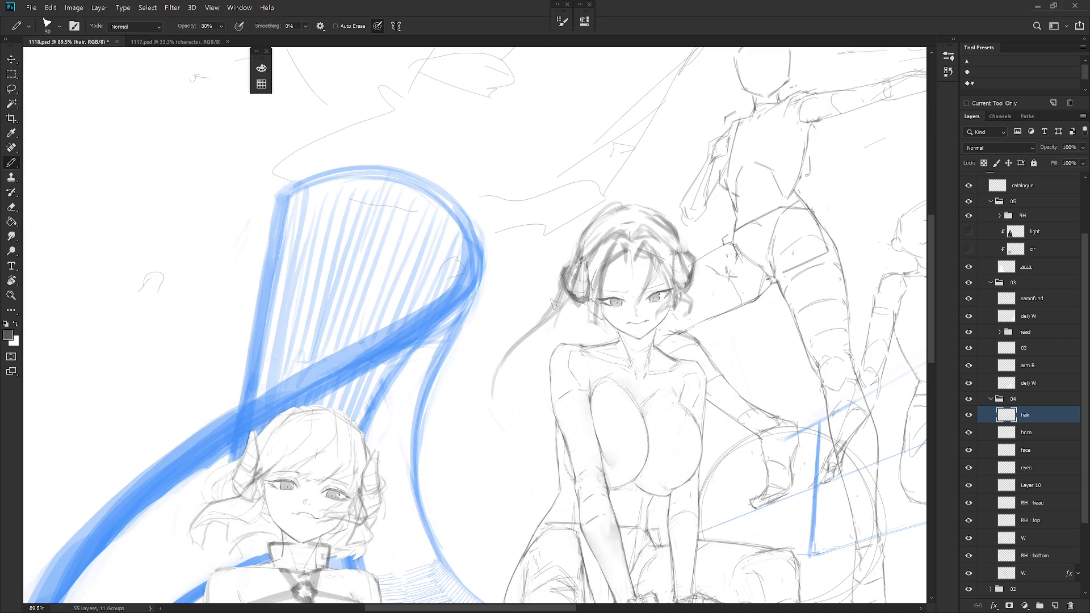
left_click_drag(549, 311, 495, 502)
key("ctrl+z")
mouse_move(540, 325)
left_mouse_down()
mouse_move(517, 462)
mouse_move(433, 524)
left_mouse_up()
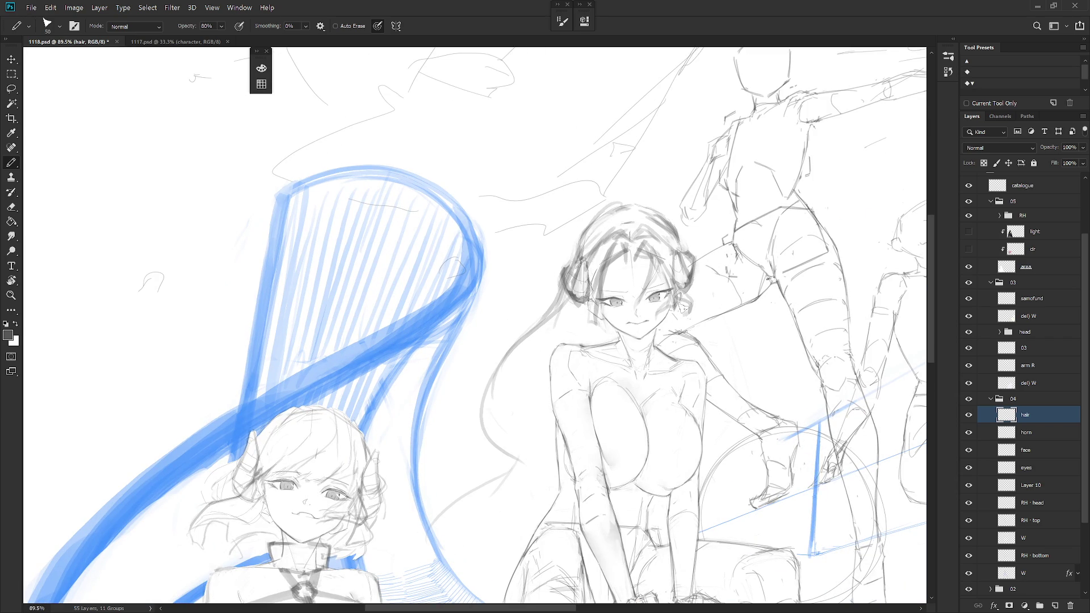
mouse_move(578, 318)
left_mouse_down()
mouse_move(536, 346)
mouse_move(457, 437)
mouse_move(517, 468)
left_mouse_up()
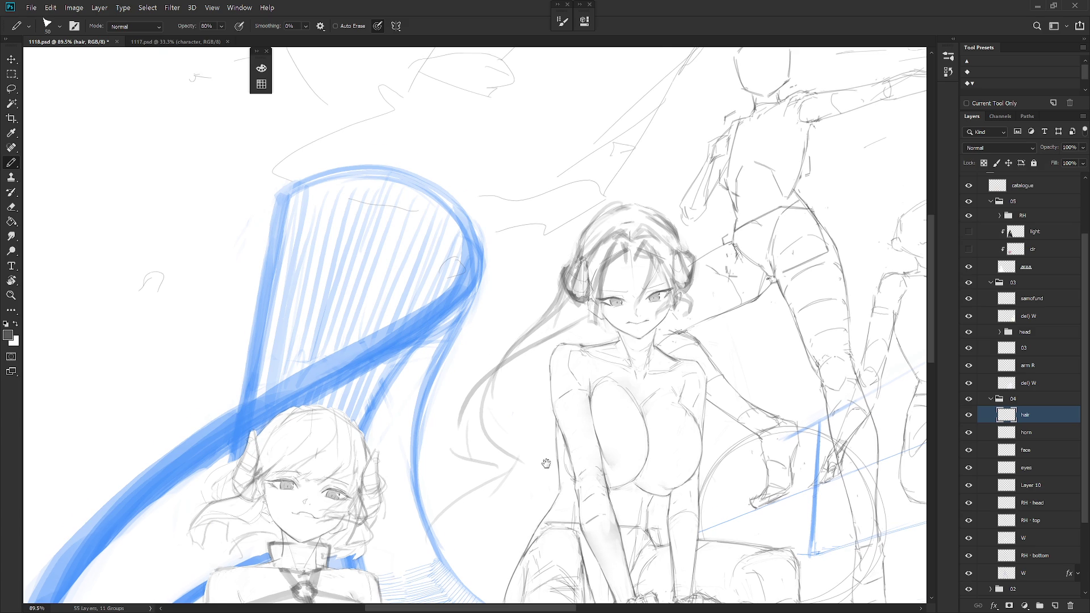
scroll(600, 312, "down", 3)
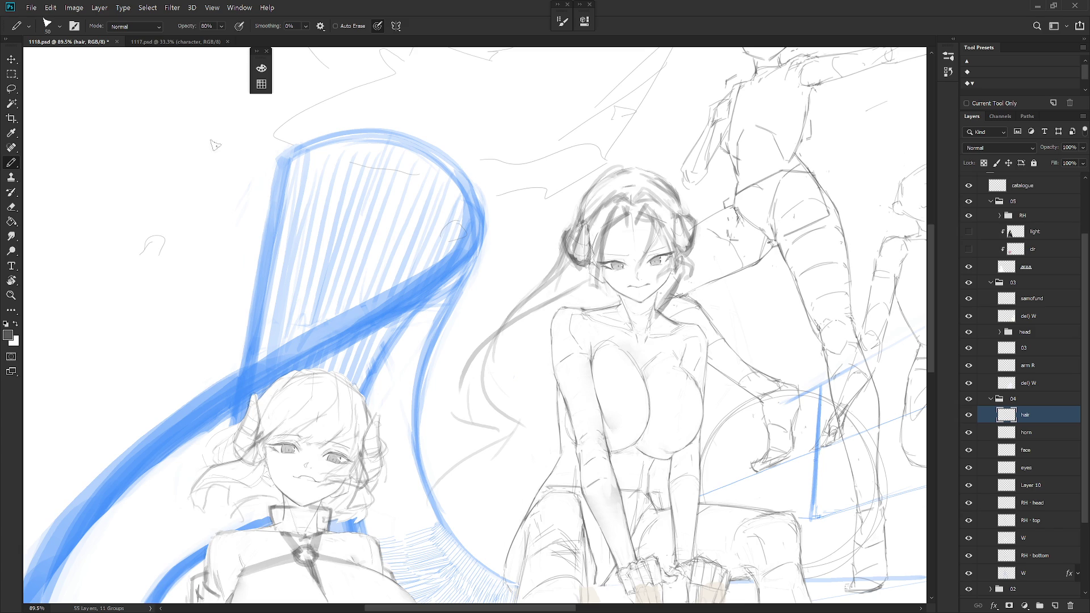
left_click(176, 41)
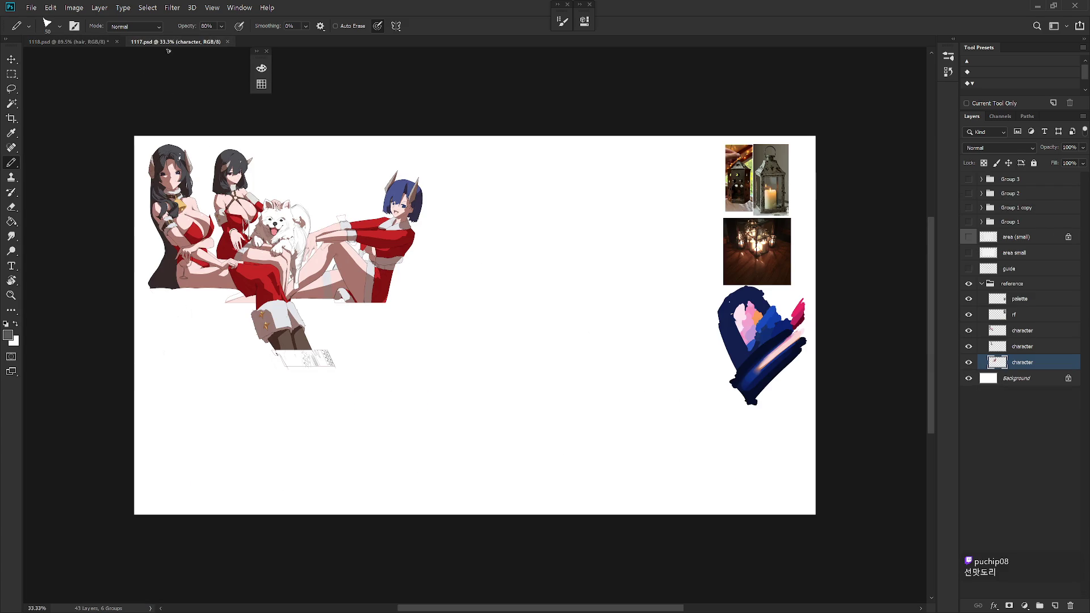
left_click(89, 42)
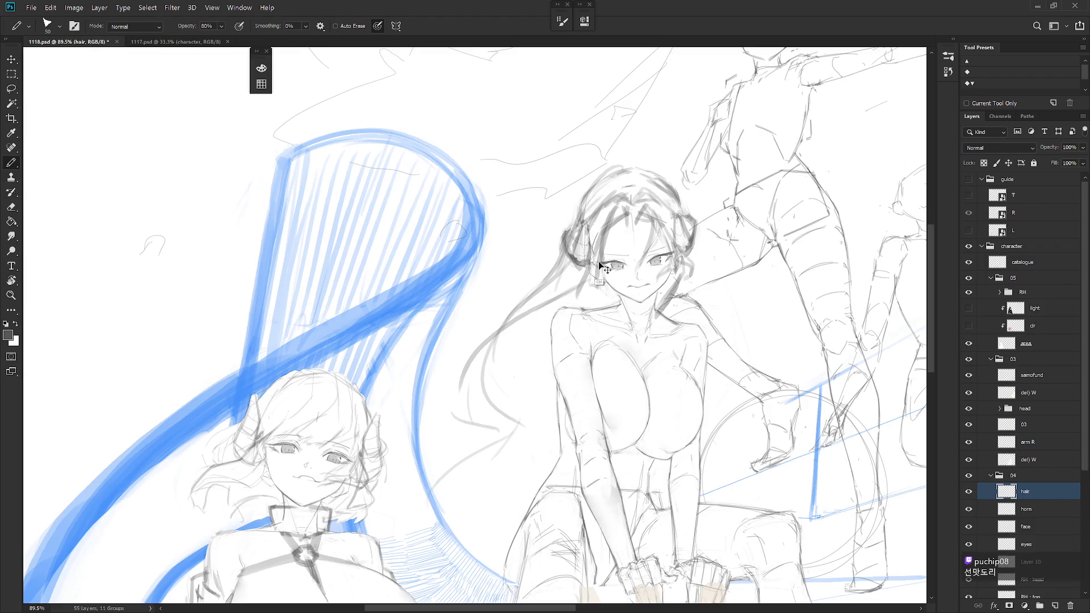
Swap the Pencil for the Brush tool and zoom in on the central girl's head
key("shift+b")
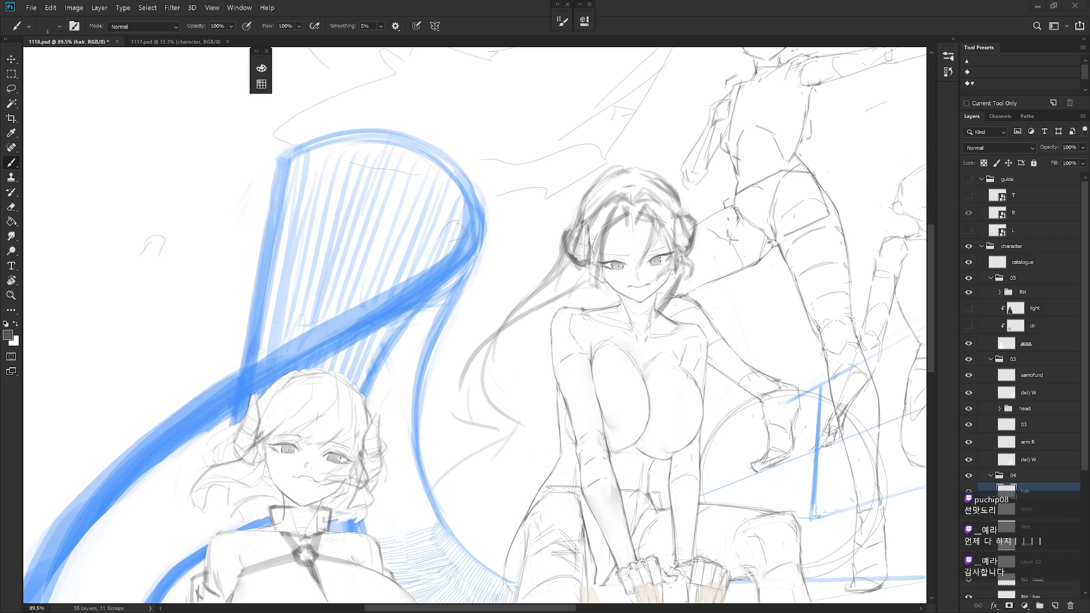
scroll(658, 188, "up", 2)
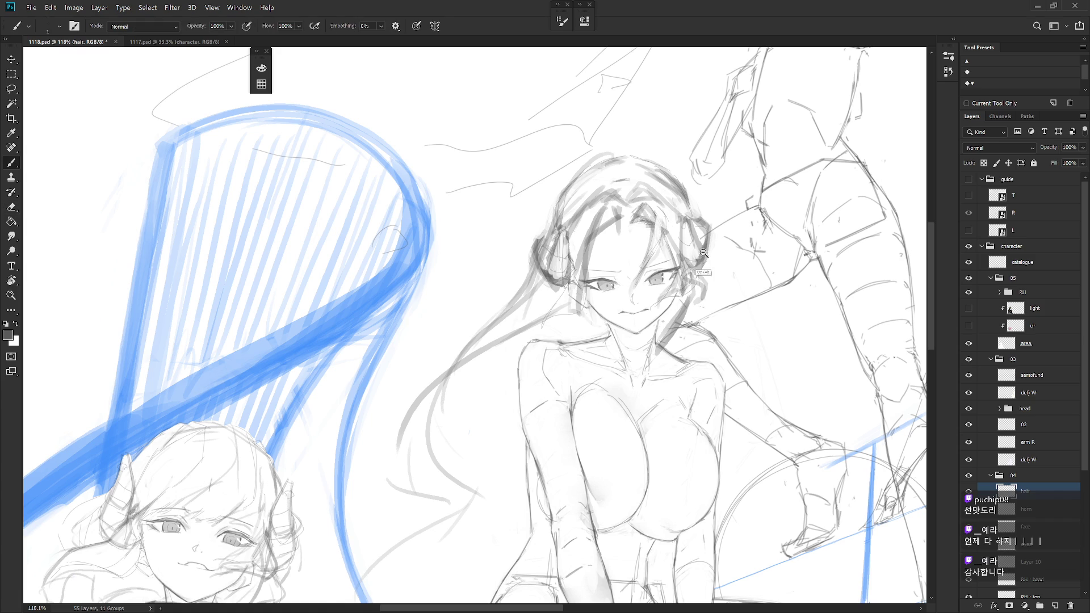
Sample the hair's grey and darken the hair to the right of the face
scroll(658, 347, "down", 3, "alt")
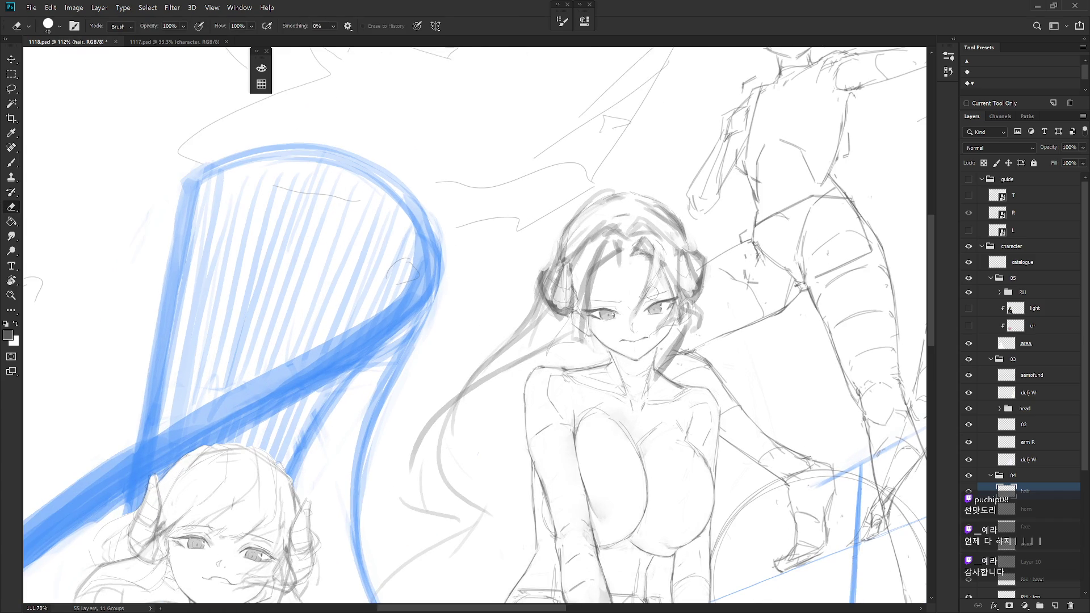
left_click(642, 300, "alt")
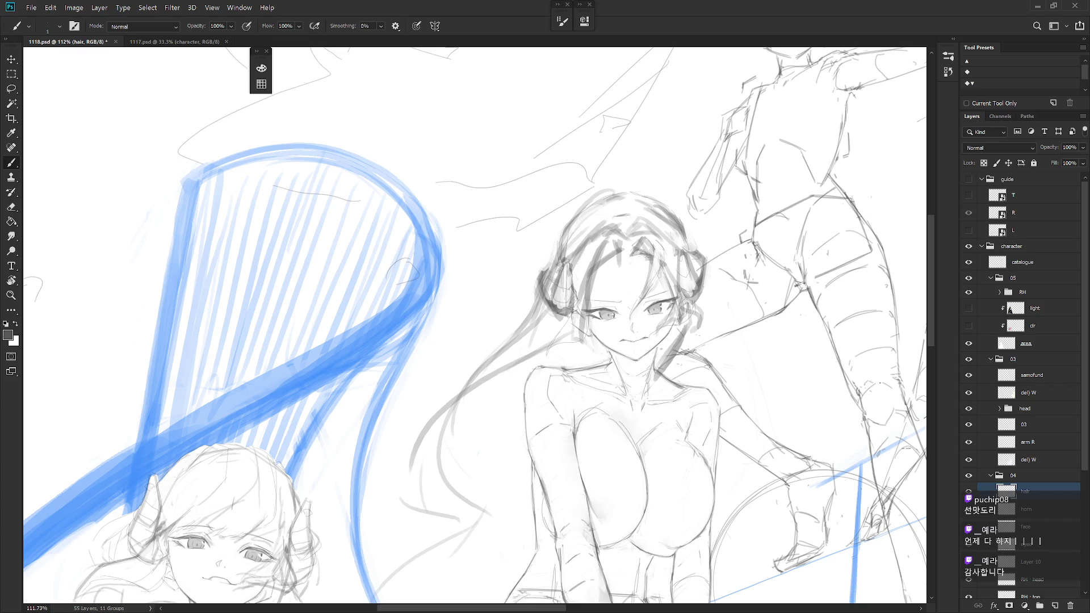
left_click(652, 332, "alt")
left_click(690, 311, "alt")
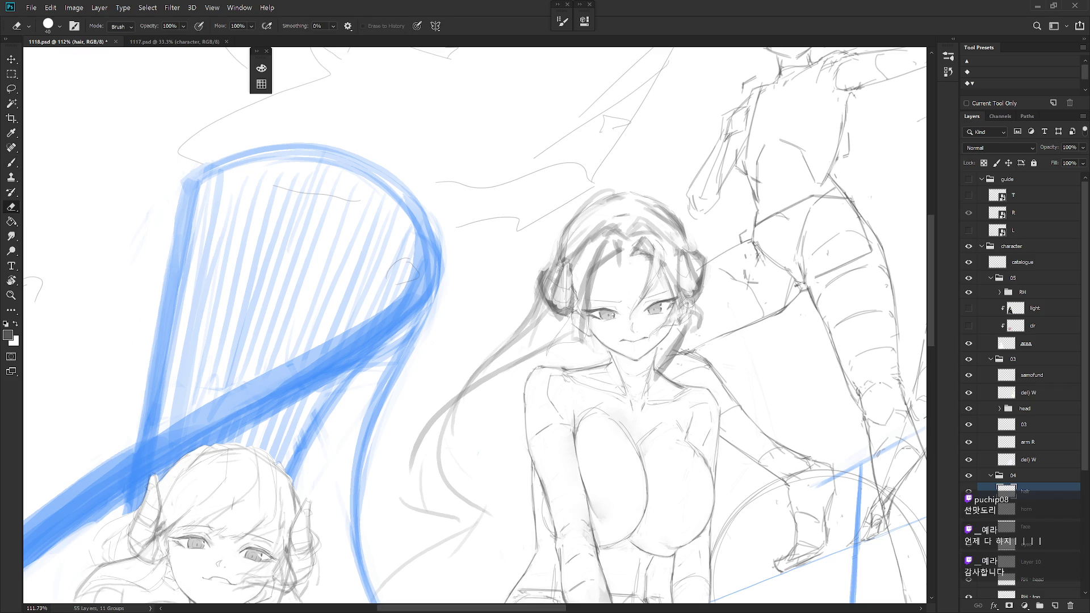
left_click_drag(675, 320, 689, 308)
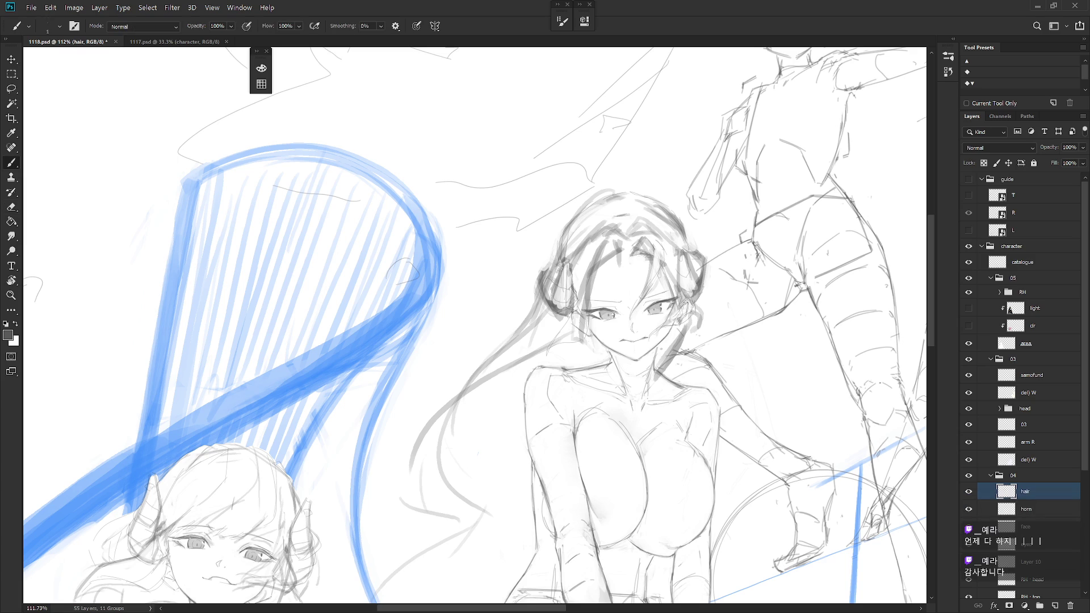
left_click_drag(675, 317, 692, 315)
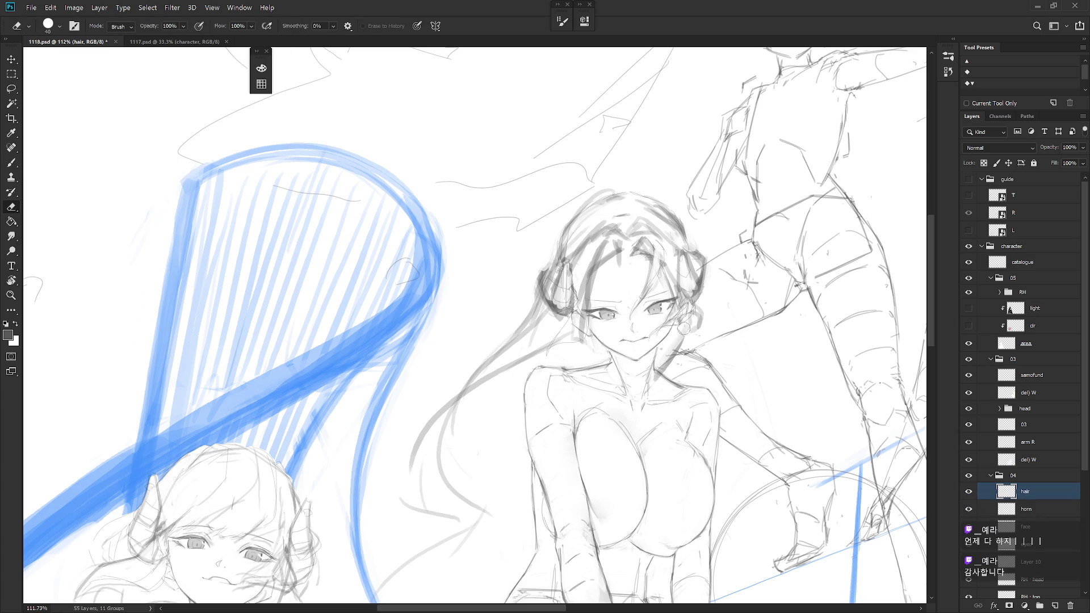
Sketch faint lines along the neck, collar and upper chest
mouse_move(650, 370)
left_mouse_down()
mouse_move(601, 391)
mouse_move(598, 409)
left_mouse_up()
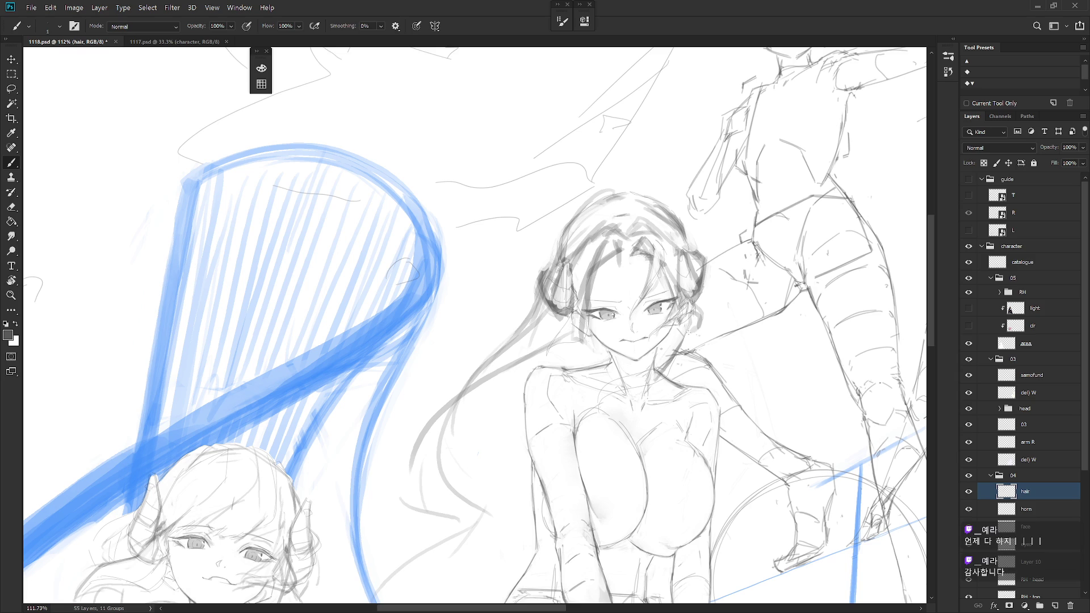
left_click_drag(602, 413, 641, 425)
key("e")
key("b")
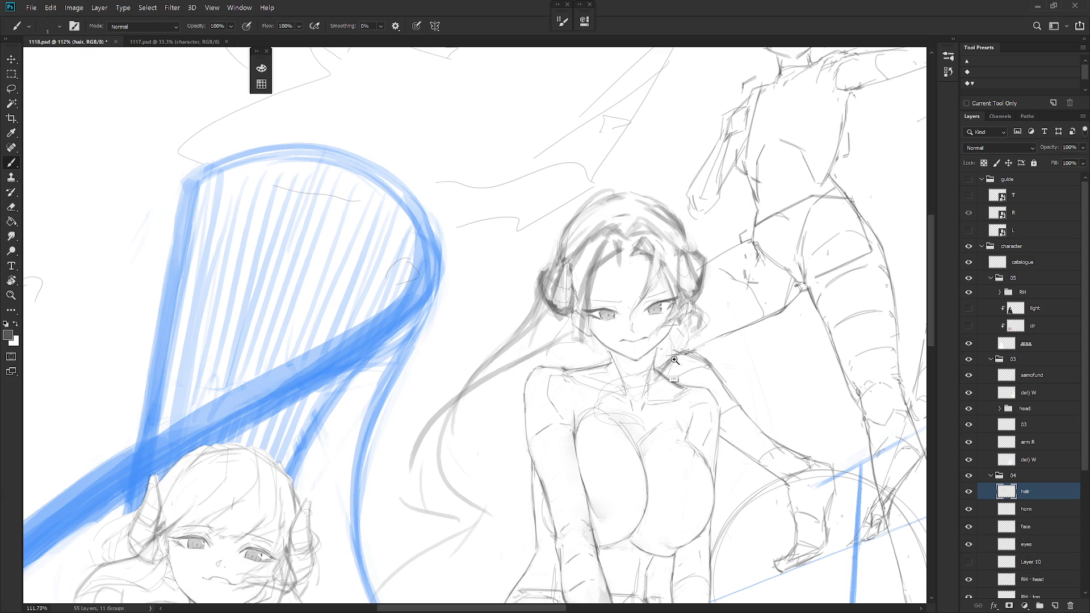
scroll(728, 305, "down", 5)
Check the composition zoomed out, then pencil strands along the hair's right side
scroll(669, 424, "down", 2)
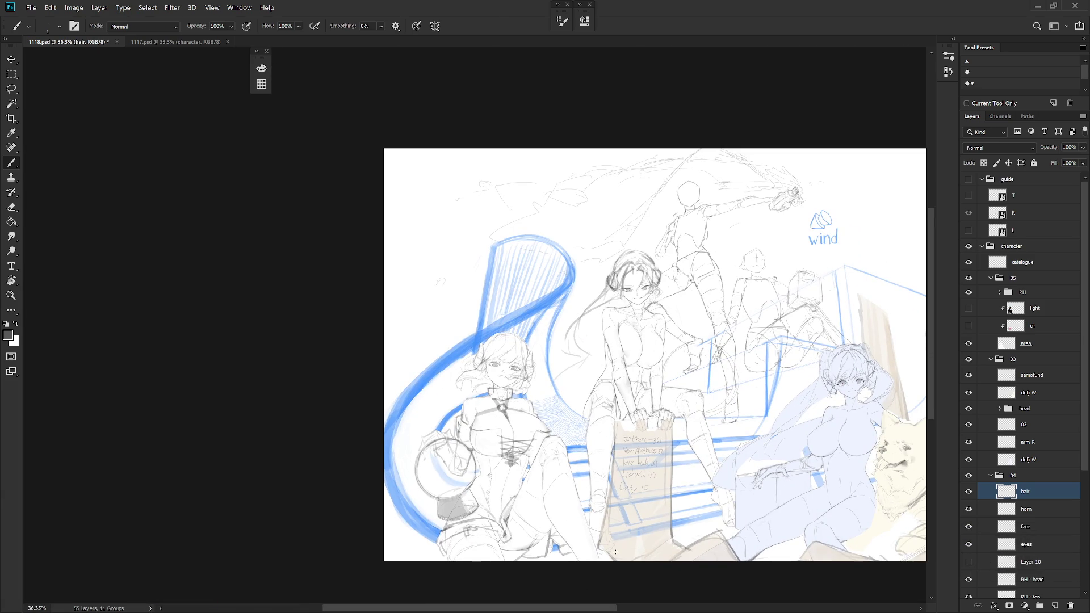
scroll(604, 307, "up", 4)
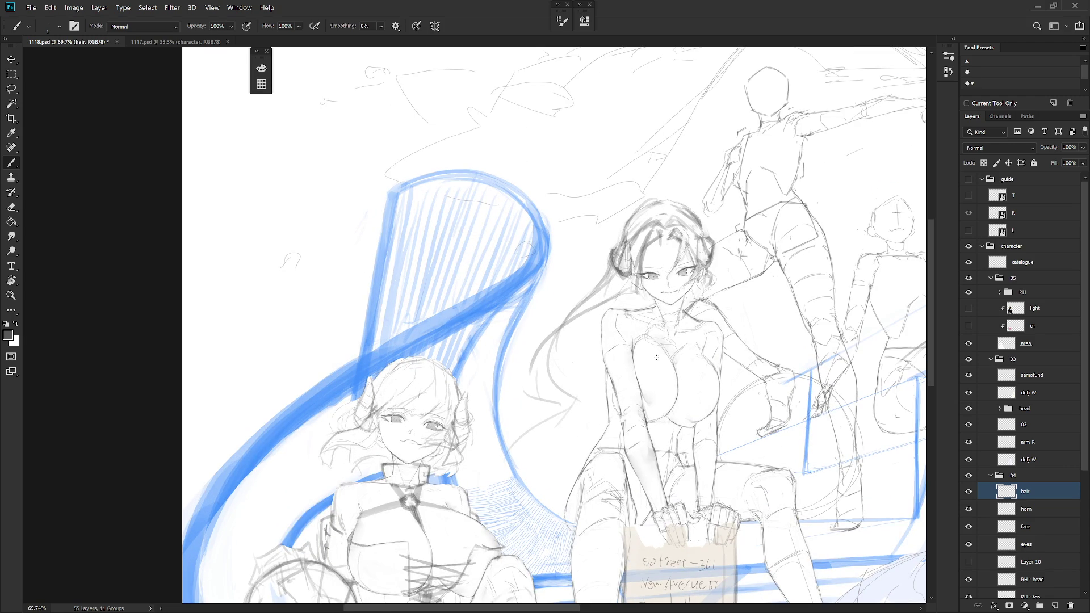
key("e")
scroll(609, 291, "up", 2)
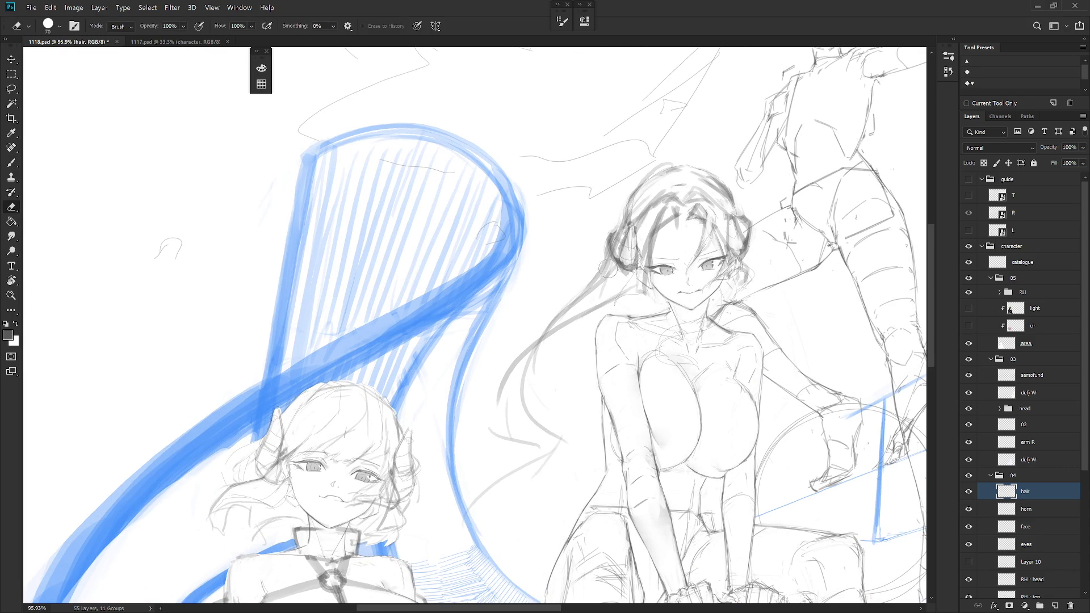
key("b")
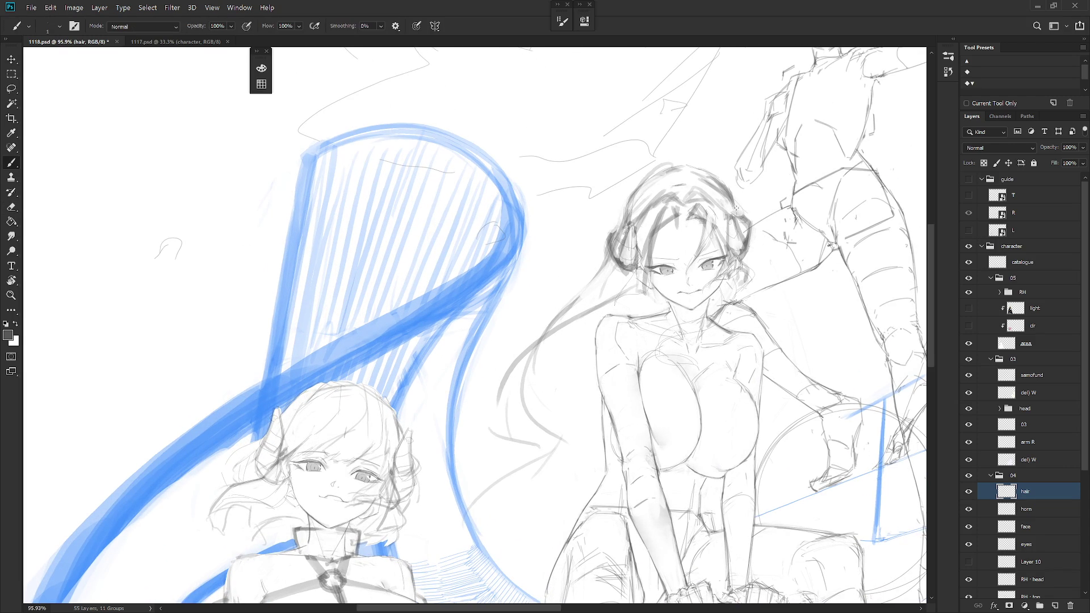
key("shift+b")
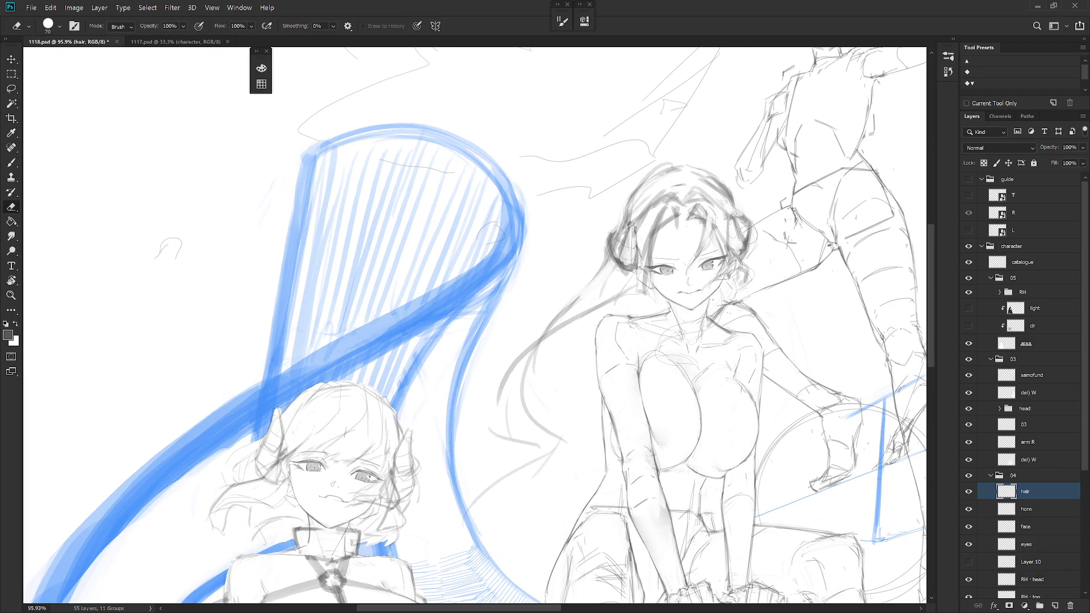
mouse_move(757, 228)
left_mouse_down()
mouse_move(752, 254)
mouse_move(743, 234)
mouse_move(751, 238)
left_mouse_up()
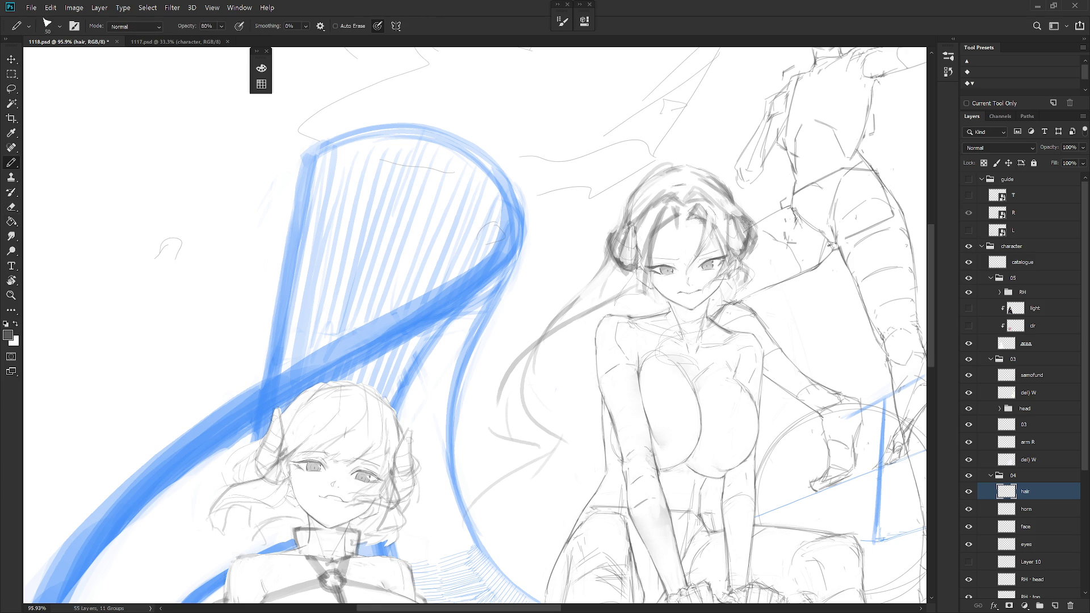
key("shift+b")
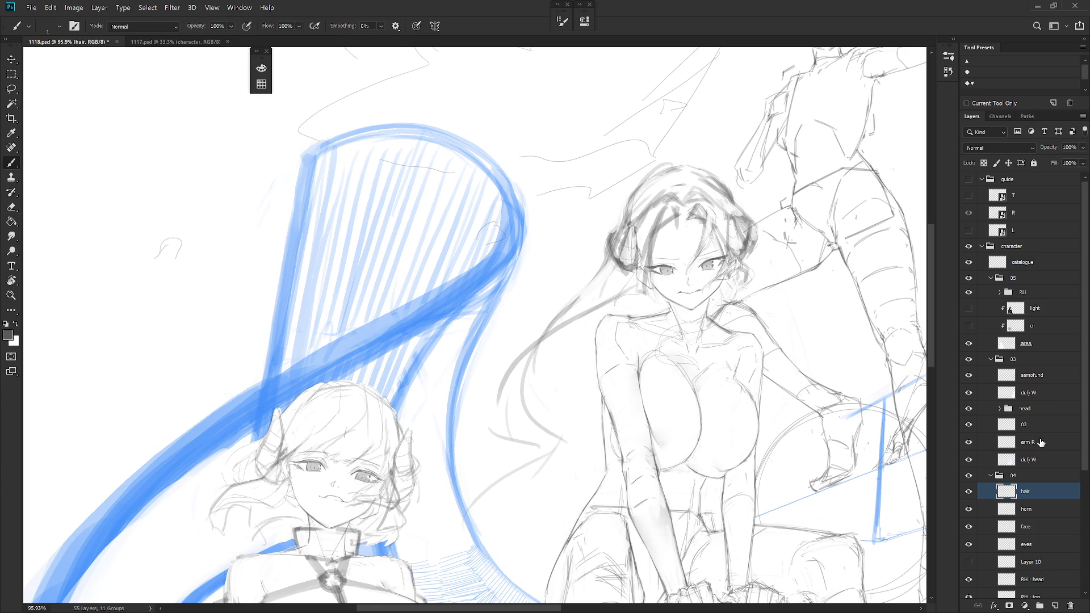
Briefly select the horn layer, return to the hair layer, and compare with 1117.psd
left_click(1044, 506)
key("e")
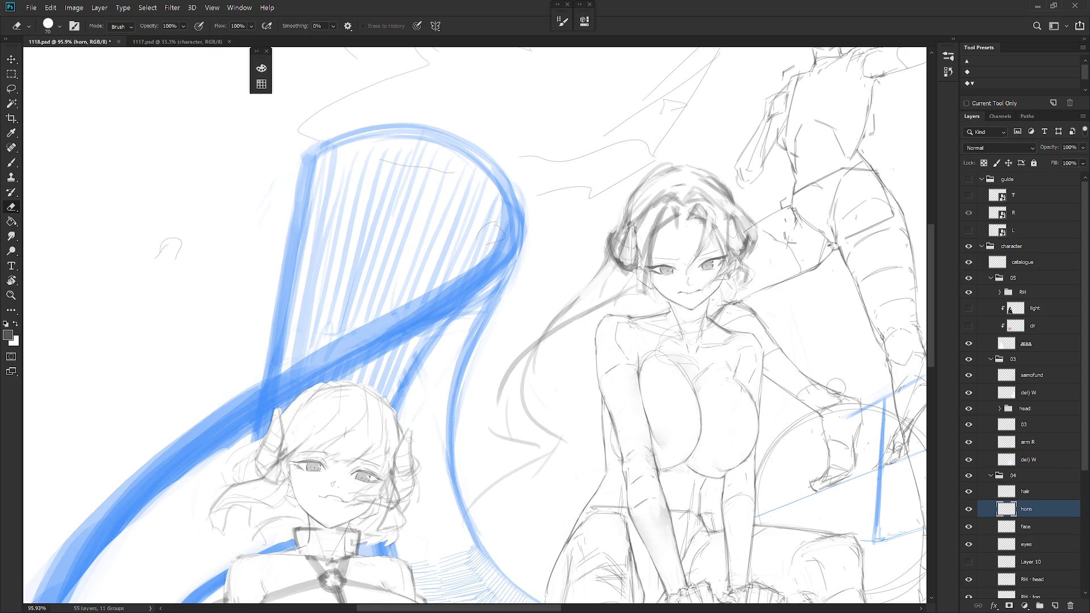
left_click(1045, 492)
key("b")
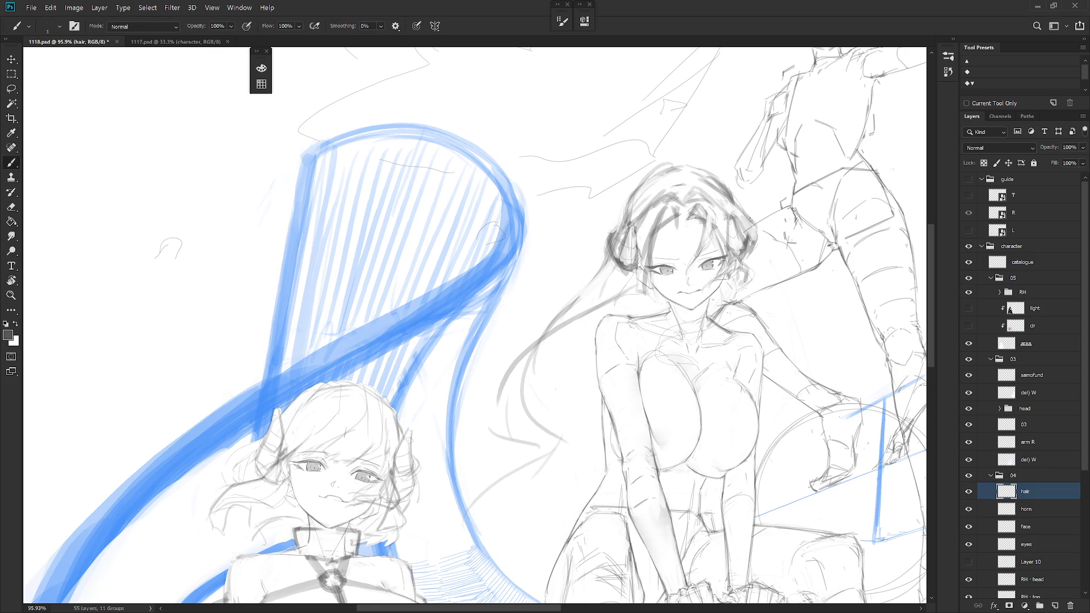
key("e")
key("b")
key("ctrl+Tab")
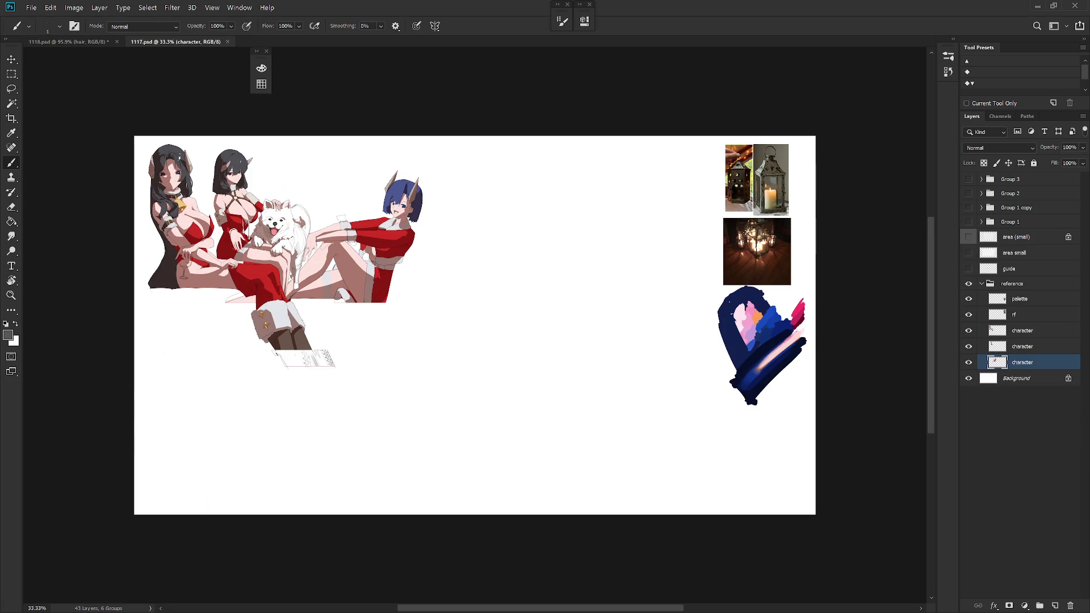
key("ctrl+Tab")
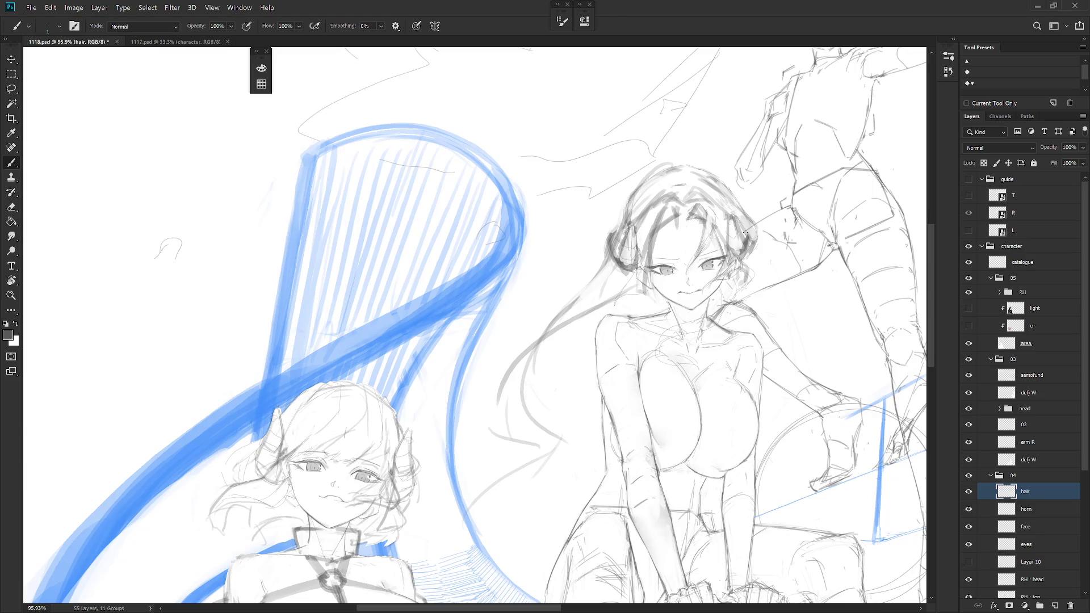
Undo the eraser step, revert to an earlier Brush Tool history state, and collapse the History panel
key("ctrl+z")
left_click(948, 72)
left_click(895, 334)
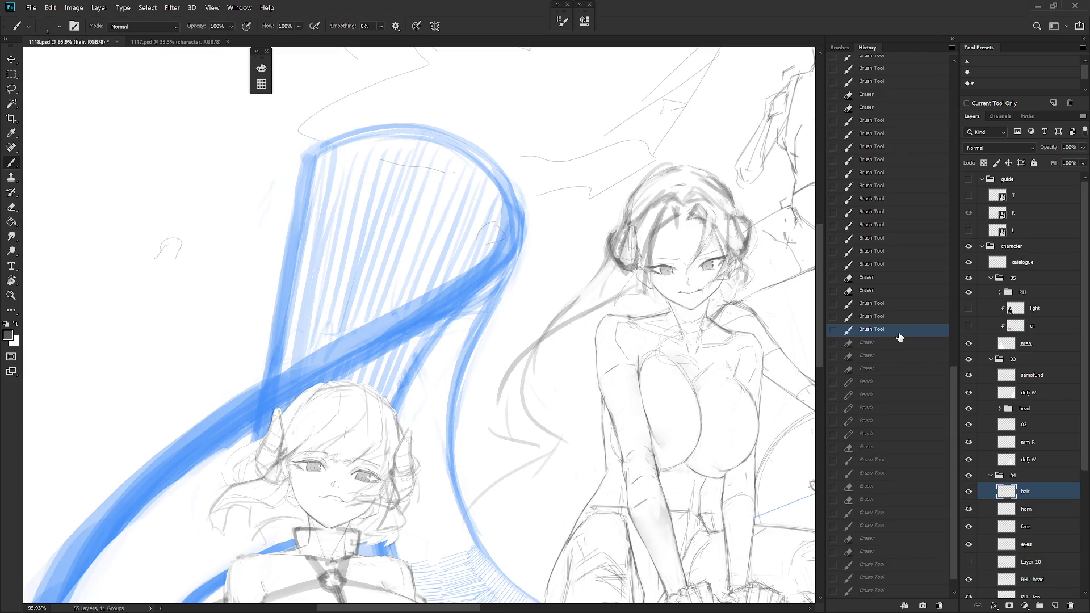
left_click(877, 370)
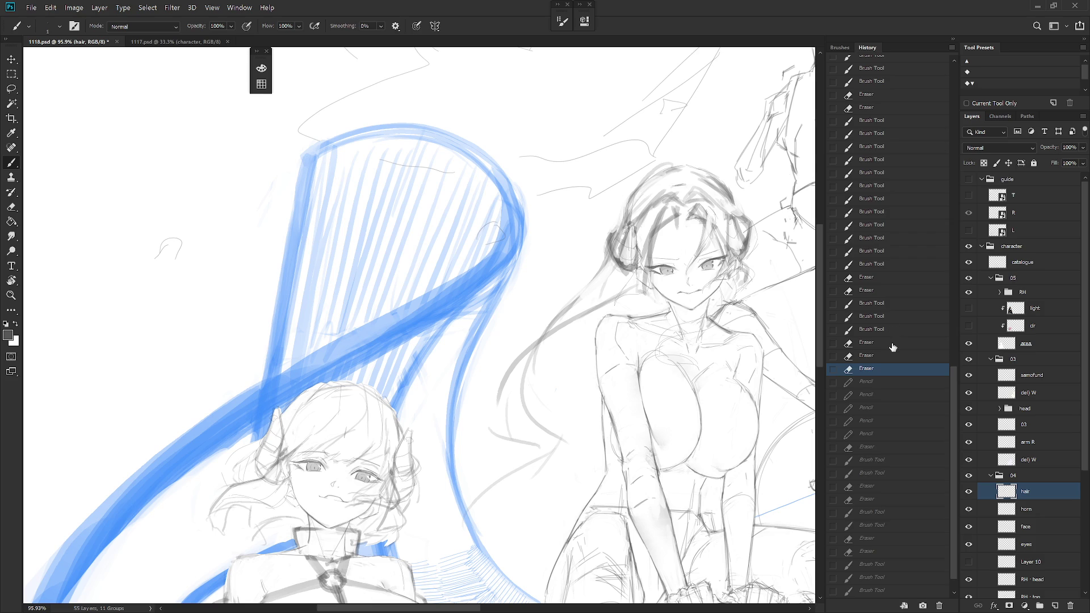
left_click(875, 448)
left_click(877, 436)
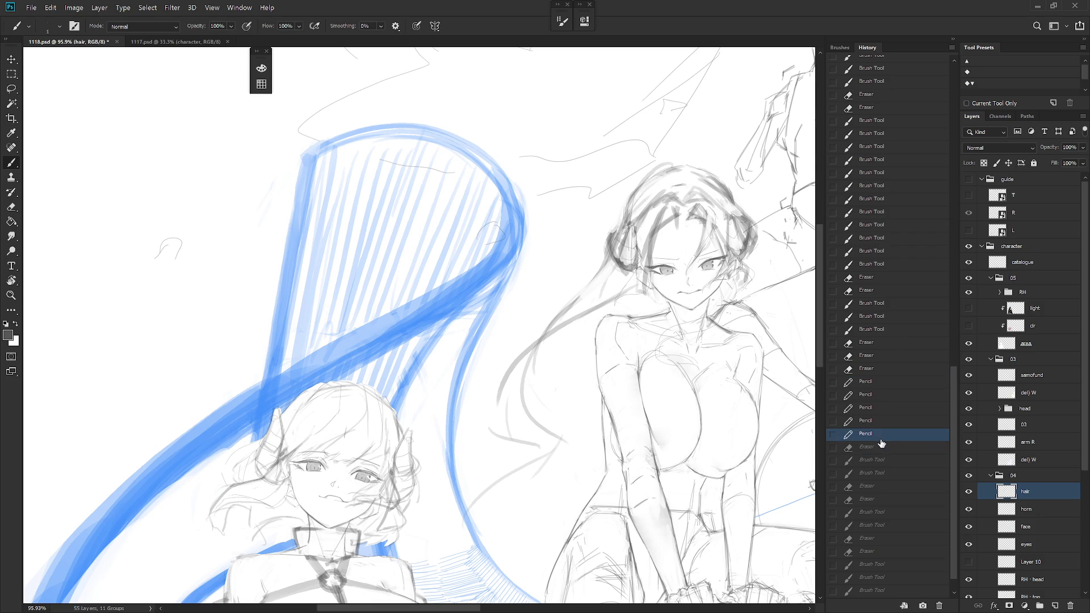
left_click(876, 381)
left_click(889, 330)
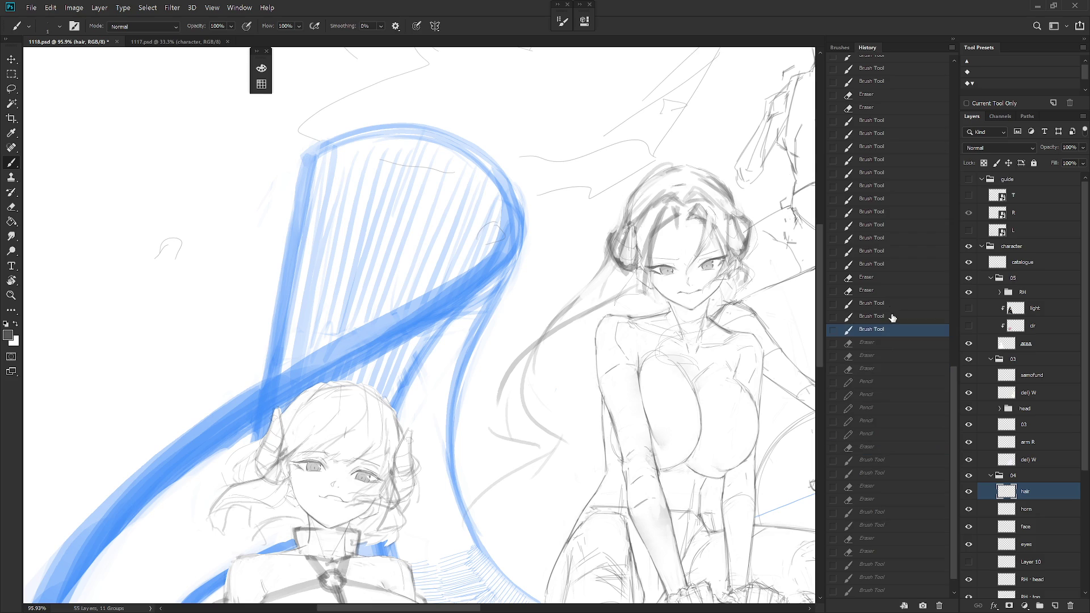
left_click(889, 265)
left_click(886, 291)
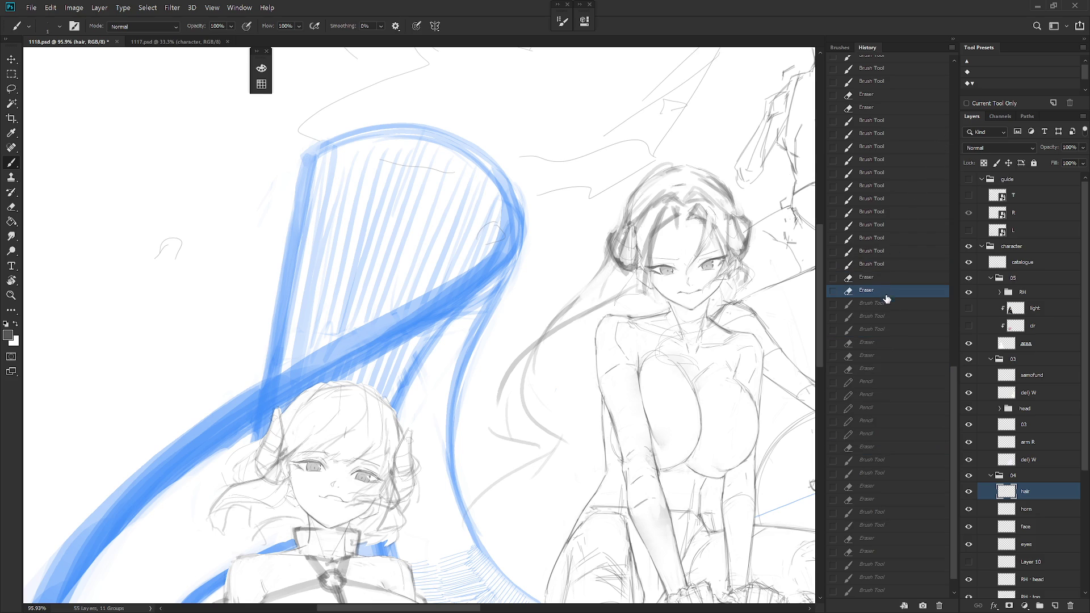
left_click(887, 331)
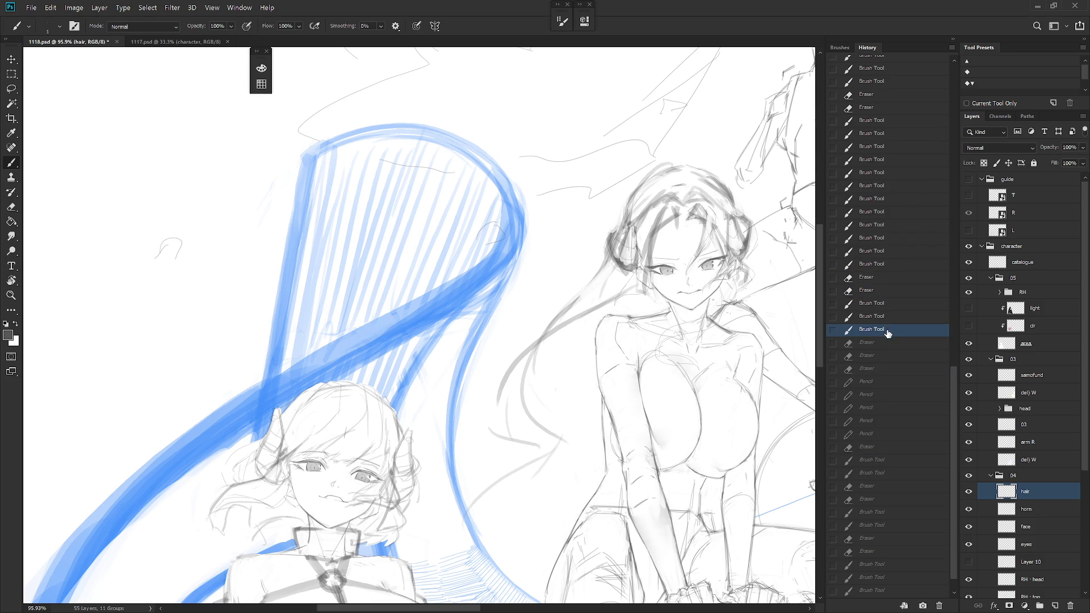
left_click(953, 38)
Back on the hair layer with the Brush, draw a thin loose strand left of the face
key("e")
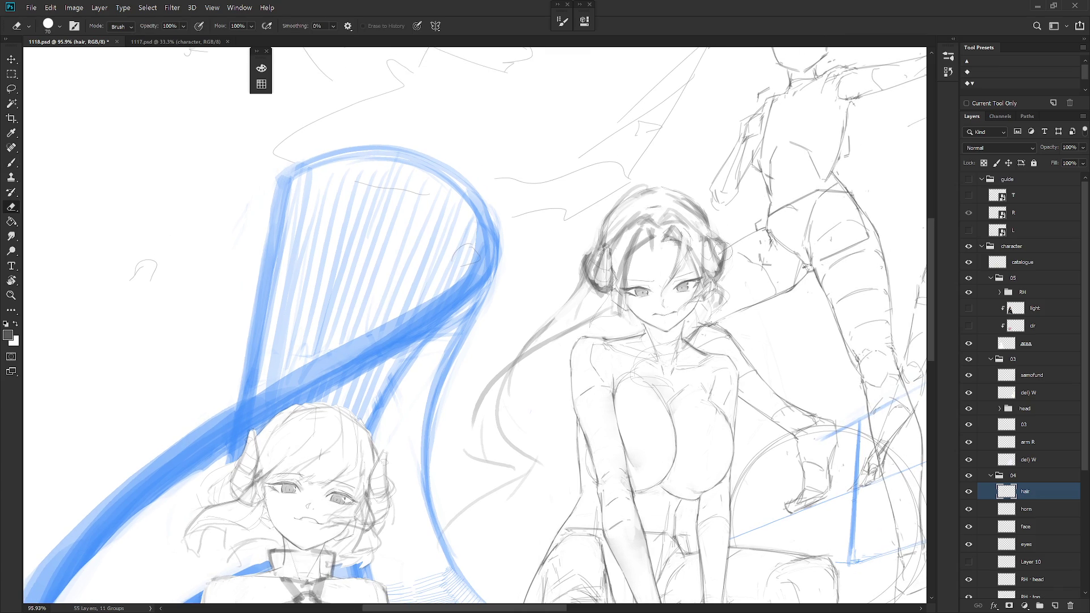
key("b")
key("e")
left_click(1053, 512)
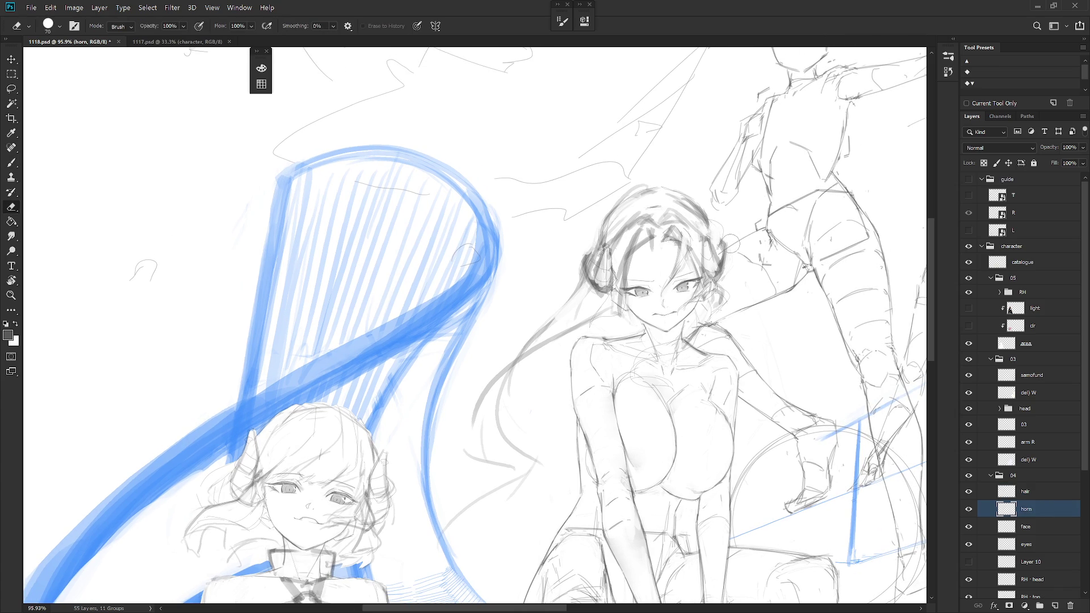
left_click(1033, 494)
key("b")
key("shift+b")
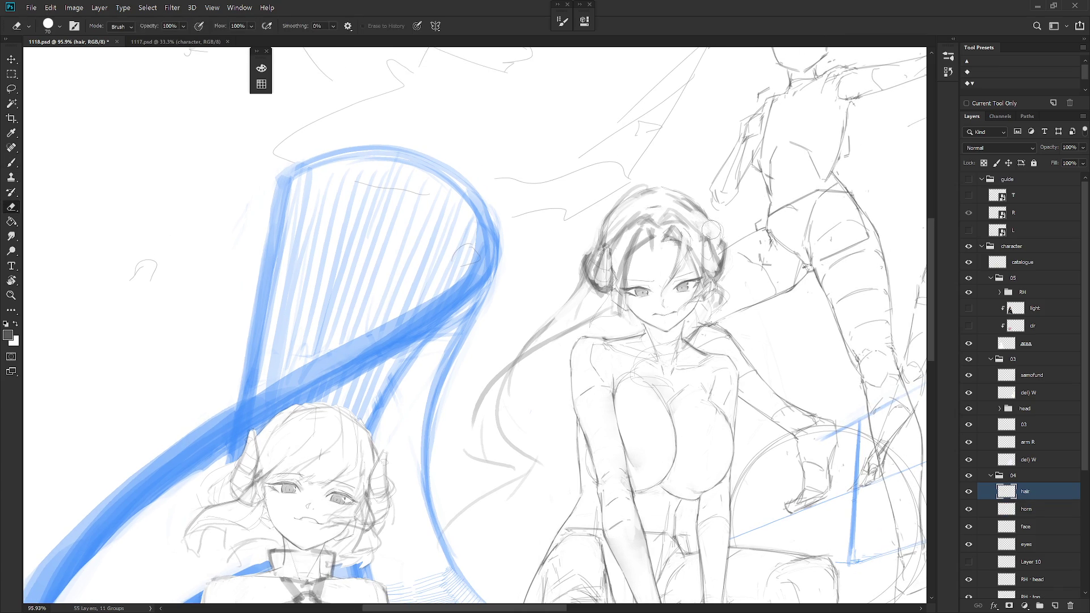
key("shift+b")
key("shift+b")
key("shift+b")
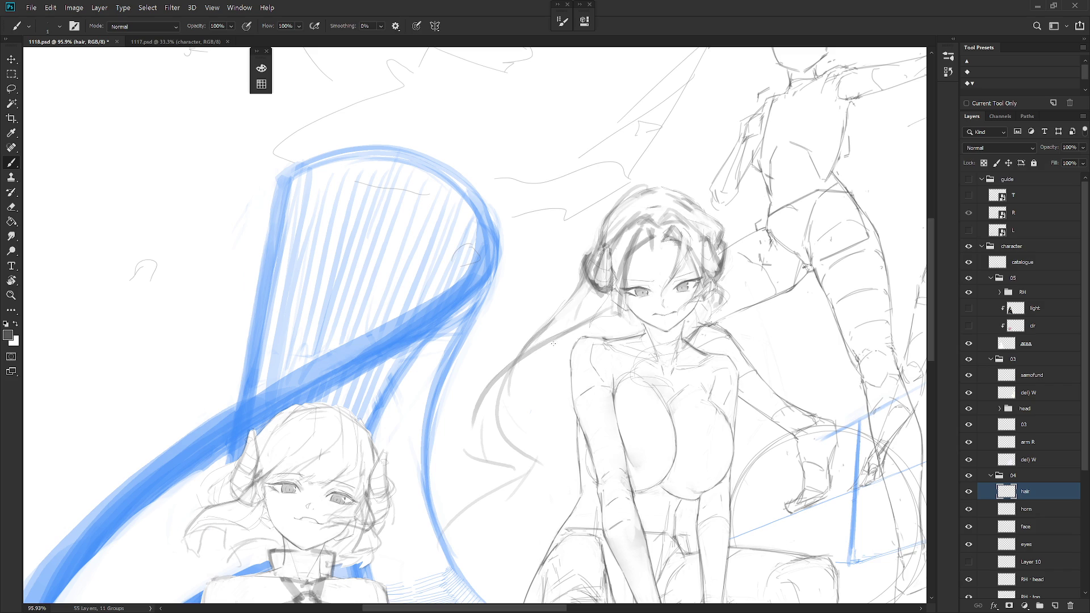
left_click_drag(552, 345, 508, 423)
Zoom out and start a freehand outline around part of the girl's flowing hair
scroll(547, 403, "down", 5)
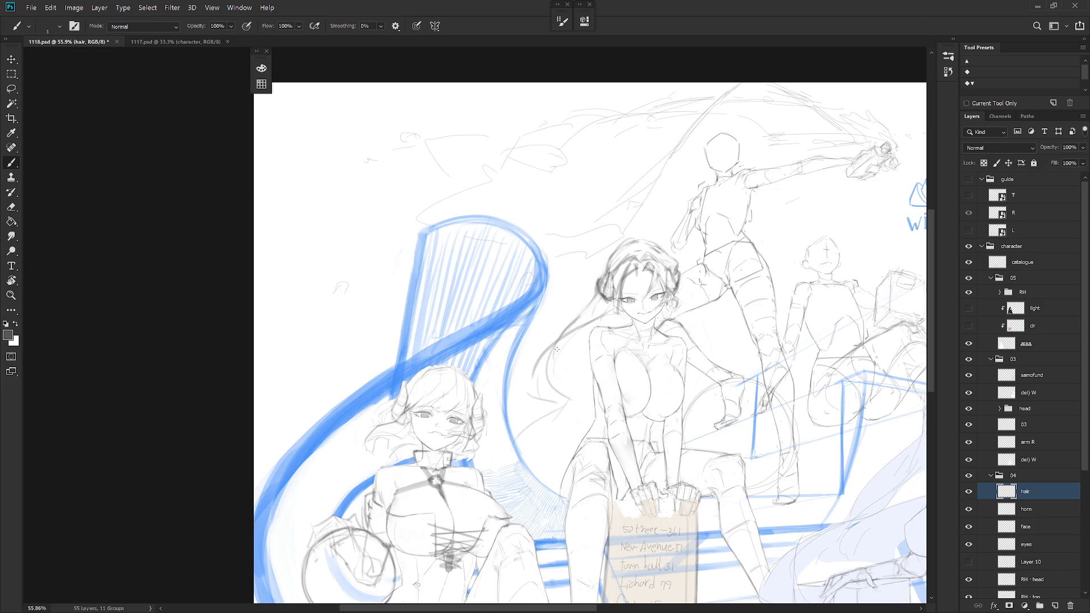
key("e")
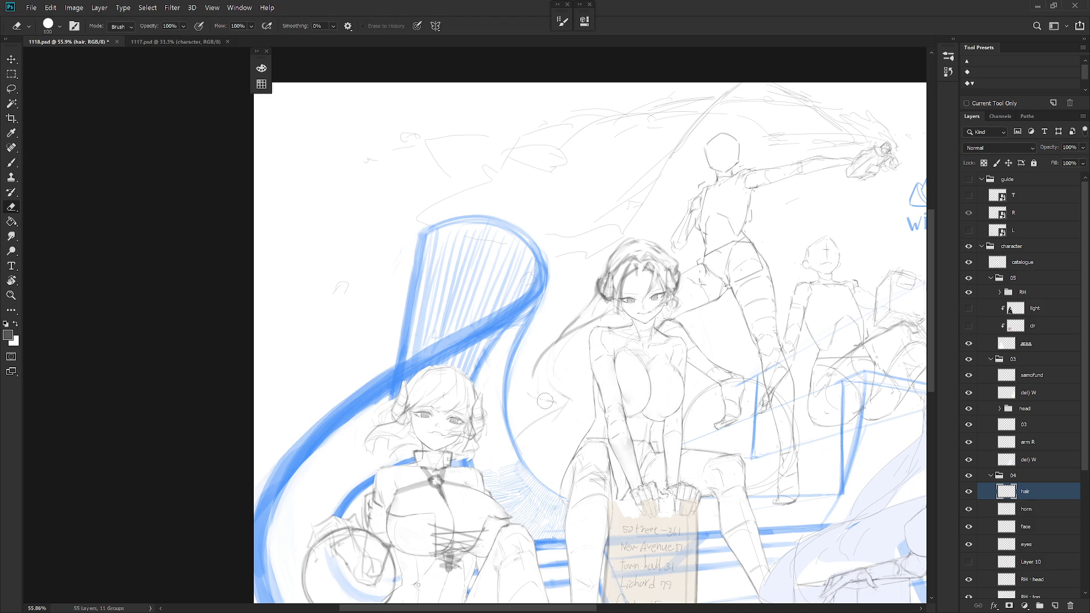
key("l")
mouse_move(546, 449)
left_mouse_down()
mouse_move(580, 408)
mouse_move(555, 458)
mouse_move(567, 384)
mouse_move(534, 436)
left_mouse_up()
key("b")
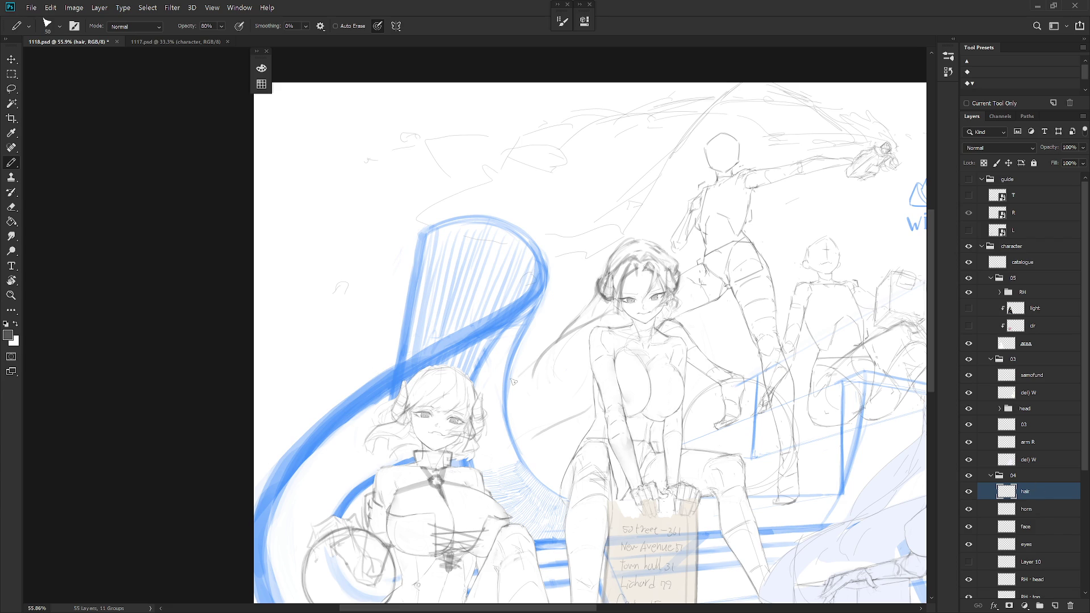
key("e")
key("b")
Sketch faint pencil hair strands left of the girl's face, below it and beside her shoulder
left_click_drag(514, 375, 543, 401)
key("l")
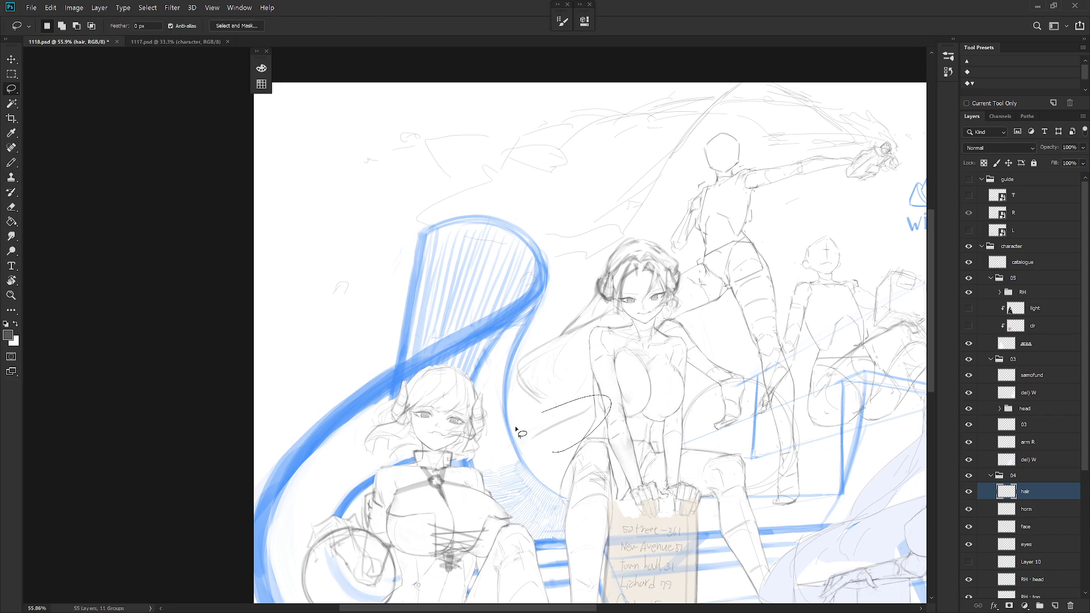
key("b")
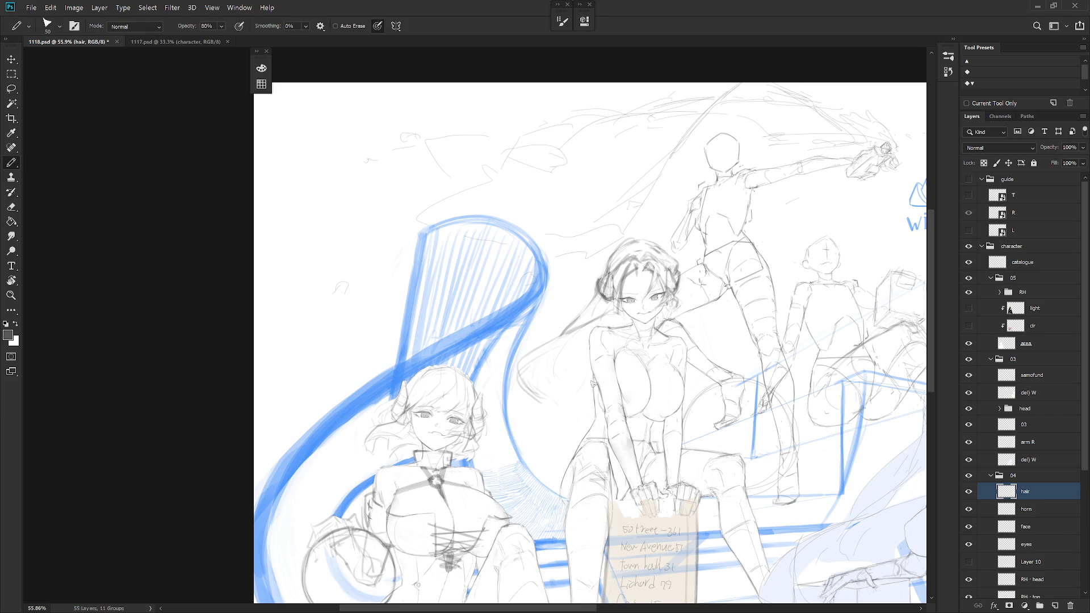
left_click_drag(578, 420, 521, 441)
left_click_drag(565, 363, 510, 415)
left_click_drag(554, 366, 512, 418)
key("e")
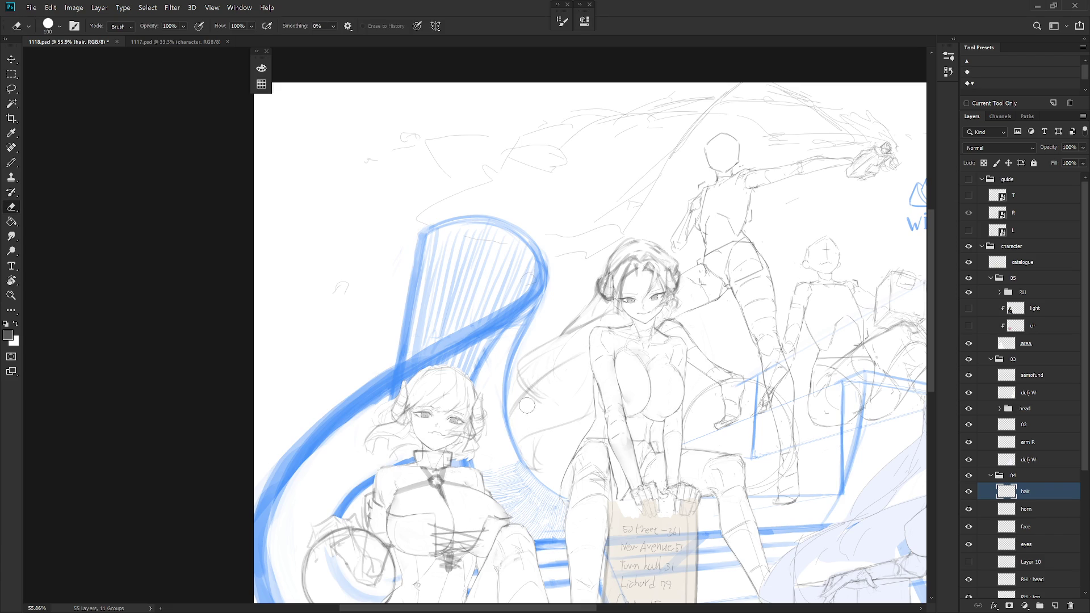
key("b")
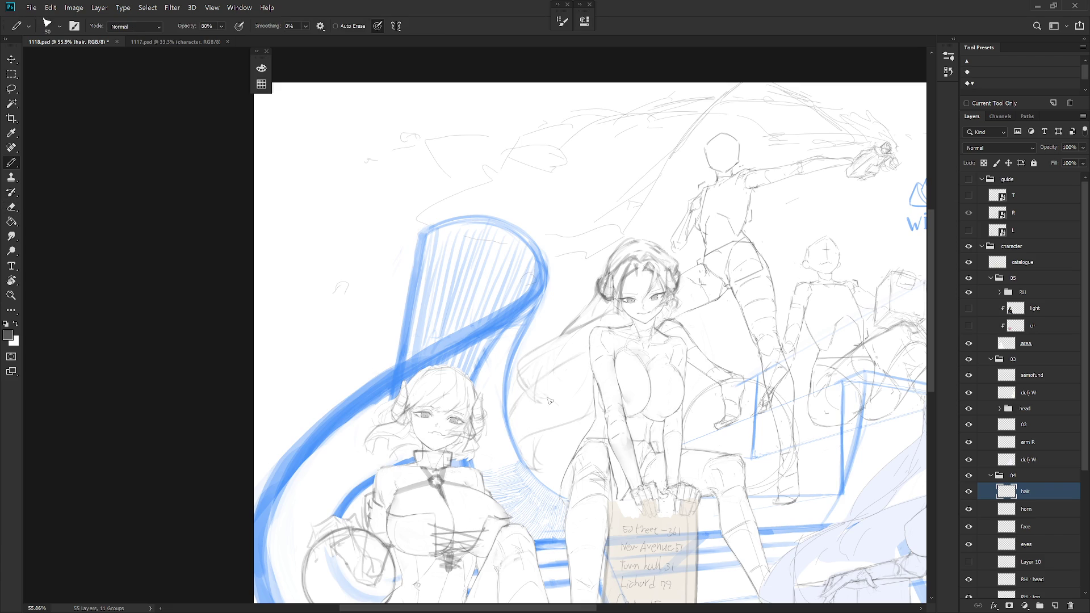
key("shift+b")
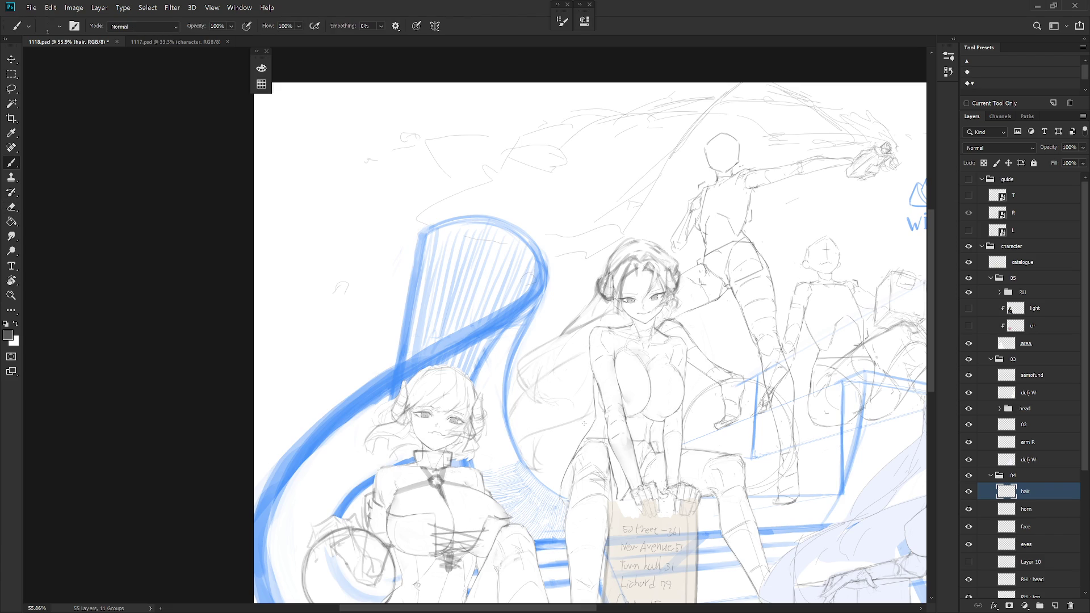
key("e")
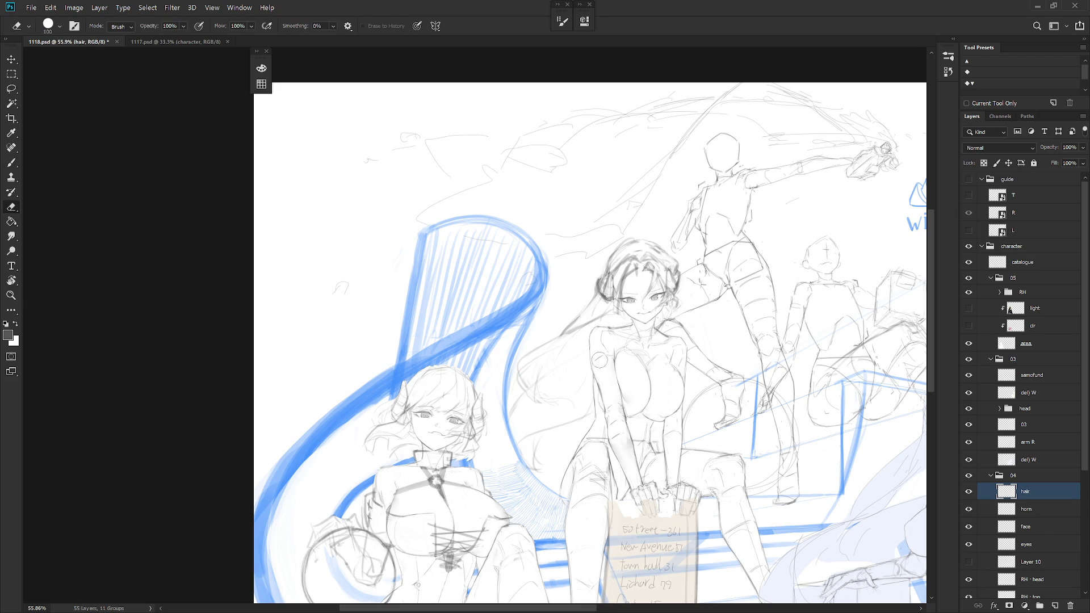
key("b")
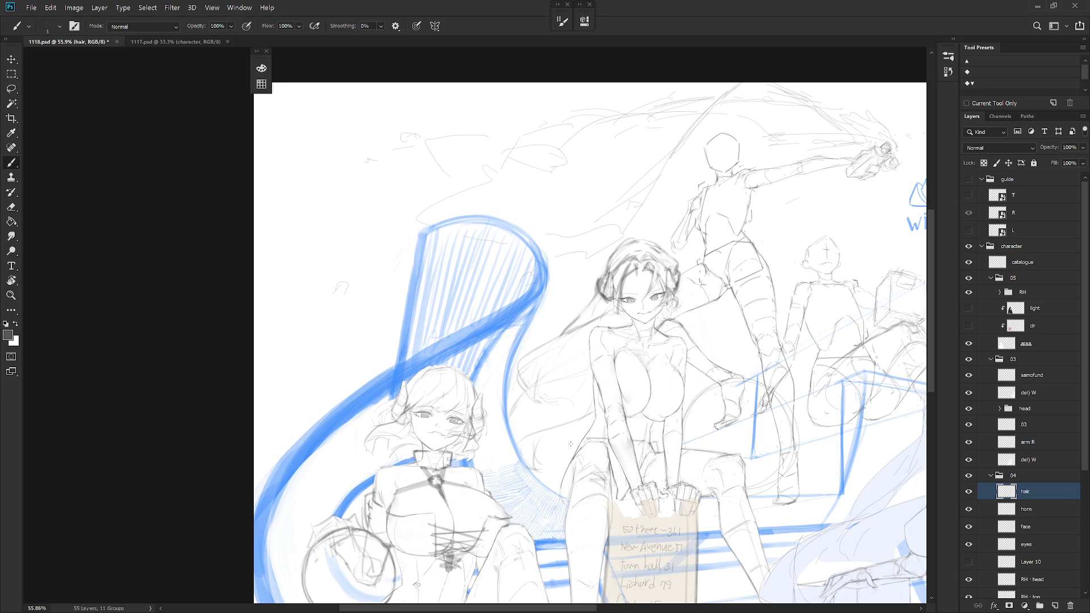
Lasso the long stray strand left of the face, delete it, deselect, and erase a small leftover bit
key("l")
mouse_move(533, 493)
left_mouse_down()
mouse_move(564, 365)
mouse_move(499, 443)
mouse_move(568, 474)
left_mouse_up()
key("ctrl+d")
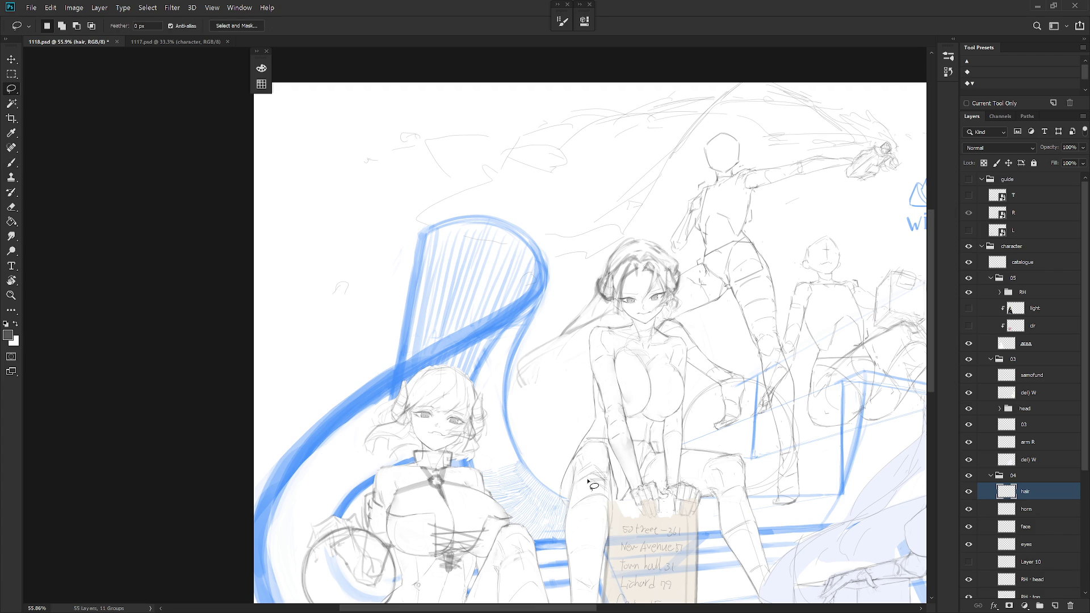
key("b")
left_click_drag(577, 369, 594, 339)
key("l")
mouse_move(616, 305)
left_mouse_down()
mouse_move(590, 292)
mouse_move(621, 244)
left_mouse_up()
key("Delete")
key("ctrl+d")
key("b")
key("e")
key("b")
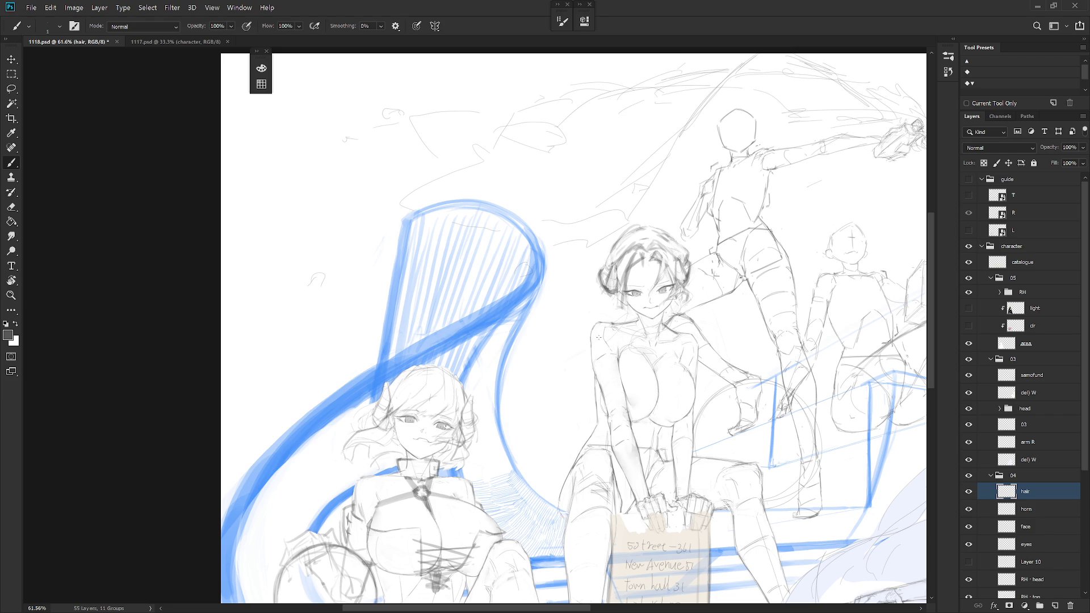
Draw a hair strand curving down beside the girl's arm, undo it and redraw it
key("shift+b")
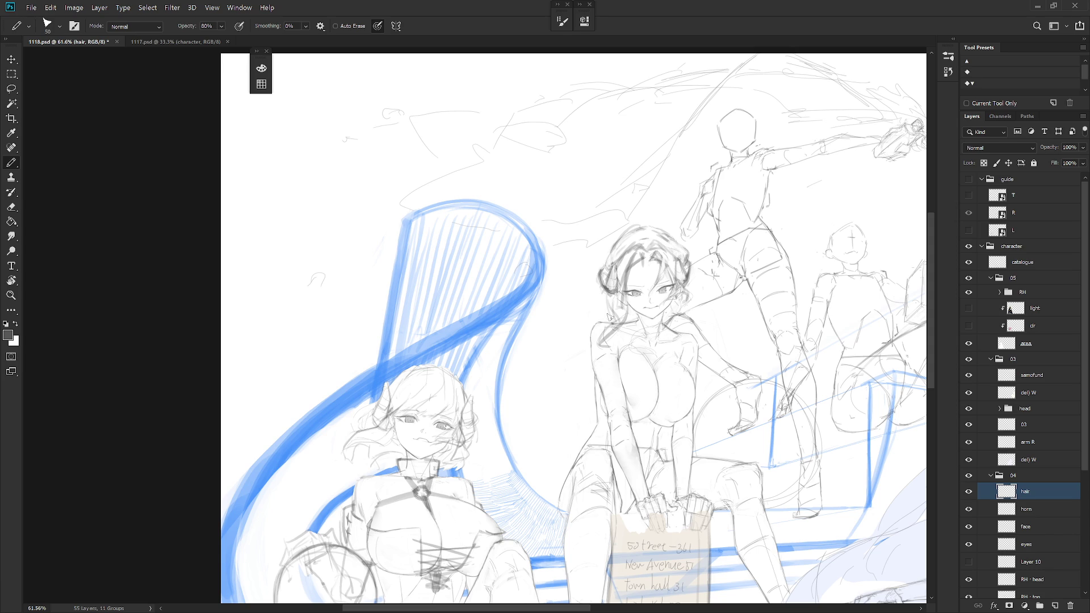
left_click_drag(570, 335, 547, 409)
key("ctrl+z")
mouse_move(582, 351)
left_mouse_down()
mouse_move(565, 400)
mouse_move(522, 434)
mouse_move(518, 460)
mouse_move(590, 431)
left_mouse_up()
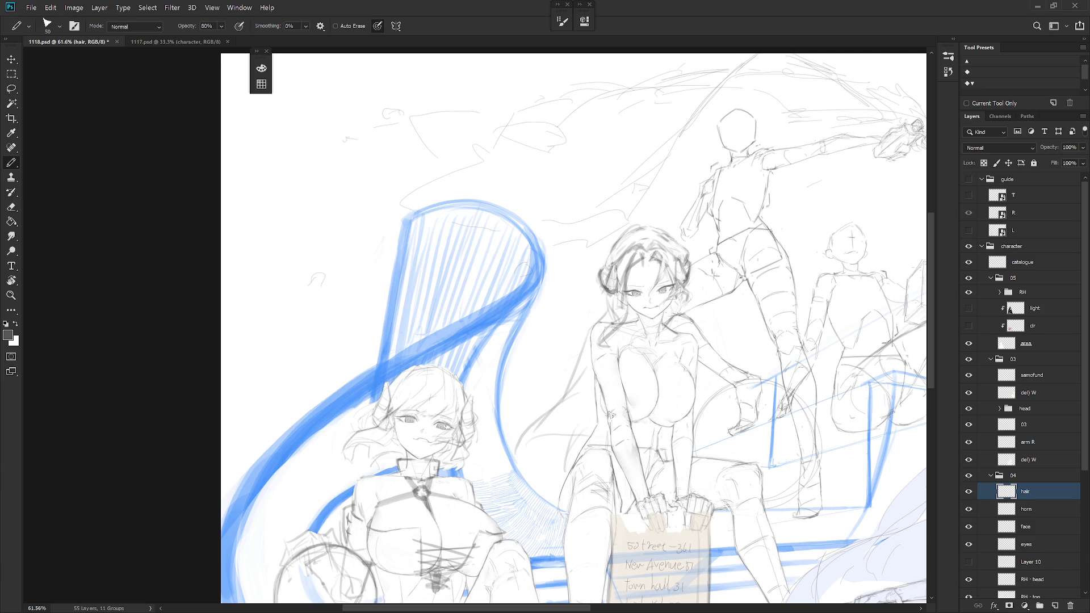
Make small cleanups around the new strand by alternating between Brush and Eraser
key("shift+b")
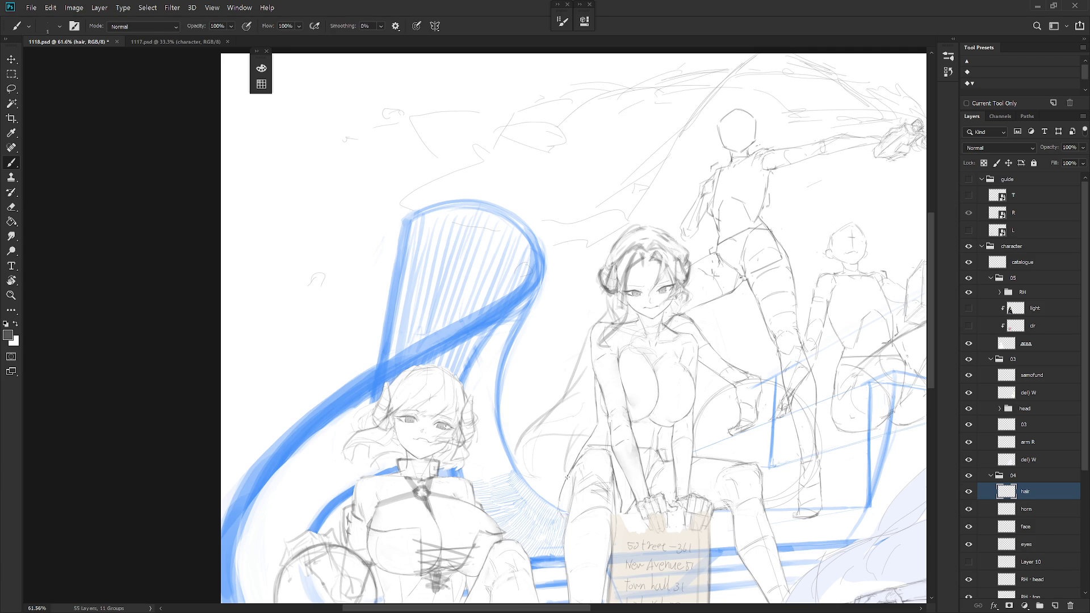
key("e")
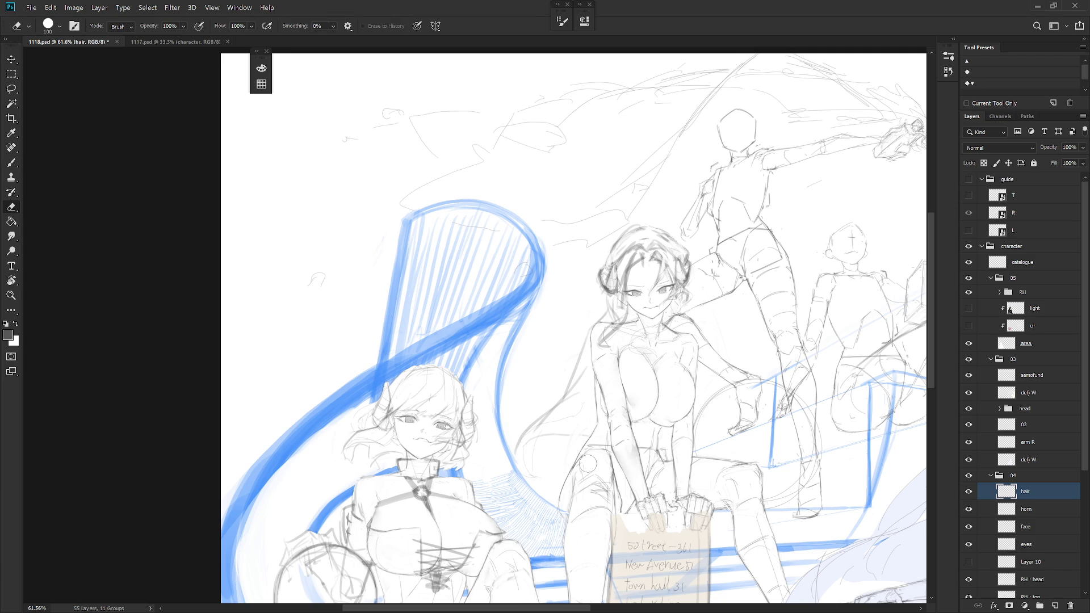
key("b")
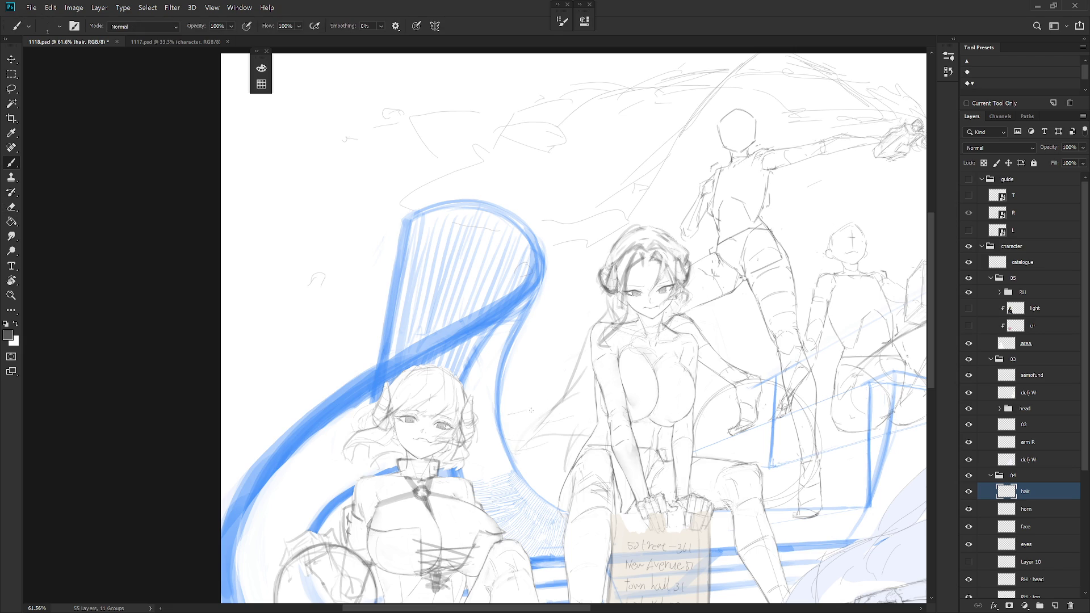
key("e")
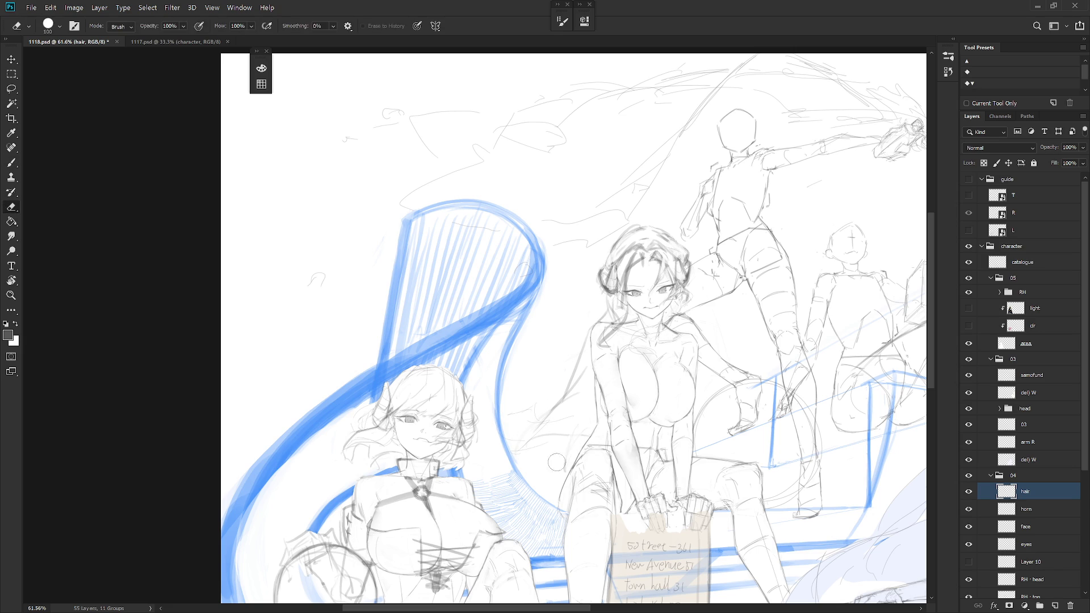
key("b")
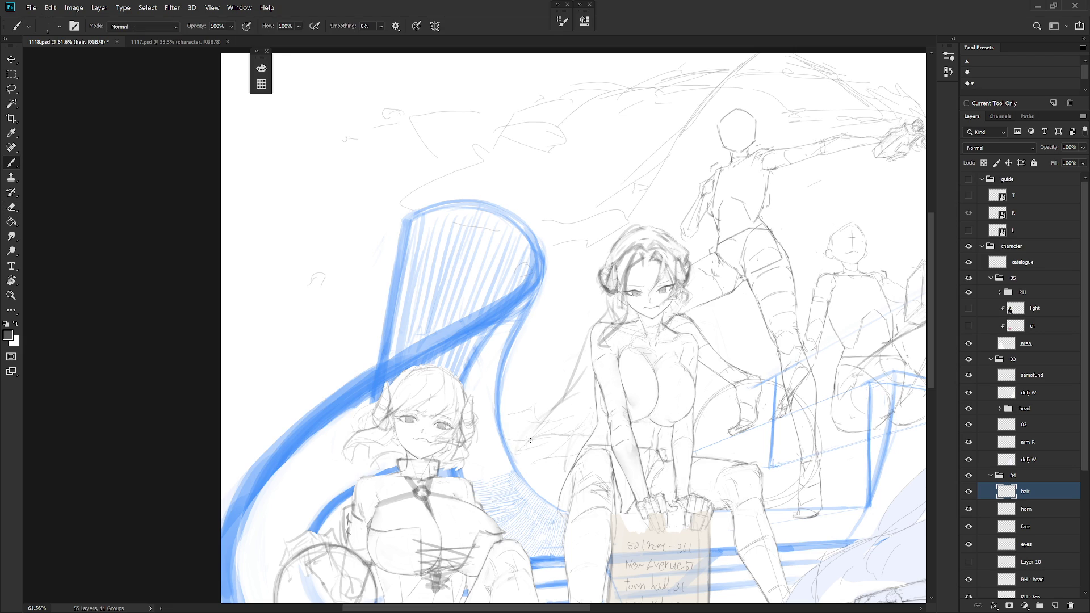
key("e")
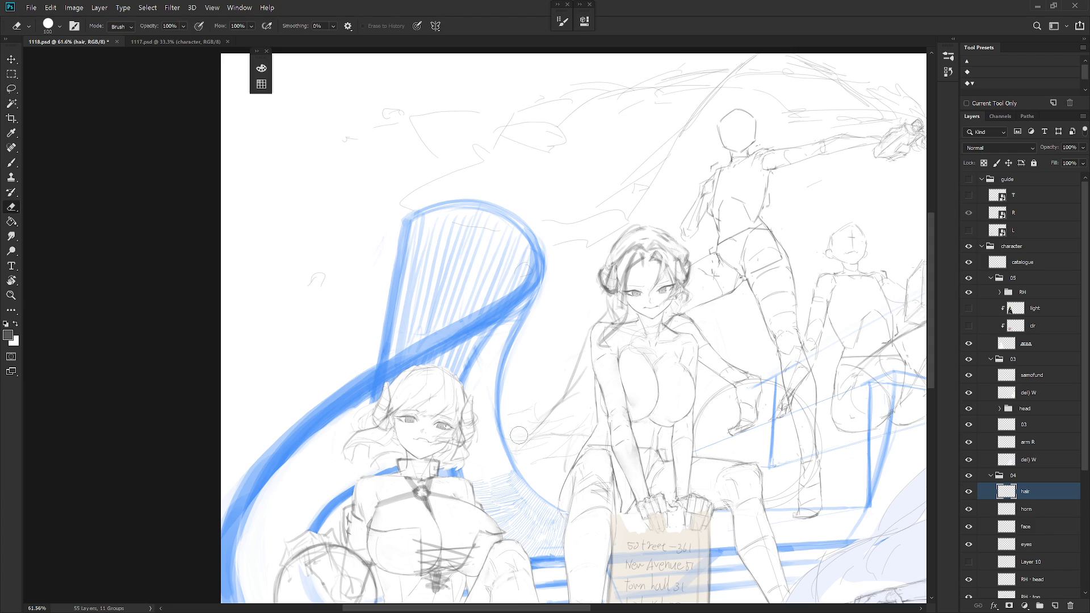
key("b")
key("e")
key("b")
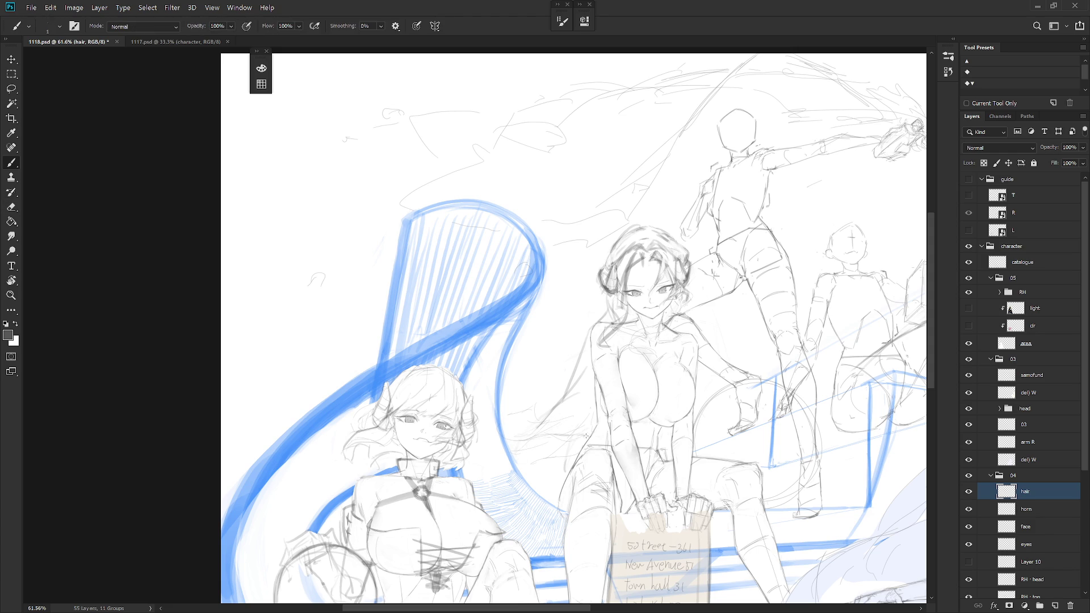
key("e")
key("b")
key("e")
key("b")
key("e")
key("b")
Refine the central girl's hair strands and face lines with the Brush, then zoom out to see the scene
scroll(666, 464, "down", 3)
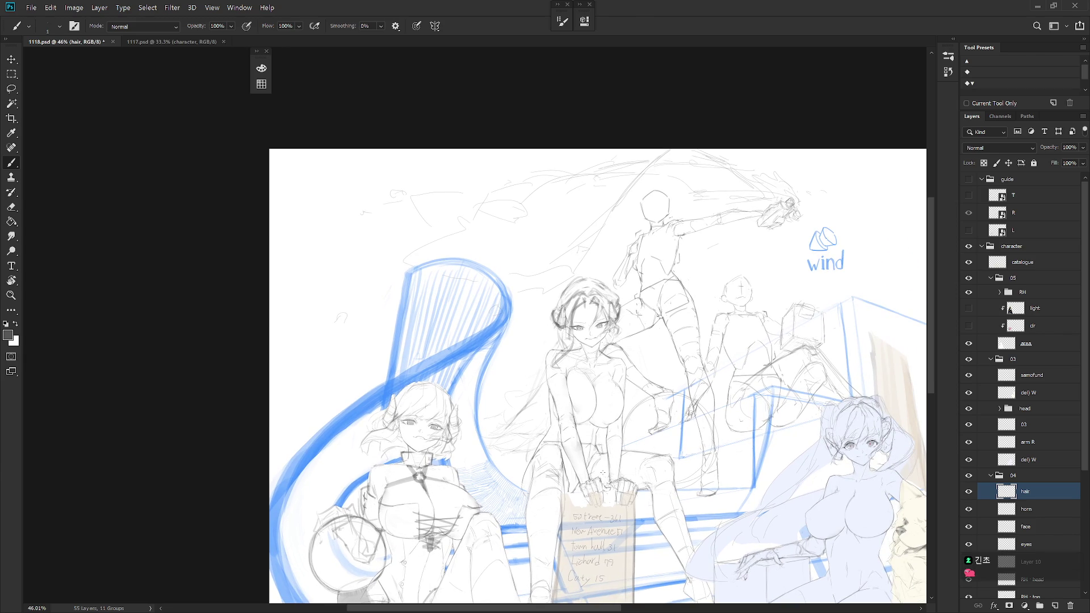
scroll(610, 366, "up", 3)
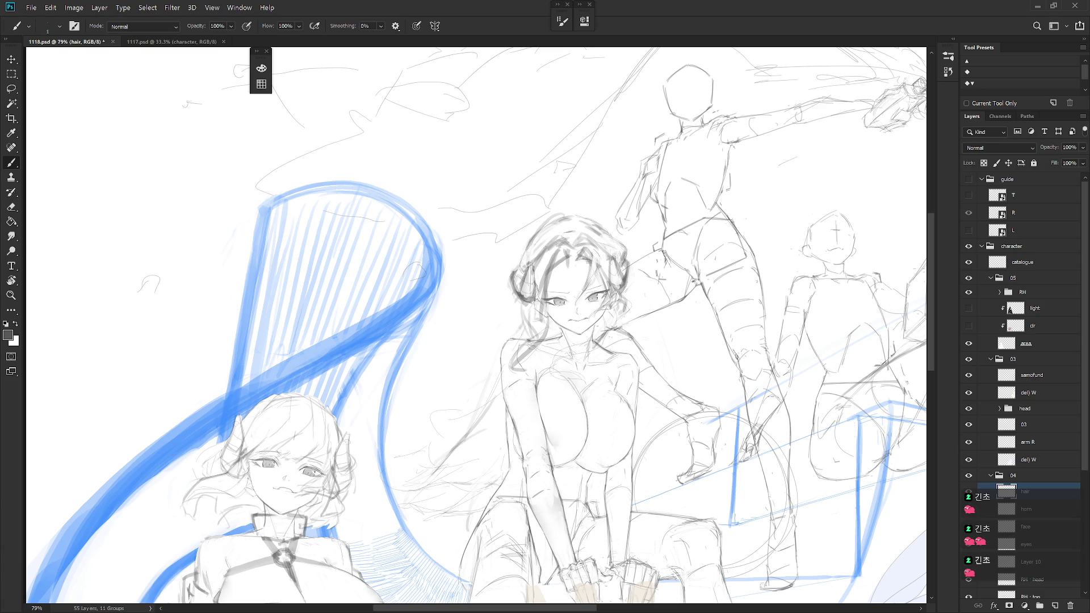
mouse_move(547, 250)
left_mouse_down()
mouse_move(573, 233)
mouse_move(566, 240)
left_mouse_up()
left_click_drag(543, 287, 555, 252)
left_click_drag(544, 318, 551, 276)
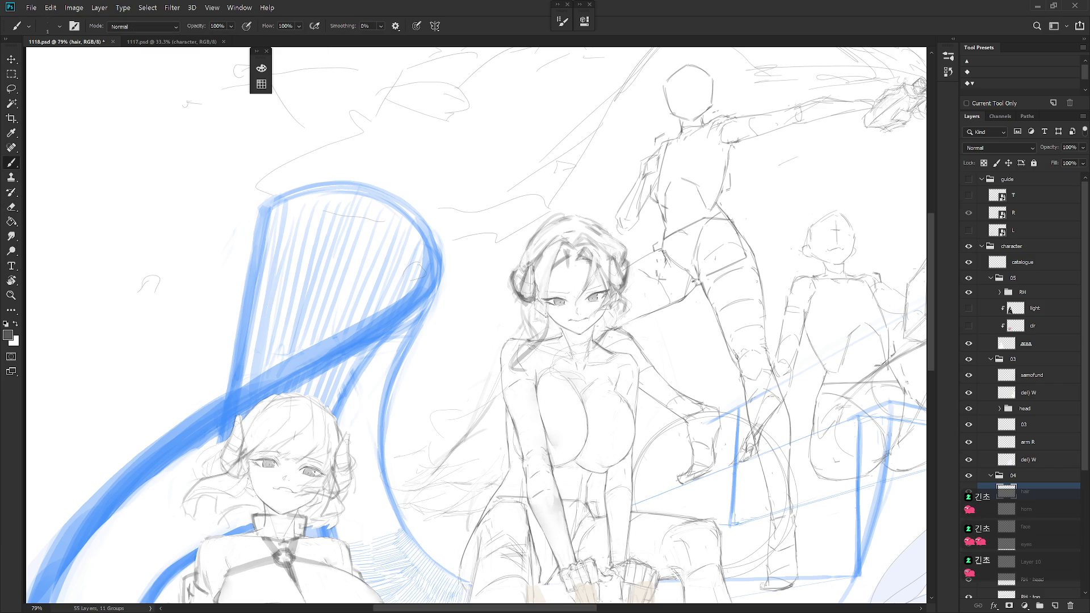
mouse_move(555, 313)
left_mouse_down()
mouse_move(546, 294)
mouse_move(550, 320)
left_mouse_up()
key("e")
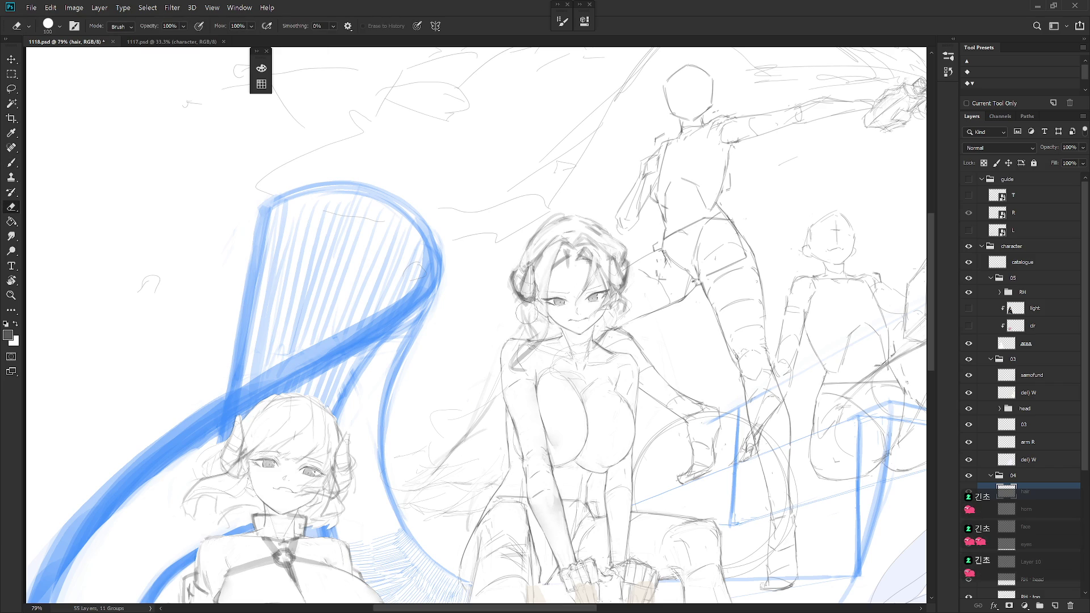
key("b")
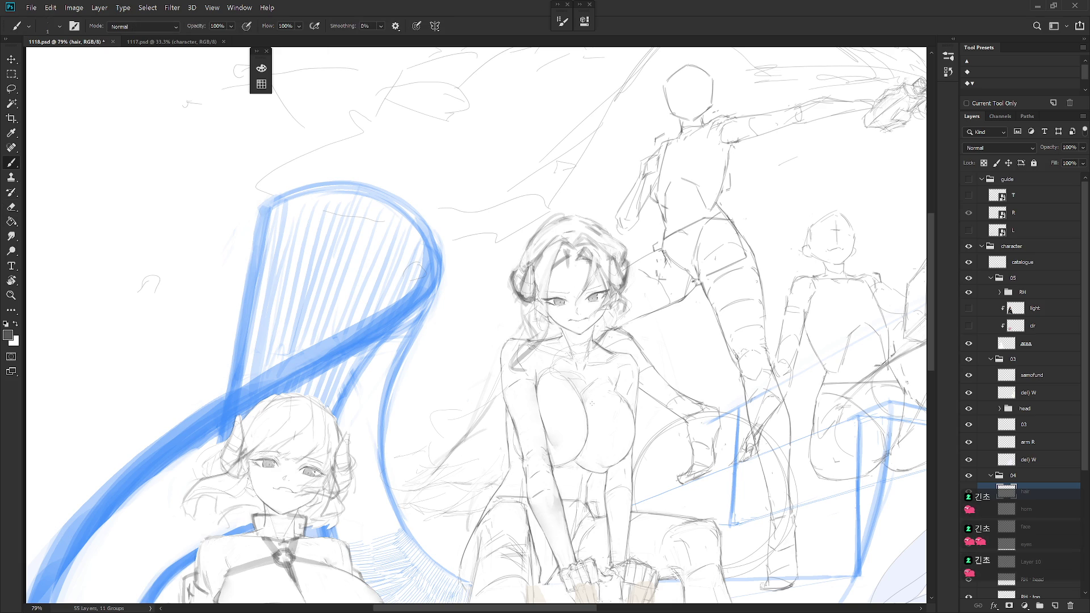
scroll(649, 393, "down", 5)
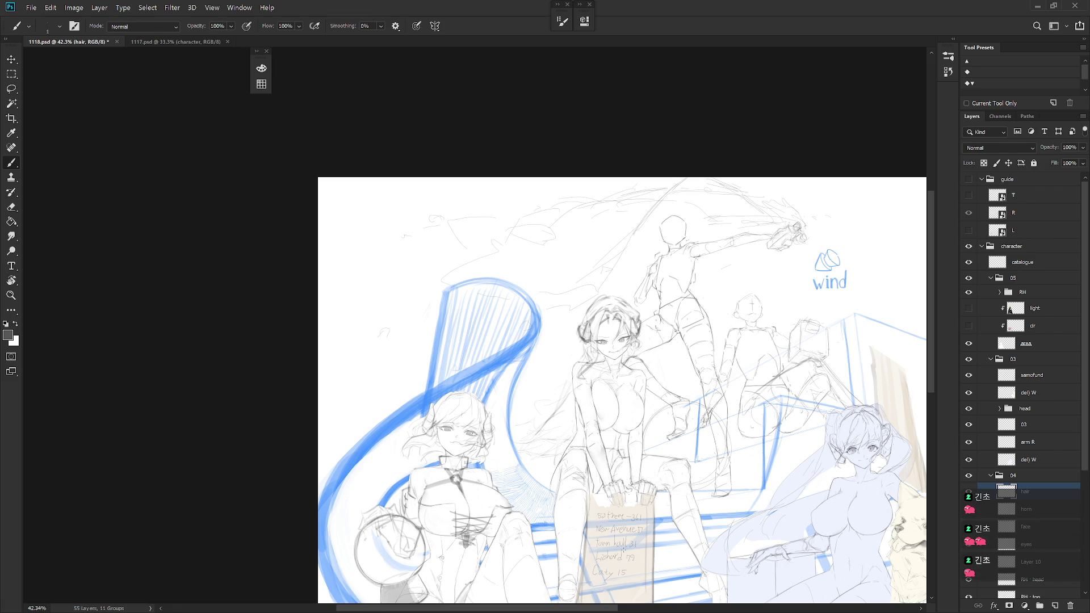
On the horn layer, draw thin strokes along and atop the central girl's left horn
left_click(1015, 509)
scroll(576, 338, "up", 5)
key("e")
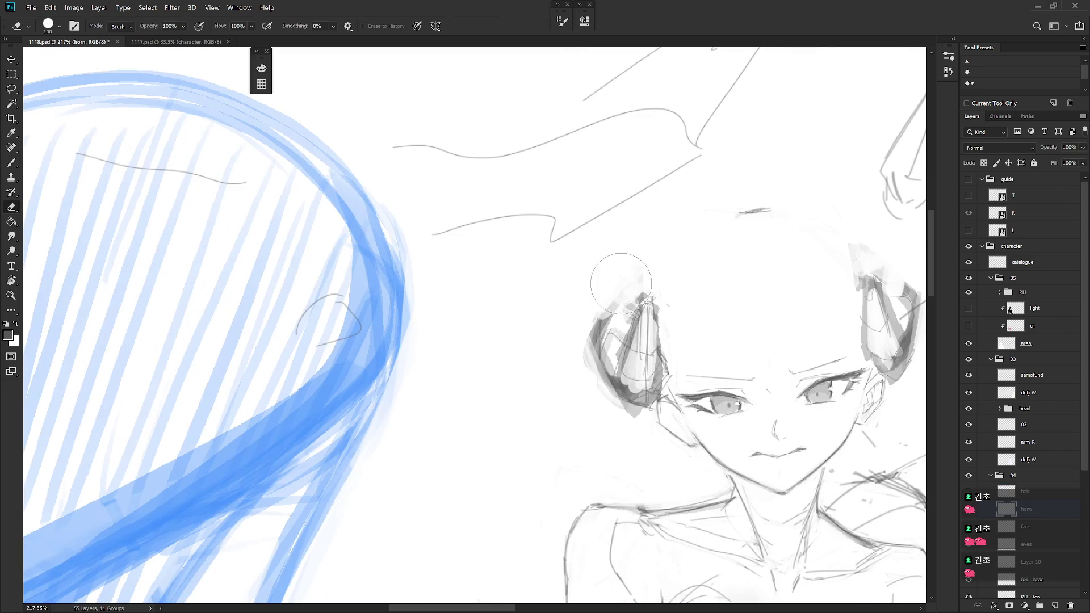
key("b")
mouse_move(612, 308)
left_mouse_down()
mouse_move(592, 346)
mouse_move(597, 375)
left_mouse_up()
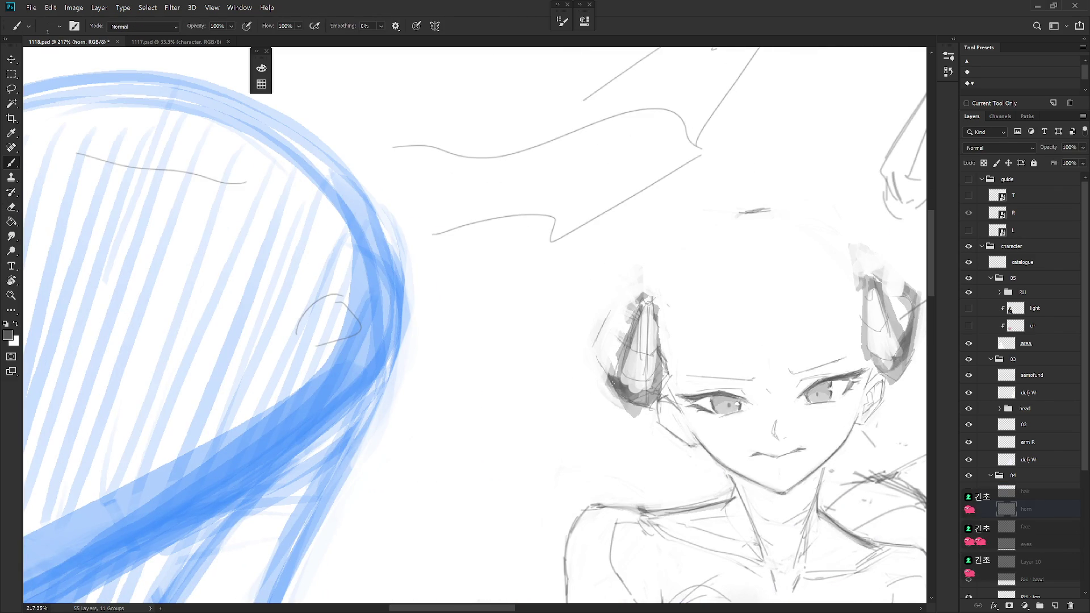
left_click_drag(675, 395, 626, 370)
mouse_move(548, 326)
left_mouse_down()
mouse_move(575, 307)
mouse_move(590, 340)
mouse_move(567, 369)
left_mouse_up()
key("e")
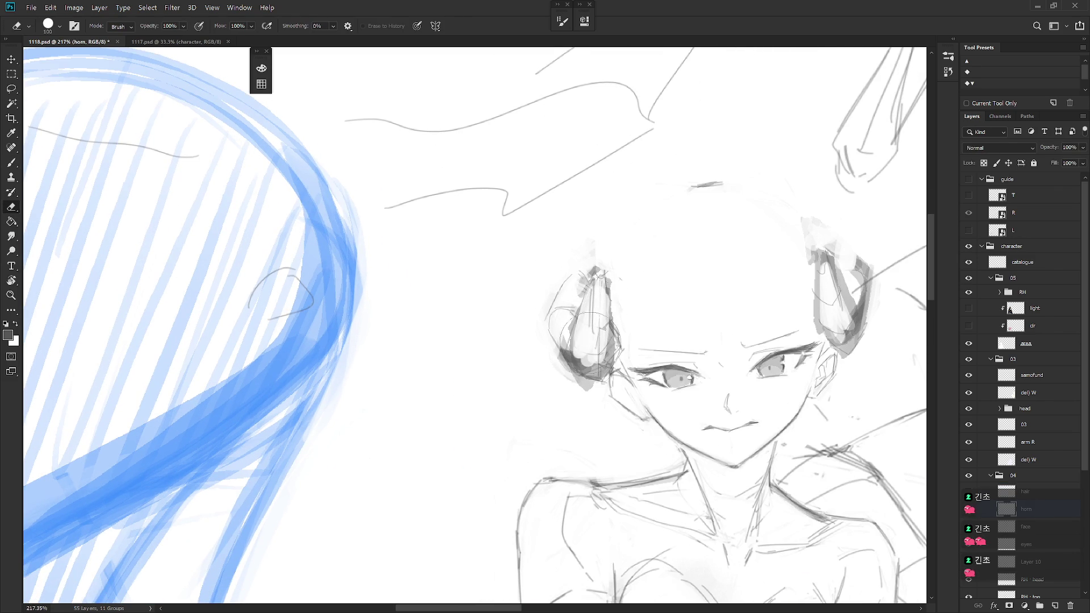
key("b")
mouse_move(597, 316)
left_mouse_down()
mouse_move(581, 330)
mouse_move(597, 366)
mouse_move(585, 377)
mouse_move(596, 366)
left_mouse_up()
key("e")
key("b")
key("e")
key("b")
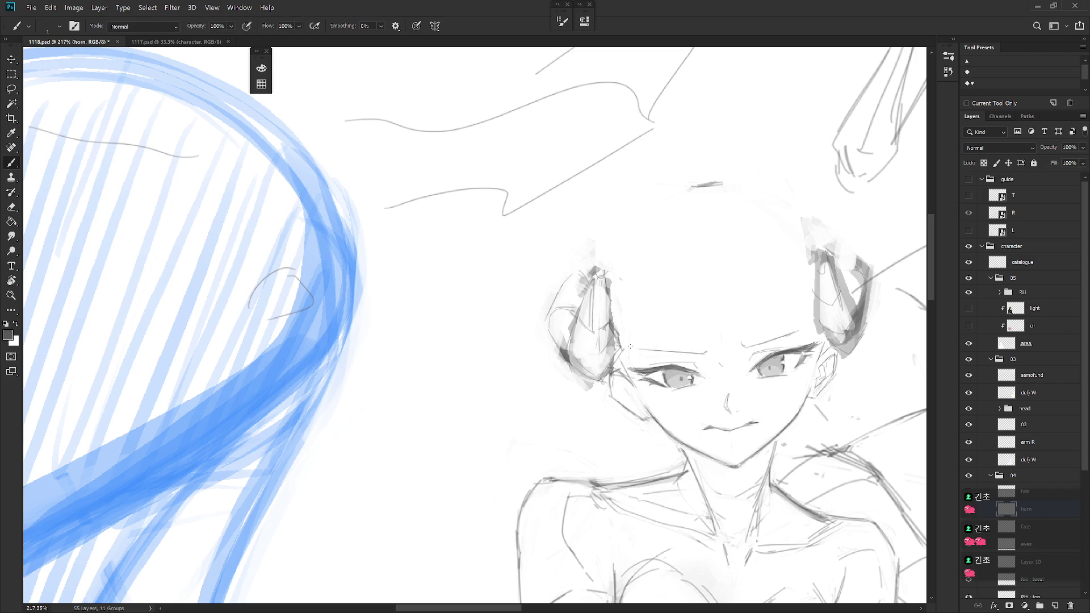
Lighten and redraw the top of the left horn, alternating Eraser and dark Brush strokes
key("e")
left_click_drag(601, 309, 604, 326)
key("b")
left_click_drag(599, 286, 613, 327)
key("e")
mouse_move(567, 255)
left_mouse_down()
mouse_move(616, 301)
mouse_move(589, 286)
mouse_move(610, 318)
left_mouse_up()
key("b")
key("e")
left_click_drag(595, 267, 621, 338)
key("b")
left_click_drag(675, 368, 629, 390)
key("e")
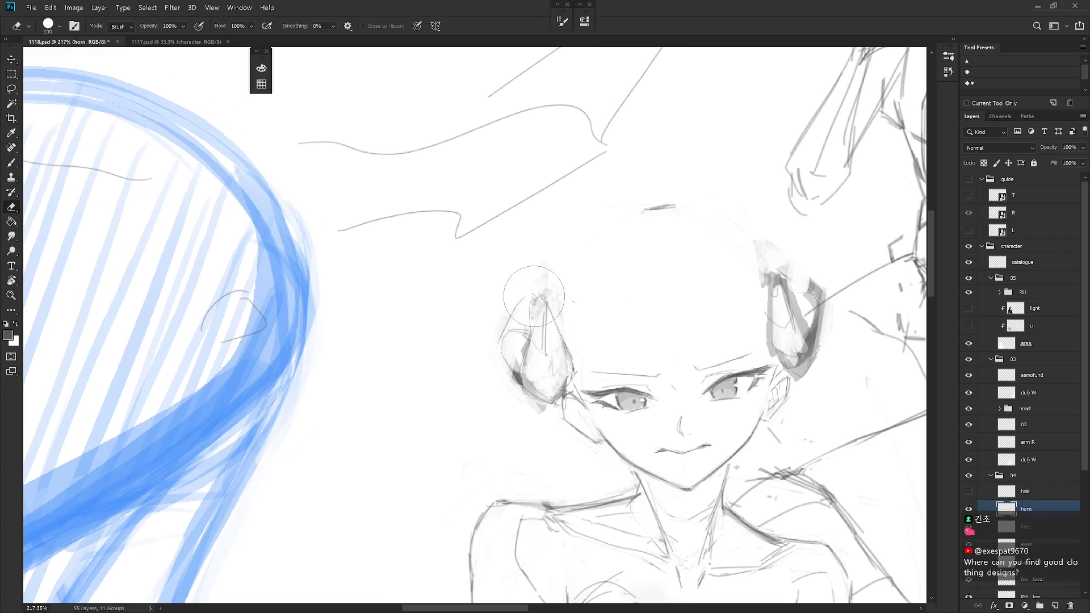
key("b")
mouse_move(540, 307)
left_mouse_down()
mouse_move(539, 341)
mouse_move(534, 330)
left_mouse_up()
left_click_drag(531, 299, 532, 336)
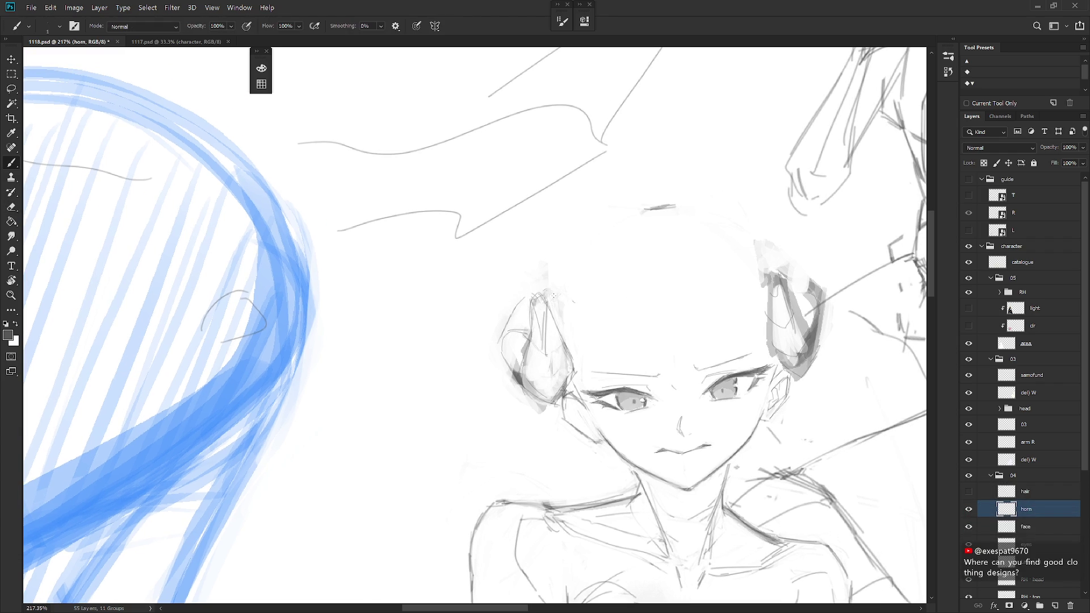
Hide the horn layer and try a Ctrl+J layer copy, then undo it and toggle Layer 10's visibility
left_click(968, 509)
left_click(1025, 526)
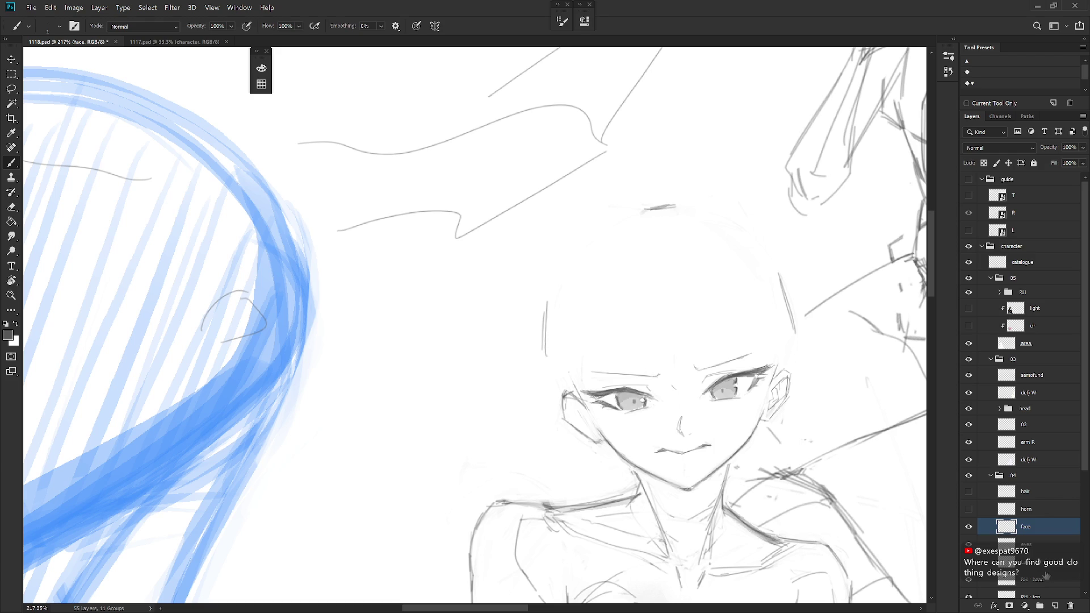
left_click(1059, 576)
scroll(1059, 576, "down", 1)
key("l")
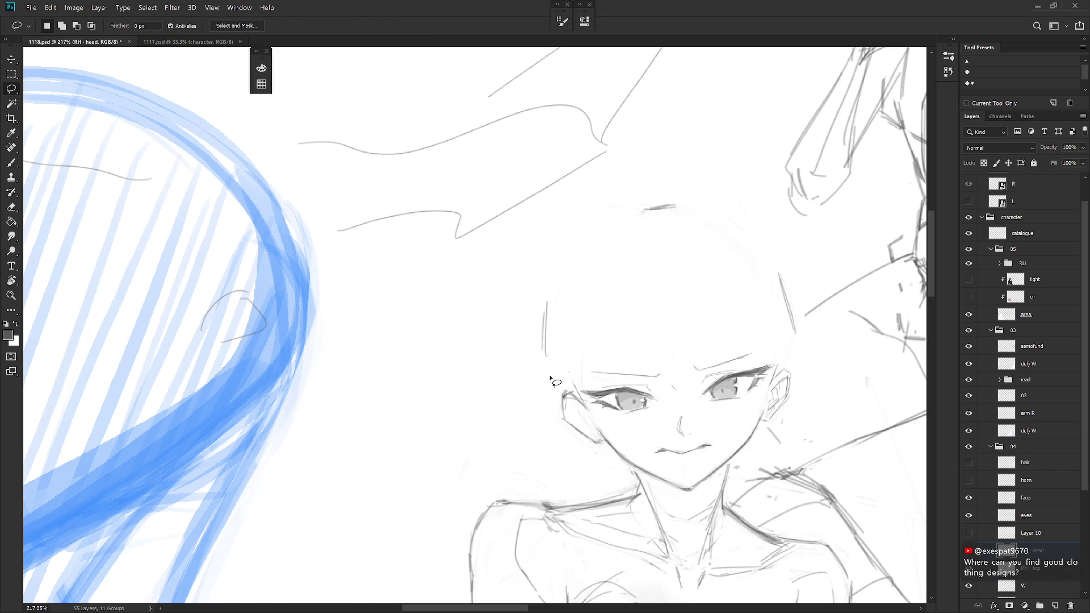
mouse_move(548, 376)
left_mouse_down()
mouse_move(787, 355)
mouse_move(553, 281)
mouse_move(548, 340)
left_mouse_up()
key("ctrl+j")
left_click(969, 532)
key("ctrl+z")
left_click(968, 532)
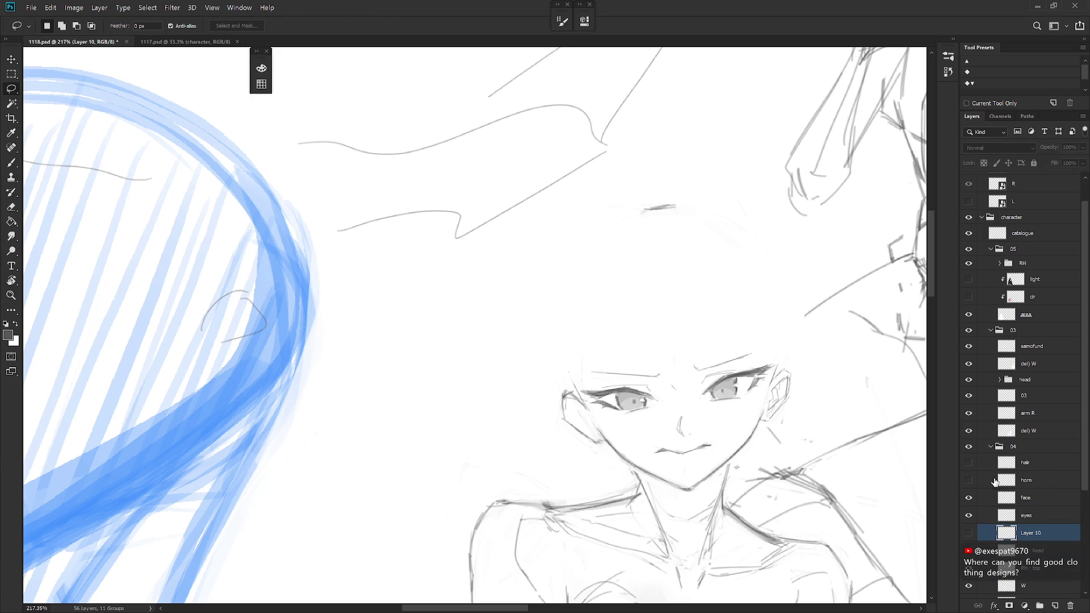
Show and reselect the horn layer, then erase inner sketch strokes inside the left horn
left_click(968, 480)
left_click(1033, 480)
left_click_drag(532, 297, 467, 266)
key("b")
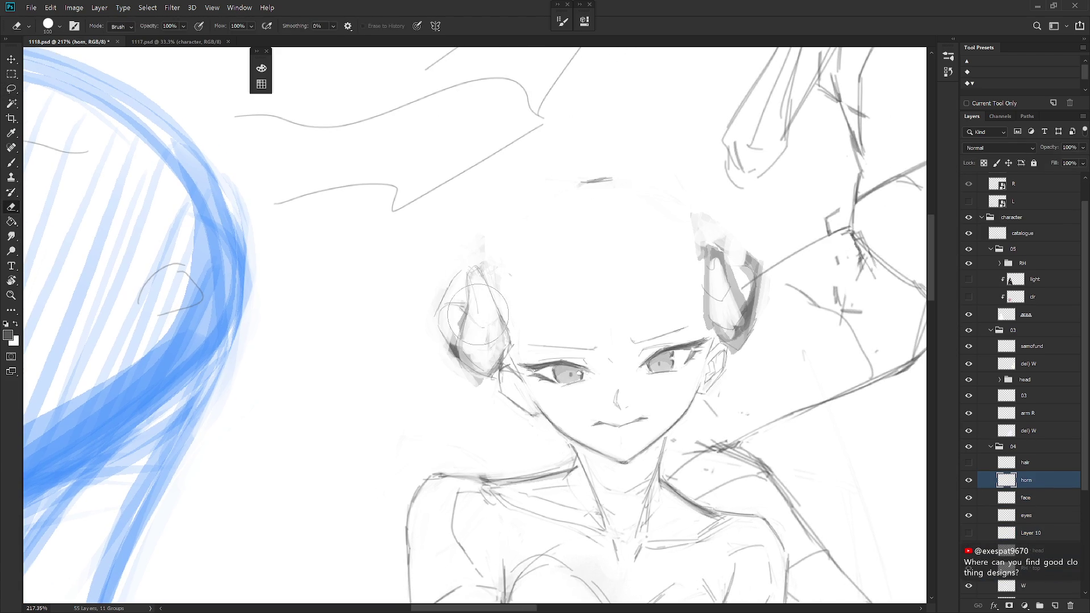
key("e")
left_click_drag(494, 326, 487, 334)
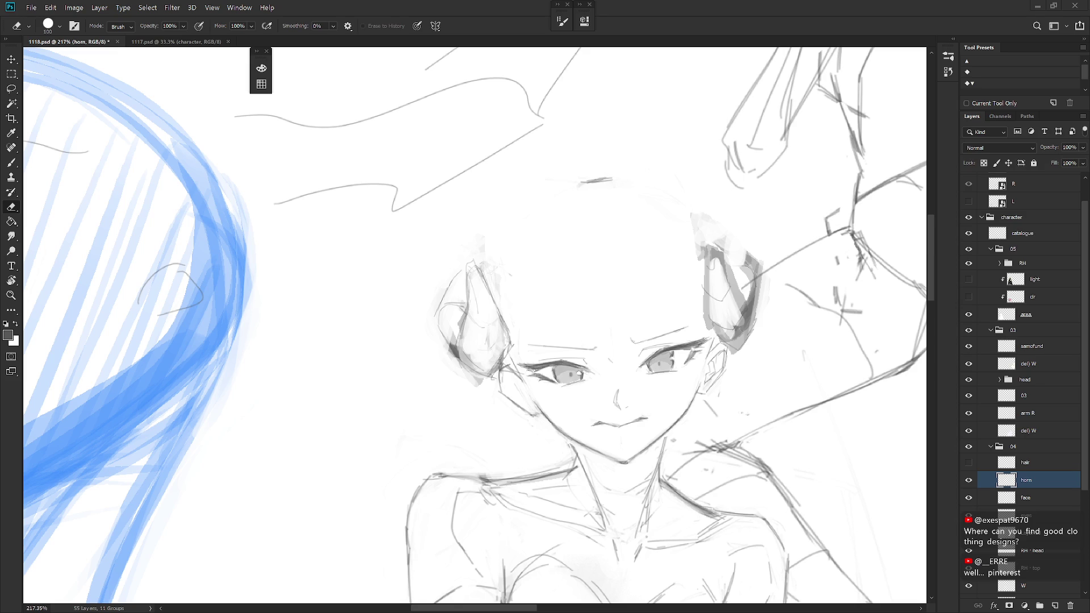
Show and select the hair layer, then draw two strokes along the hair outline
left_click(968, 461)
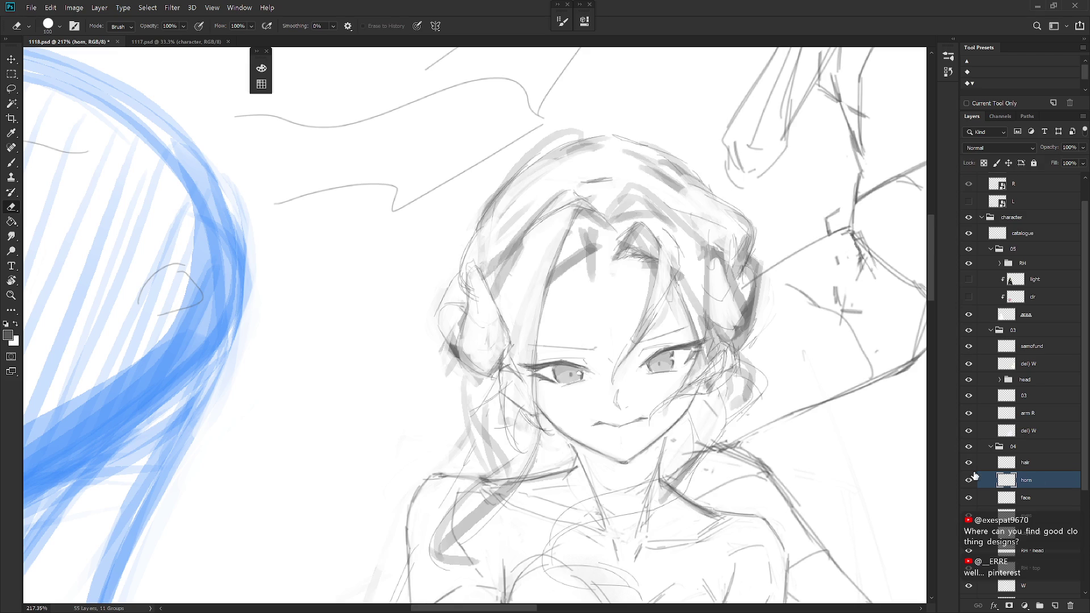
scroll(441, 313, "down", 2)
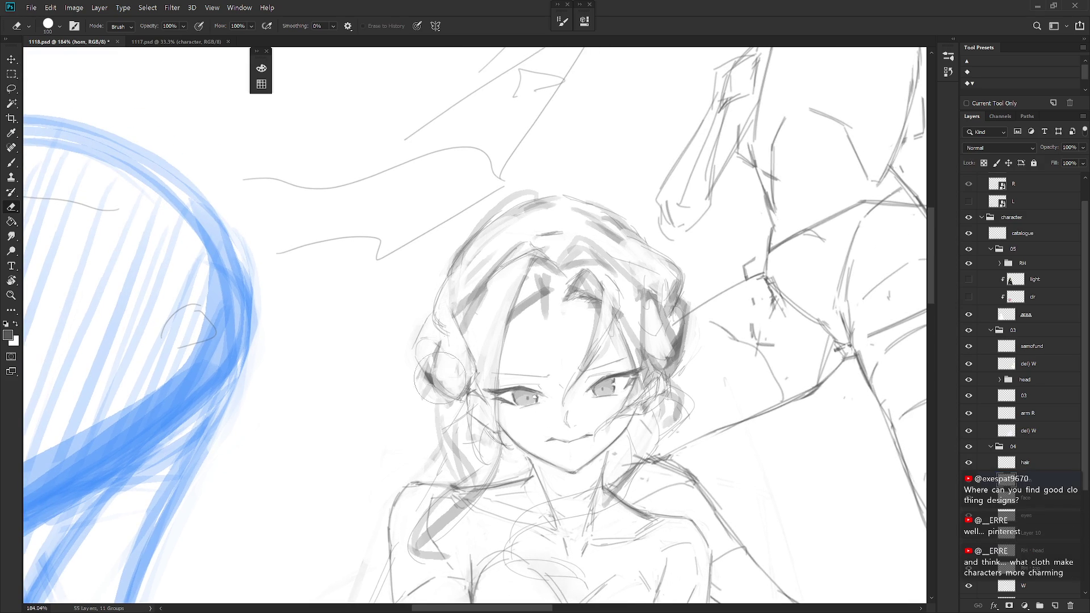
left_click(1054, 465)
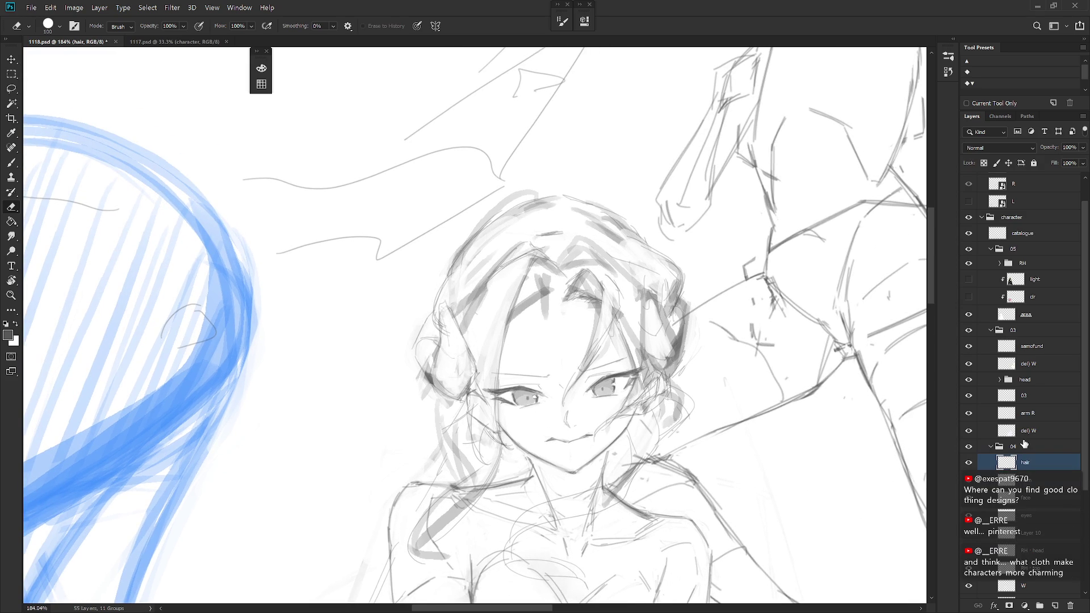
key("b")
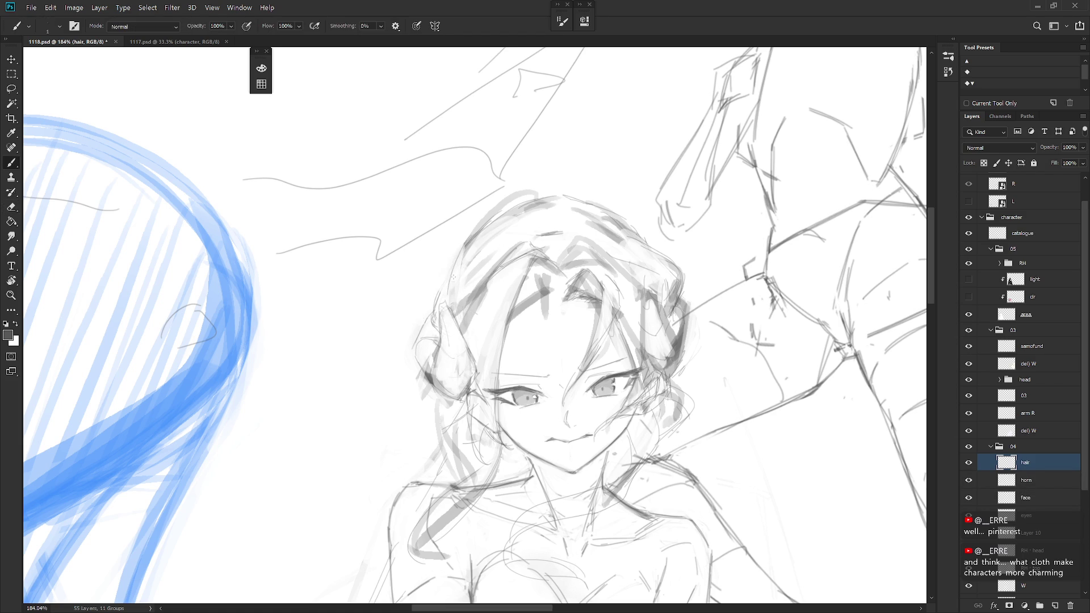
left_click_drag(439, 296, 457, 256)
mouse_move(457, 326)
left_mouse_down()
mouse_move(493, 280)
mouse_move(539, 284)
mouse_move(545, 307)
mouse_move(553, 302)
mouse_move(542, 293)
mouse_move(511, 334)
mouse_move(559, 282)
mouse_move(581, 292)
mouse_move(600, 284)
left_mouse_up()
key("e")
key("b")
Add more hair strokes, undo one and erase-rework others, then zoom out to the full illustration
mouse_move(557, 249)
left_mouse_down()
mouse_move(624, 278)
mouse_move(608, 280)
left_mouse_up()
key("ctrl+z")
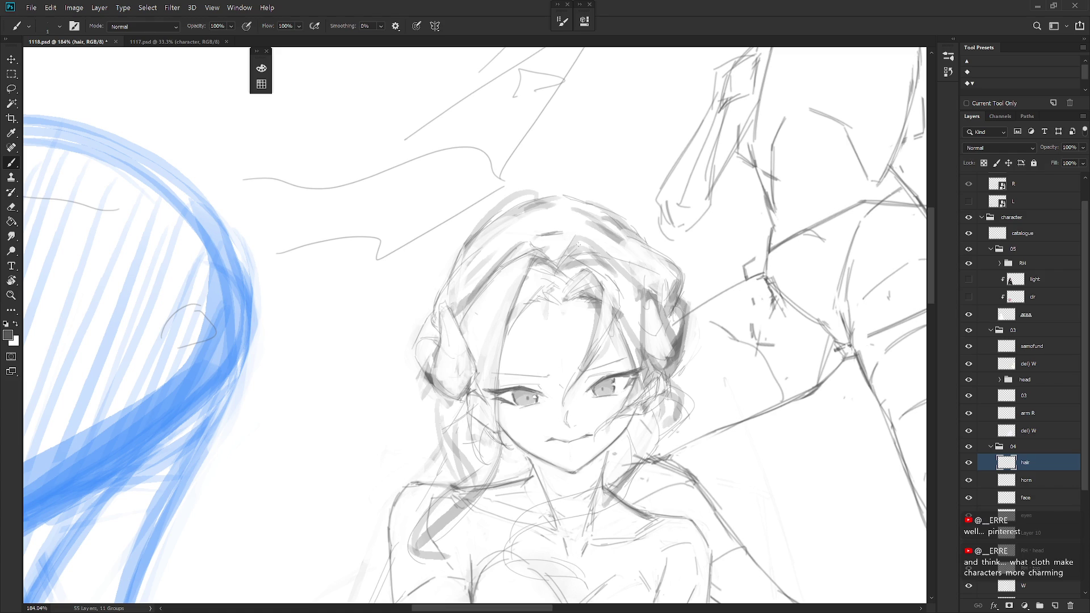
key("e")
mouse_move(570, 249)
left_mouse_down()
mouse_move(590, 238)
mouse_move(596, 256)
mouse_move(646, 287)
left_mouse_up()
key("b")
scroll(664, 284, "down", 8)
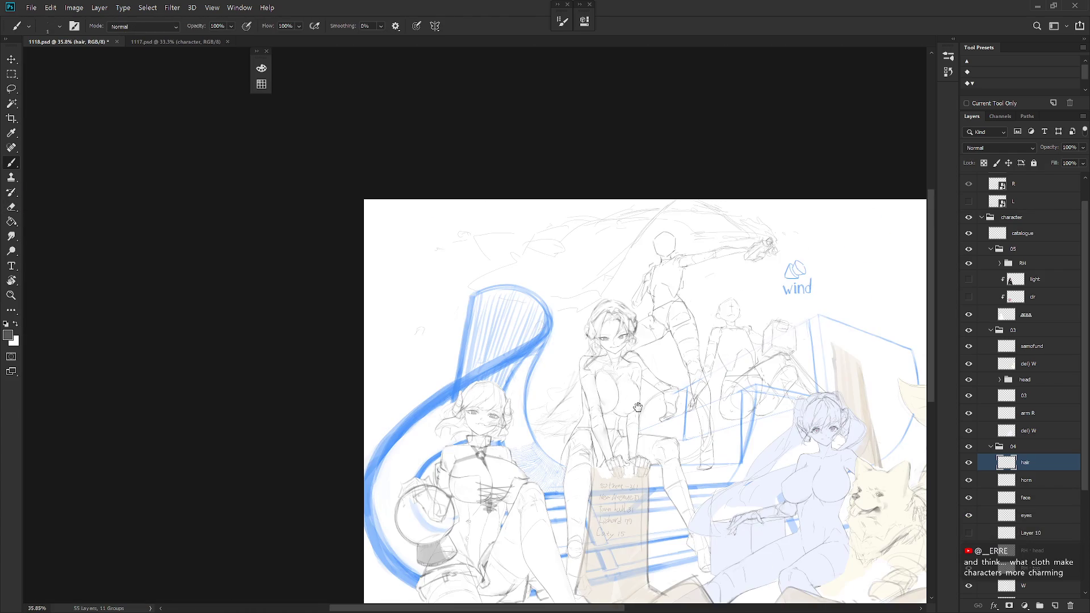
left_click_drag(637, 407, 635, 384)
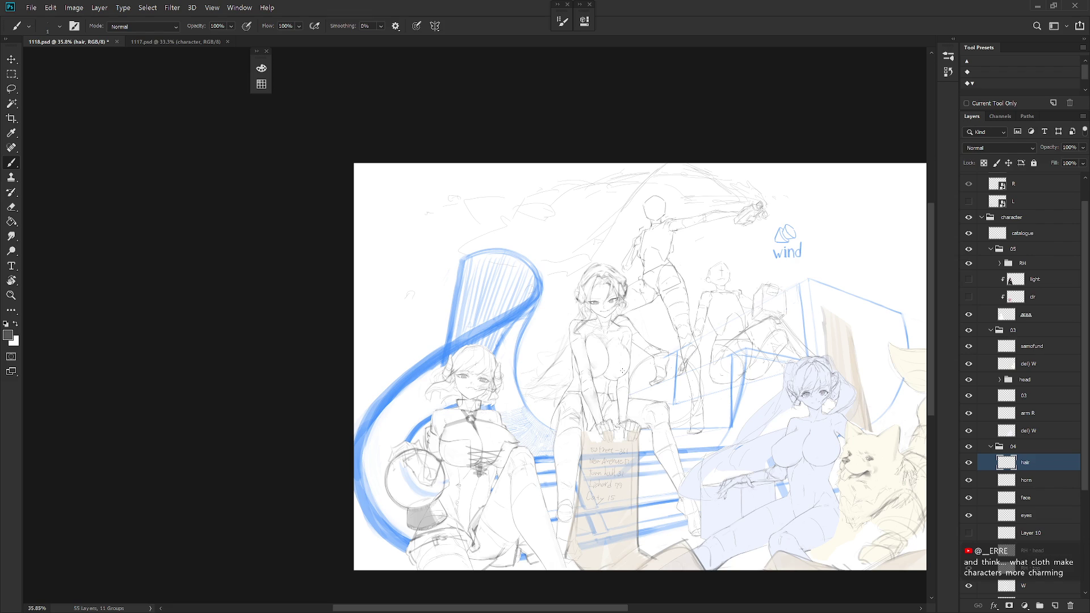
Select the horn layer, hide the hair layer, and repaint the top of the right horn
scroll(624, 272, "up", 6)
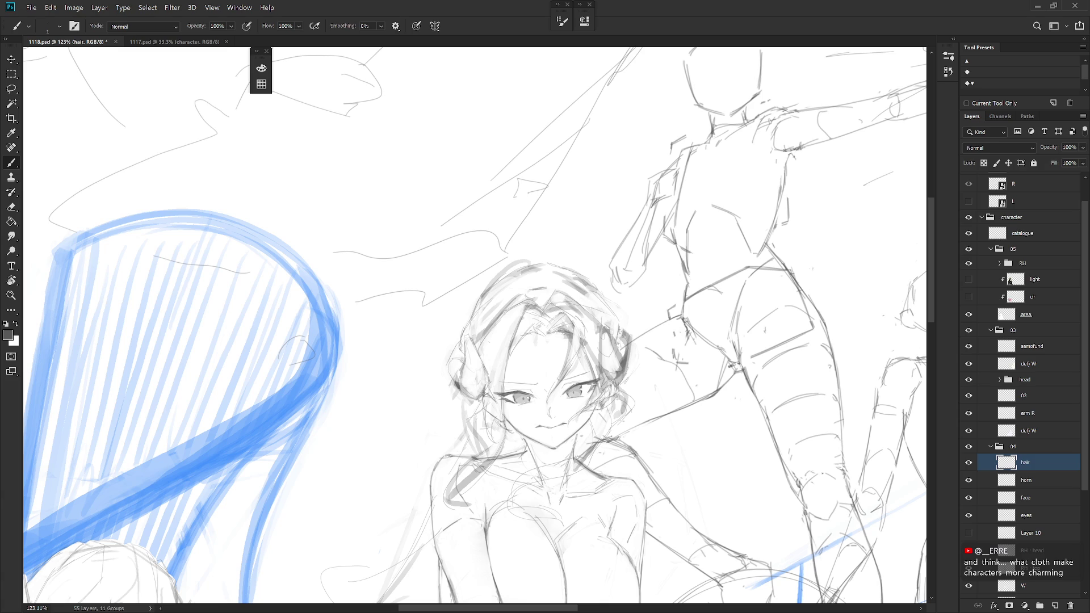
left_click(1041, 482)
key("e")
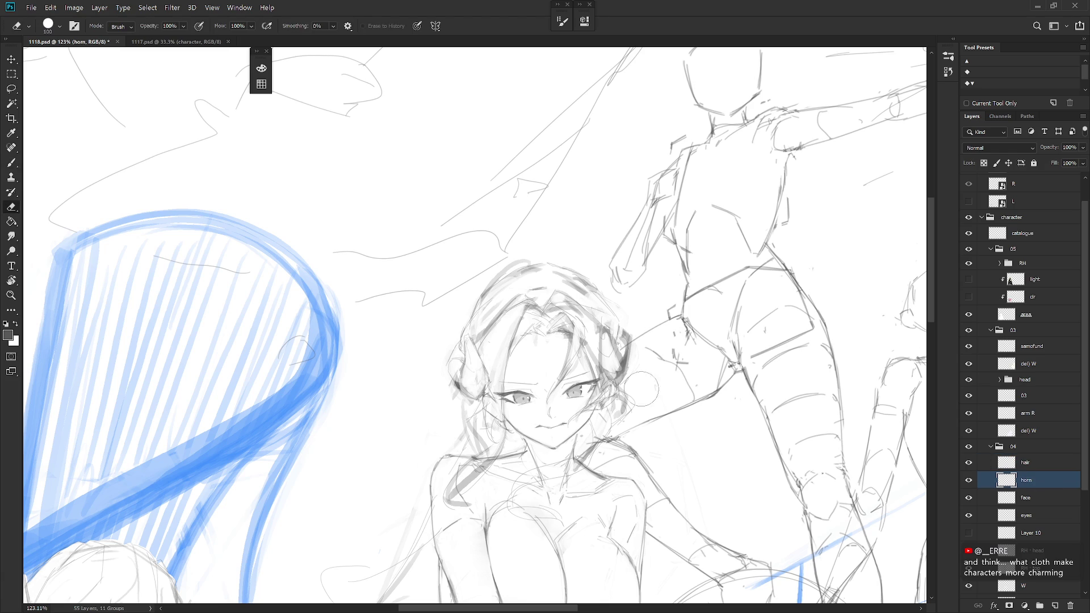
left_click(967, 464)
key("b")
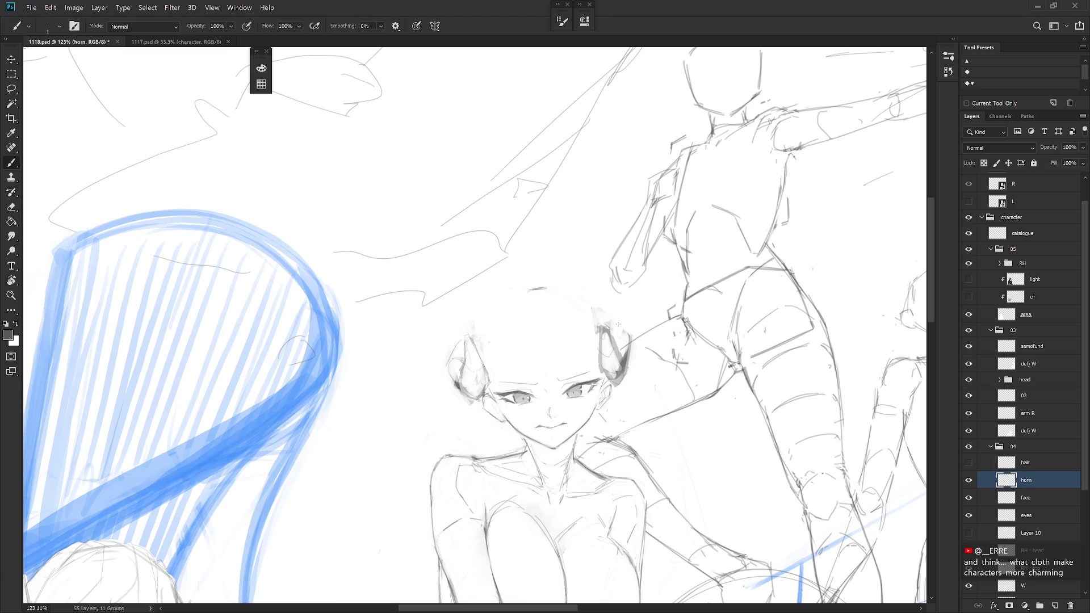
mouse_move(629, 339)
left_mouse_down()
mouse_move(590, 335)
mouse_move(600, 358)
mouse_move(609, 324)
mouse_move(601, 370)
mouse_move(620, 384)
left_mouse_up()
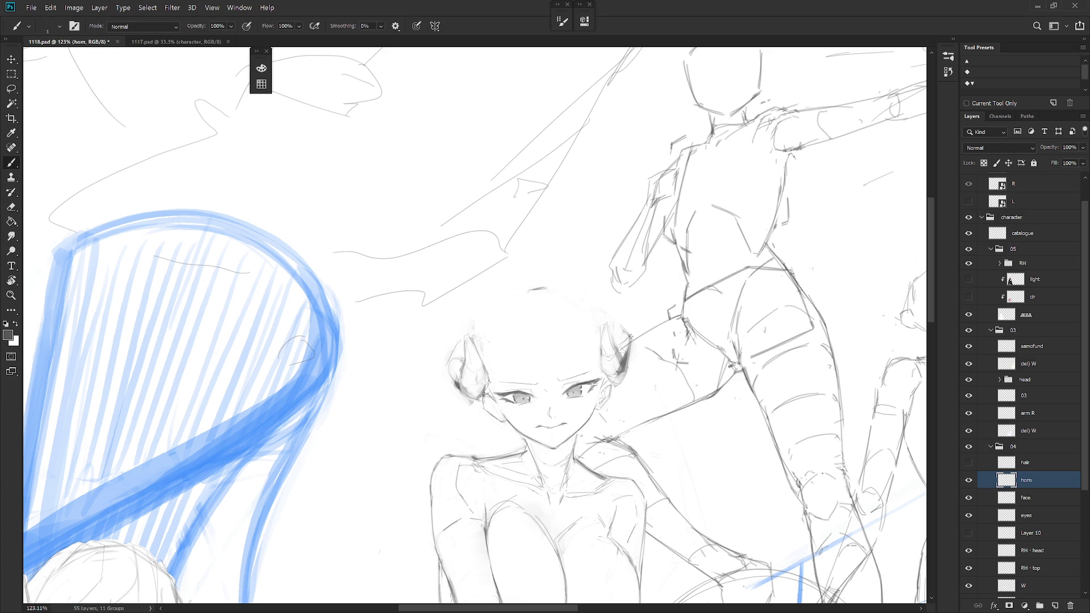
Lightly erase and mark the left horn, lighten the right horn's shading, and show the hair again
key("e")
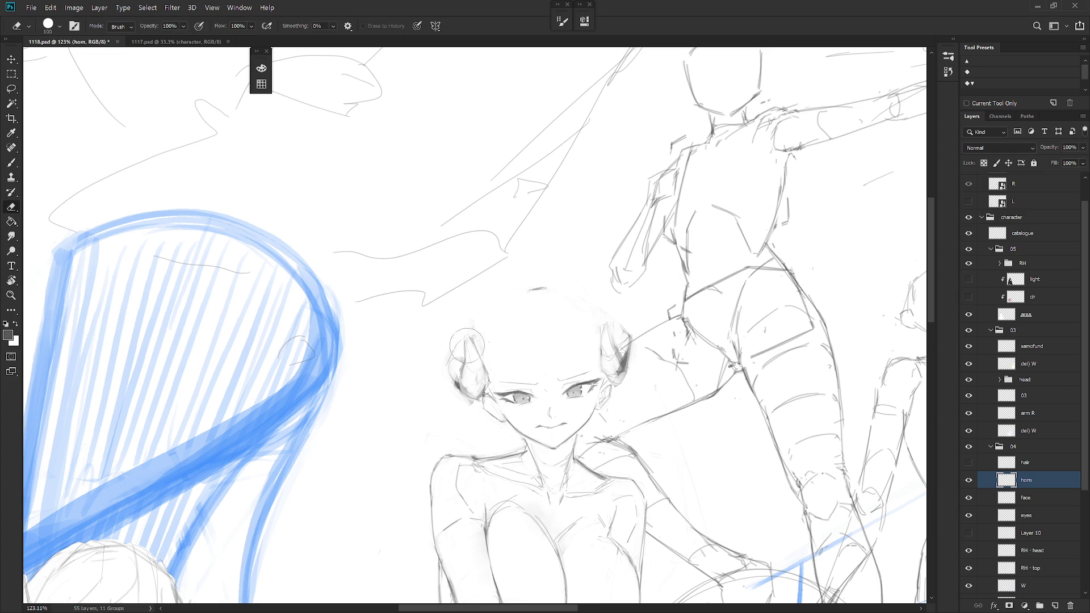
left_click_drag(470, 343, 473, 339)
key("b")
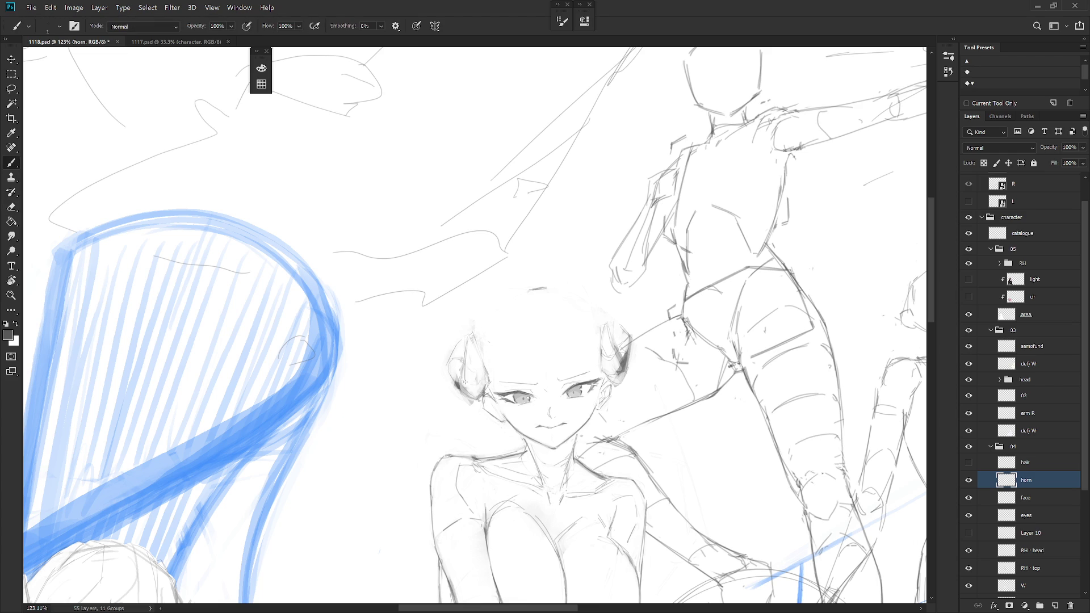
left_click_drag(474, 344, 479, 369)
key("e")
key("b")
key("e")
mouse_move(624, 340)
left_mouse_down()
mouse_move(619, 369)
mouse_move(629, 346)
left_mouse_up()
key("b")
left_click(969, 462)
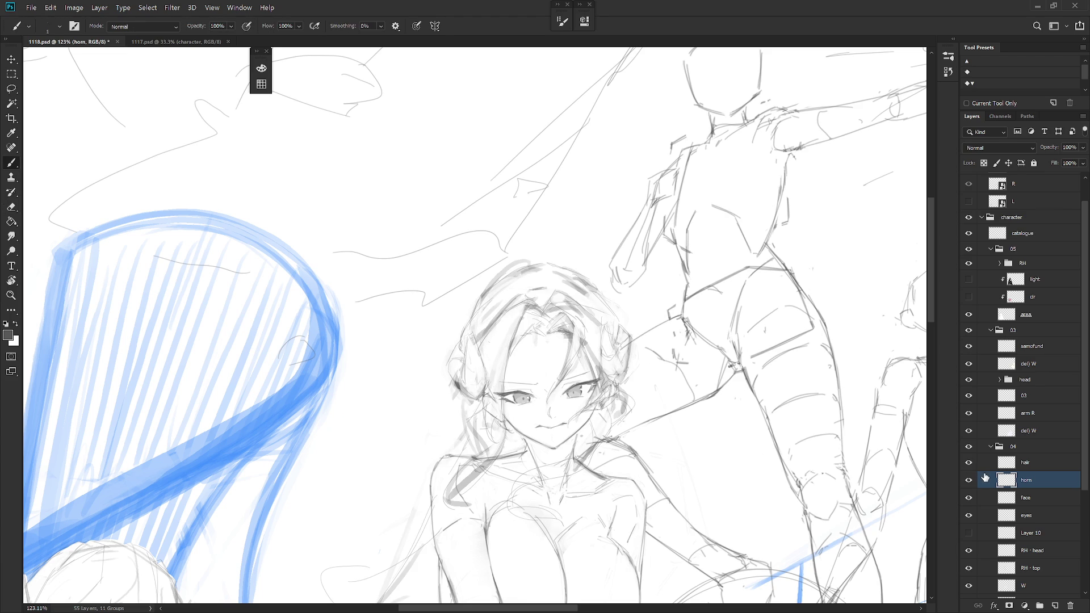
Return to the hair layer and touch up the central girl's hair lines with pencil and eraser
left_click(1030, 462)
key("e")
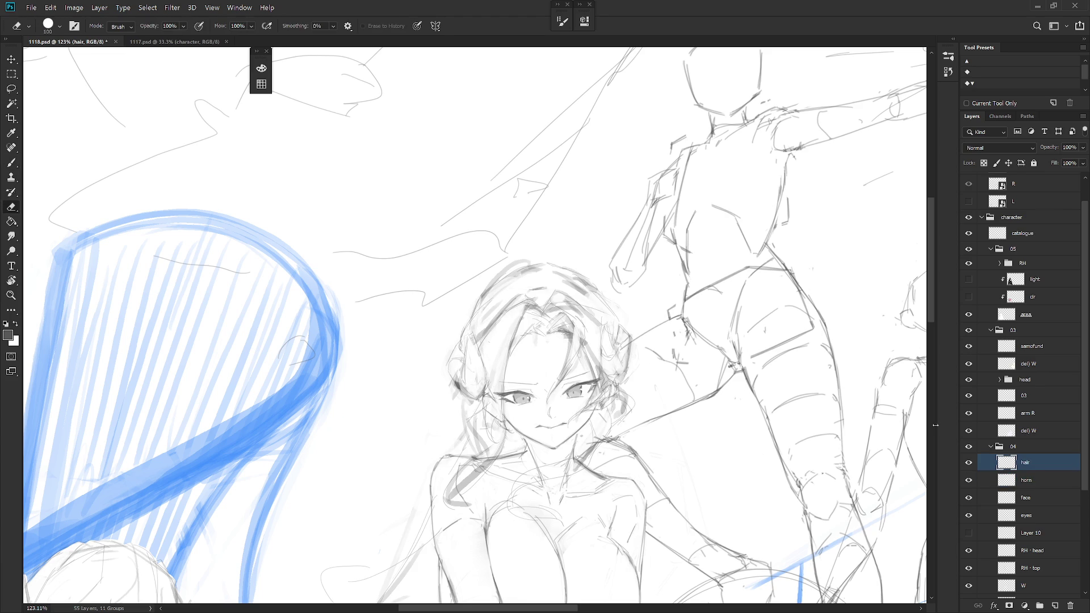
key("b")
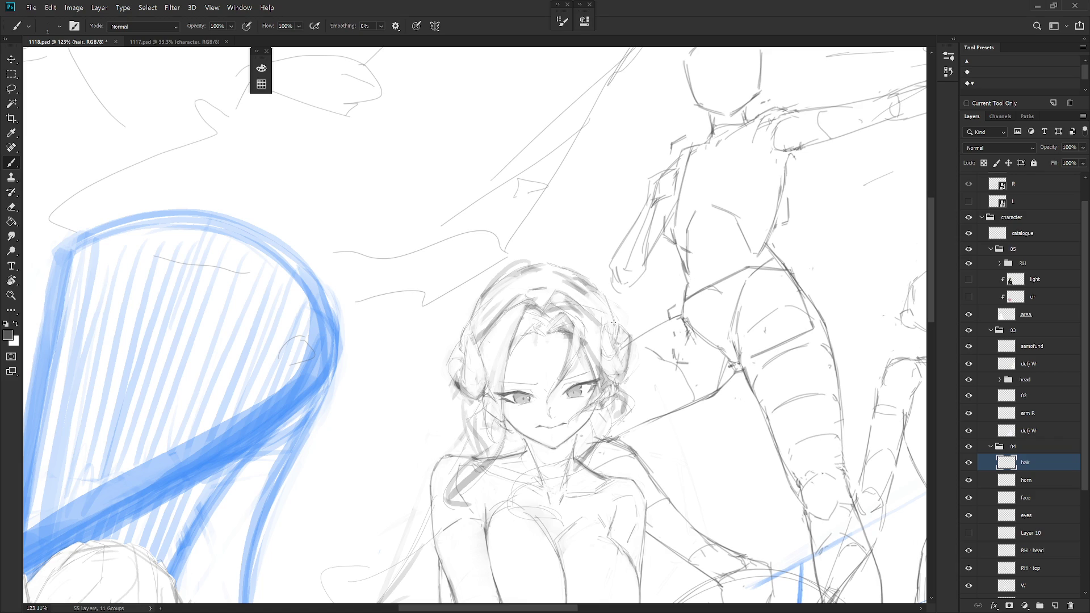
left_click(1035, 481)
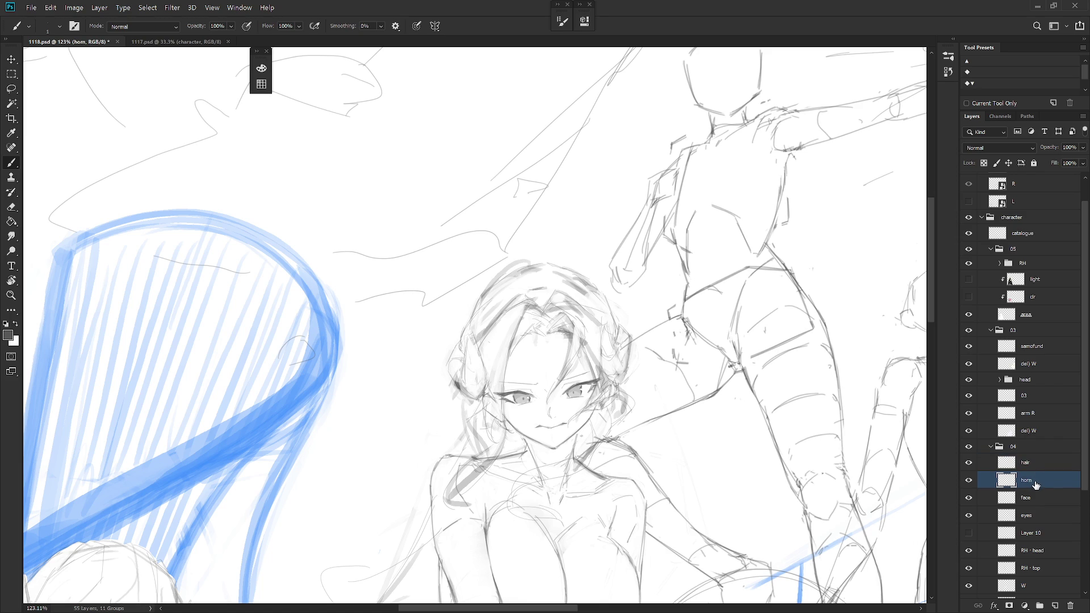
key("alt+bracketright")
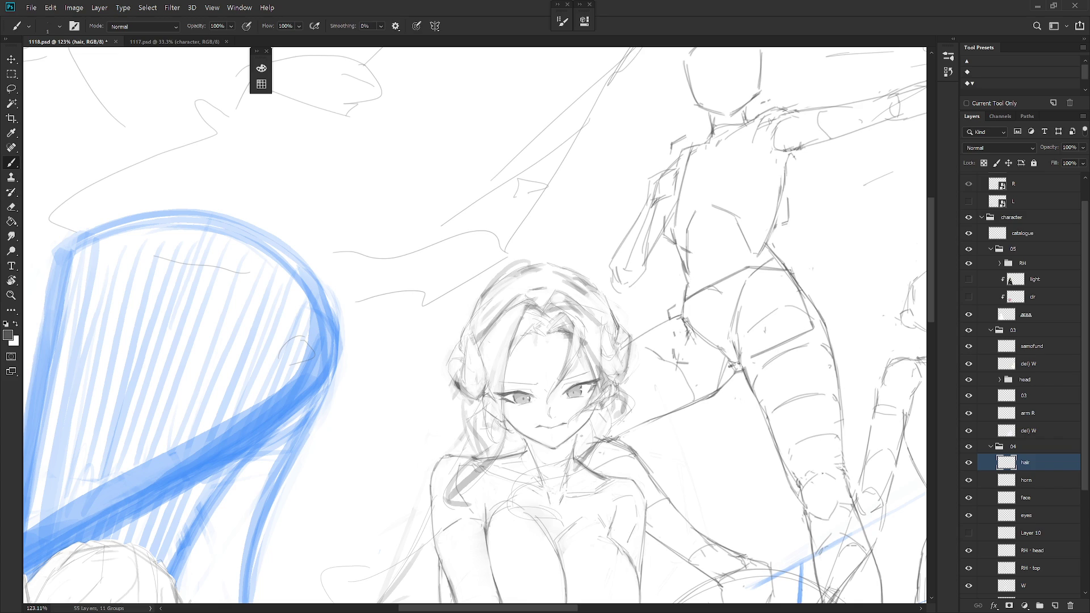
key("shift+b")
key("shift+b")
key("shift+b")
key("shift+b")
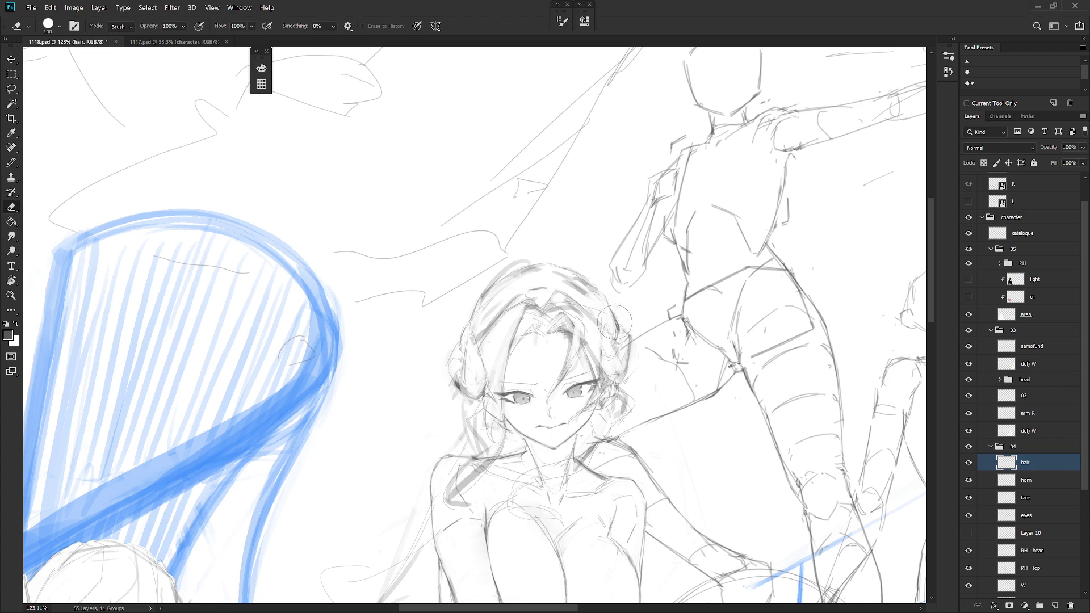
key("e")
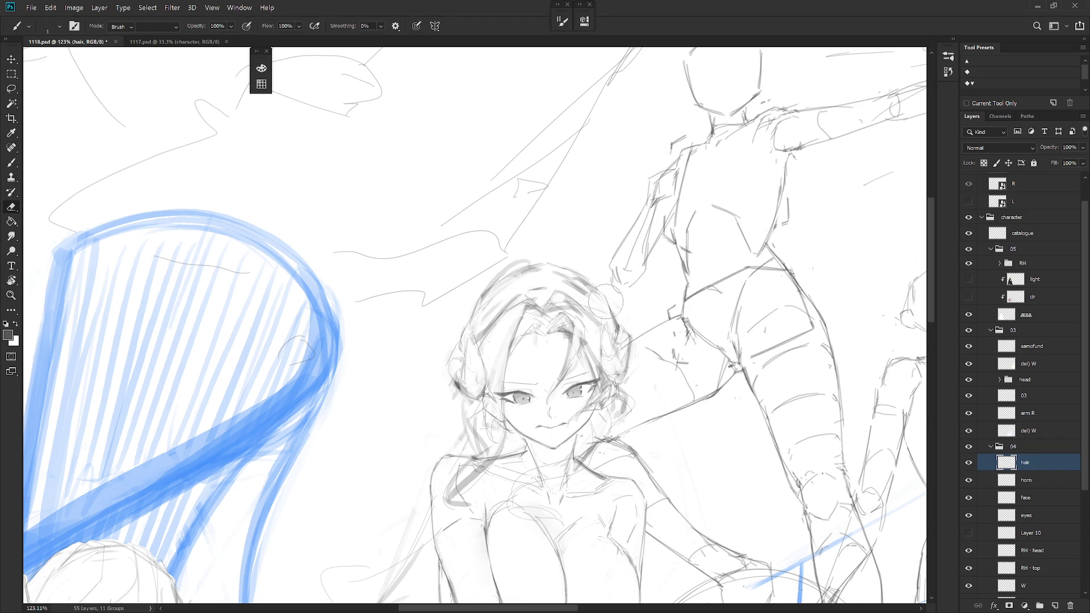
key("b")
Clear the small stray bit beside her head, then zoom out to see more of the scene
key("l")
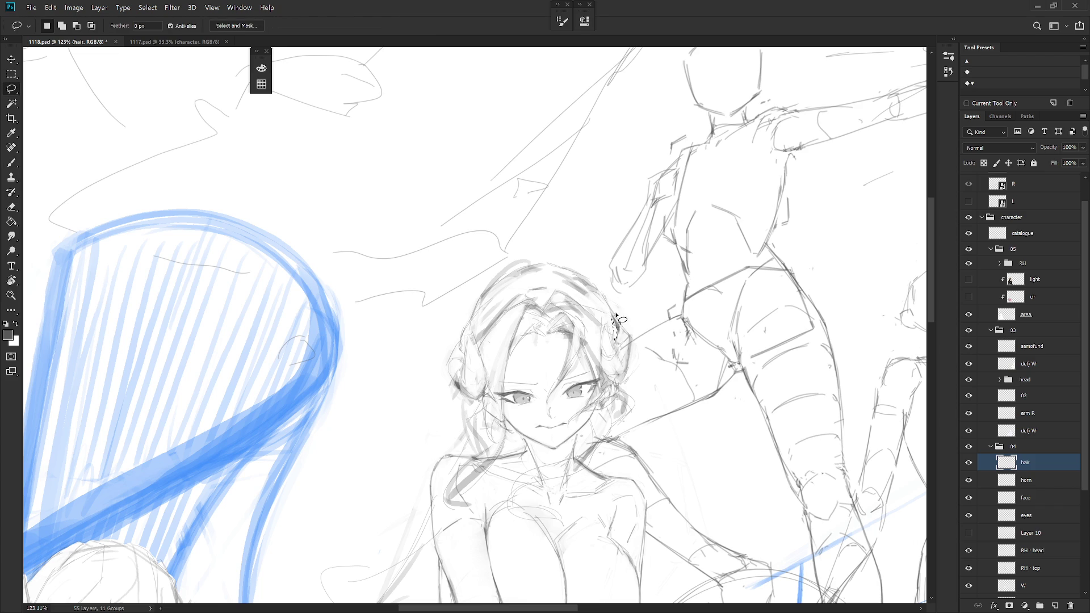
key("ctrl+d")
key("b")
scroll(638, 421, "down", 3)
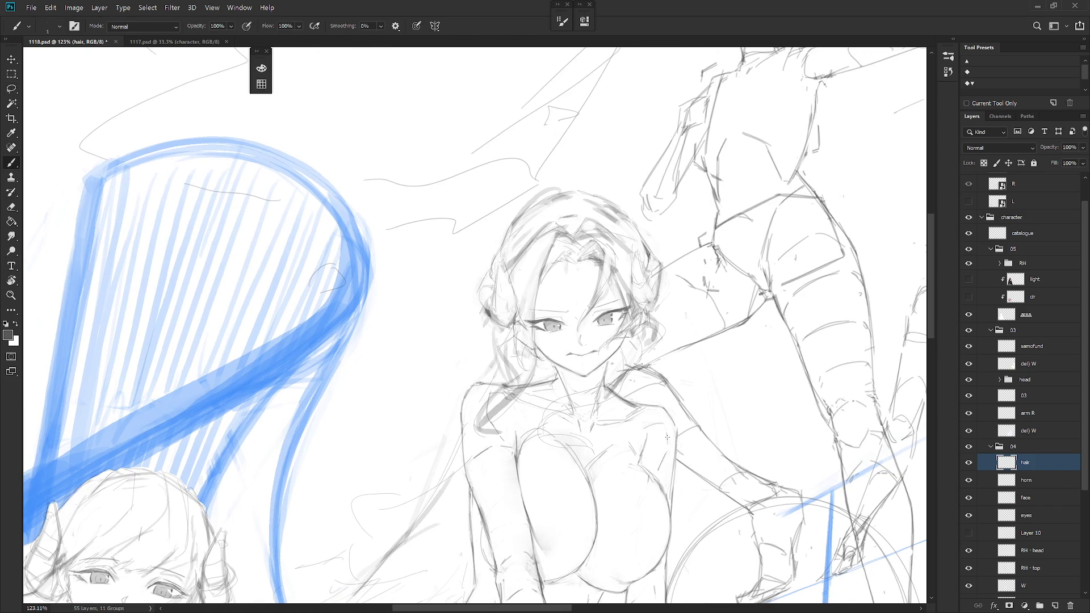
mouse_move(610, 367)
left_mouse_down()
mouse_move(675, 438)
mouse_move(666, 400)
left_mouse_up()
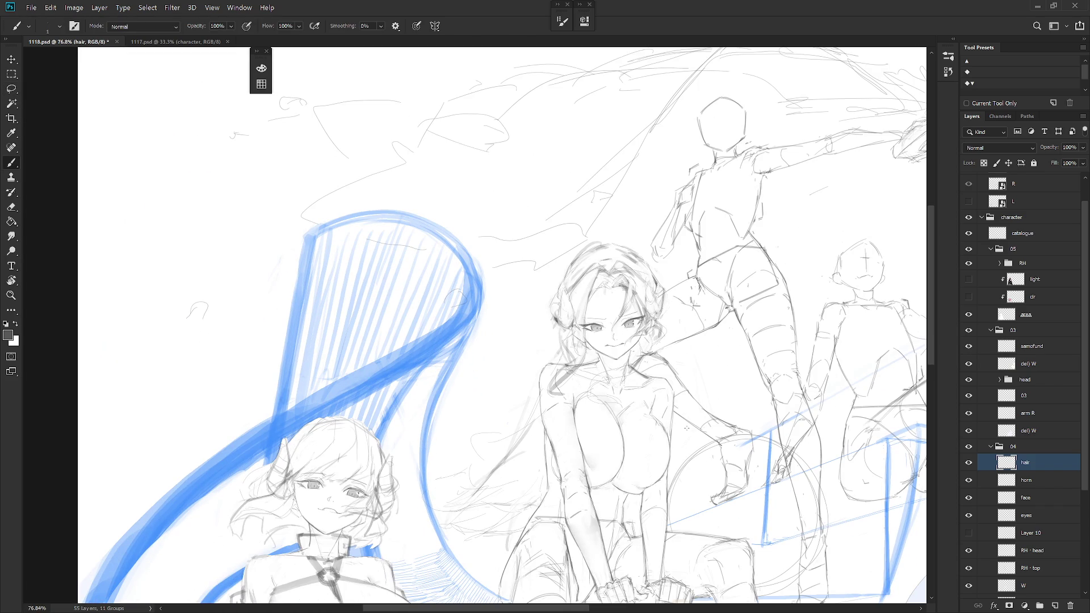
Zoom in and draw a hair strand curving down-left from the girl's hair
scroll(579, 378, "up", 2)
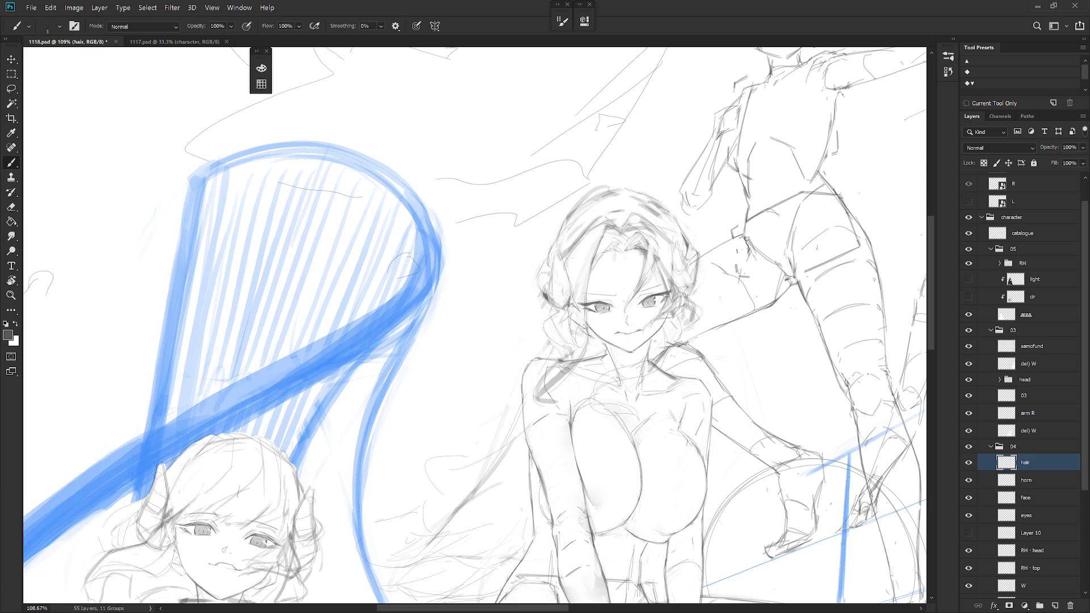
key("e")
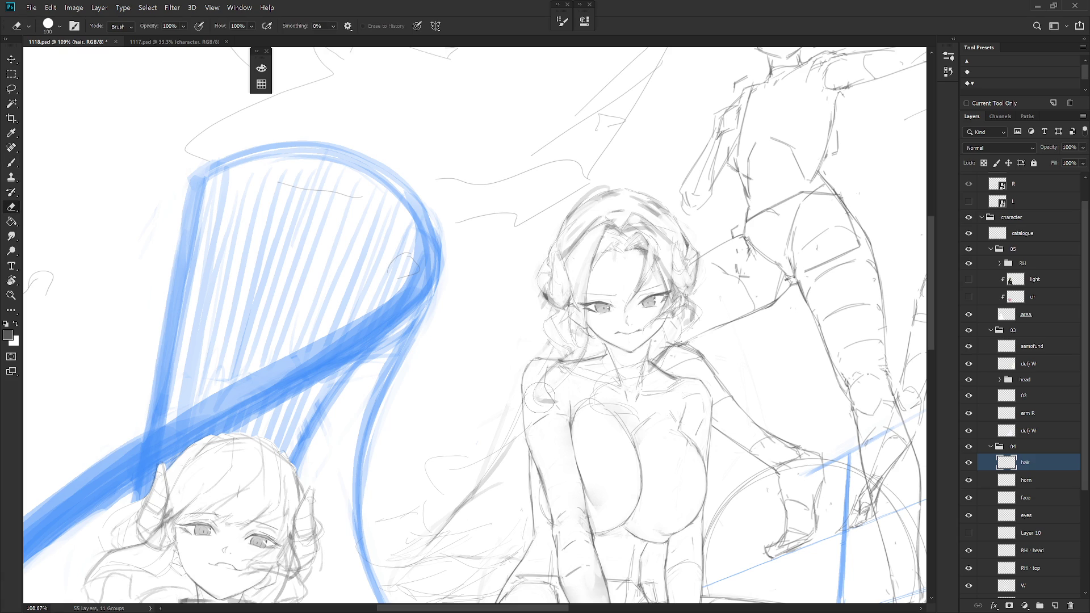
key("b")
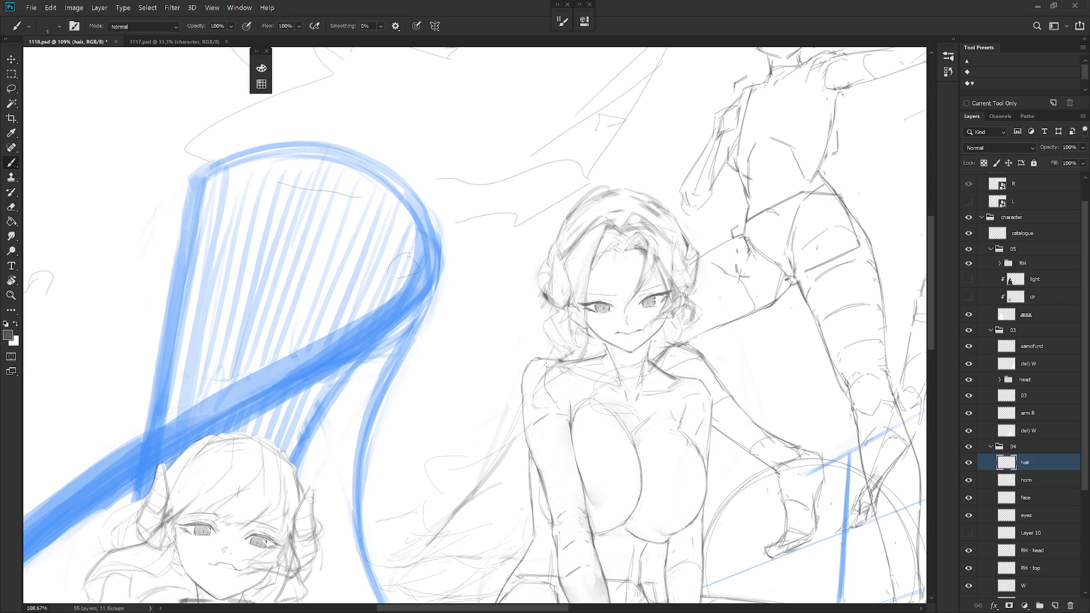
key("e")
key("b")
mouse_move(550, 307)
left_mouse_down()
mouse_move(469, 389)
mouse_move(496, 407)
mouse_move(483, 407)
left_mouse_up()
Lasso and delete the wispy strands beside the girl's arm
scroll(534, 438, "down", 3, "alt")
scroll(545, 426, "down", 1)
key("l")
mouse_move(501, 506)
left_mouse_down()
mouse_move(546, 367)
mouse_move(525, 400)
mouse_move(454, 437)
left_mouse_up()
key("Delete")
key("ctrl+d")
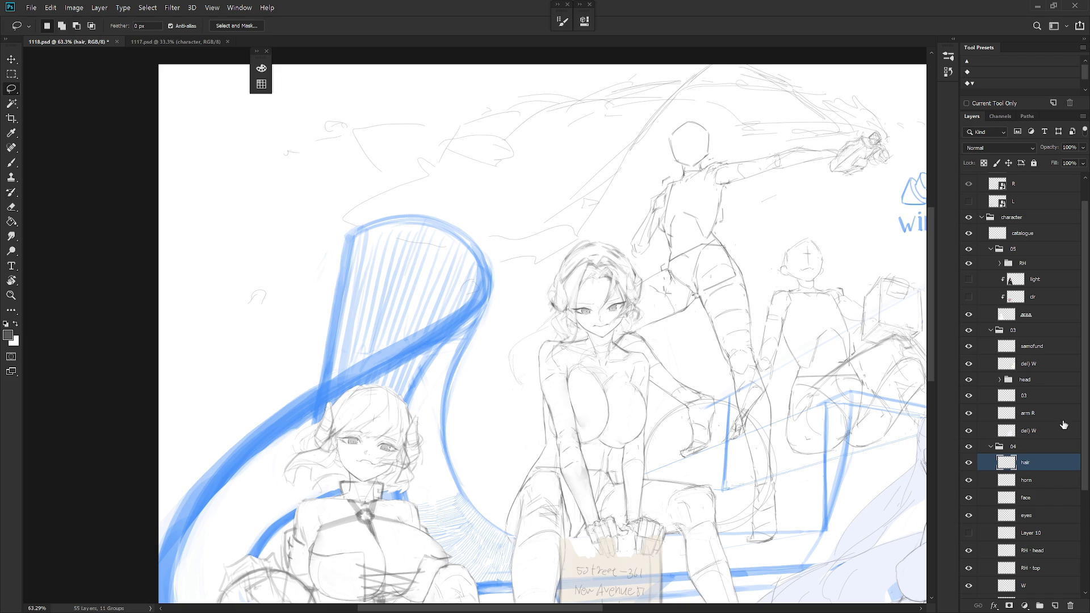
Hide the group 01 standing reaching figure and refine the central girl's hair
scroll(1087, 530, "down", 3)
left_click(968, 505)
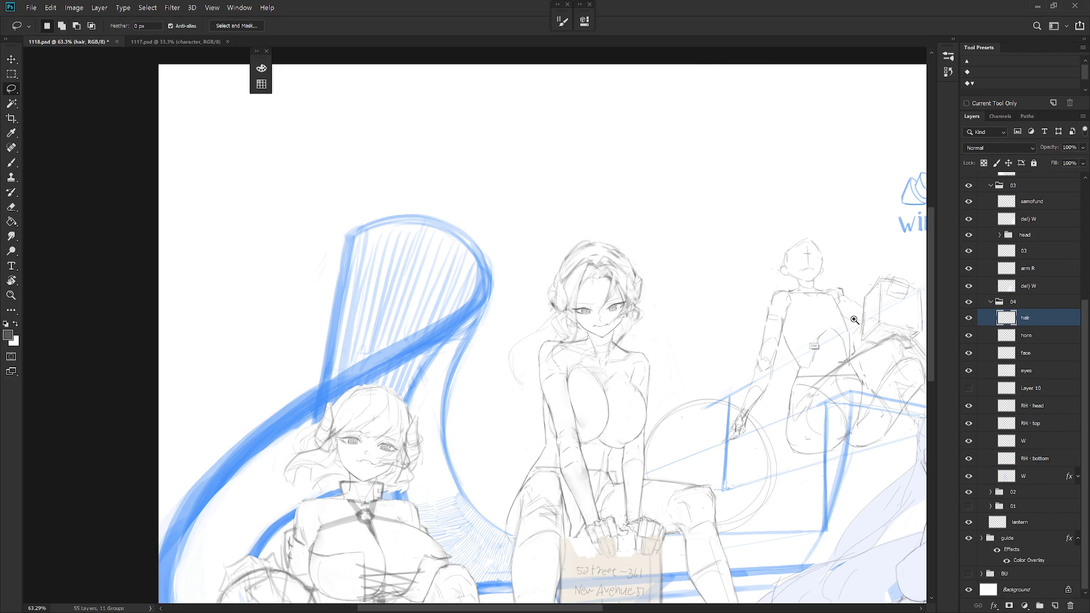
scroll(628, 349, "up", 3)
key("e")
key("b")
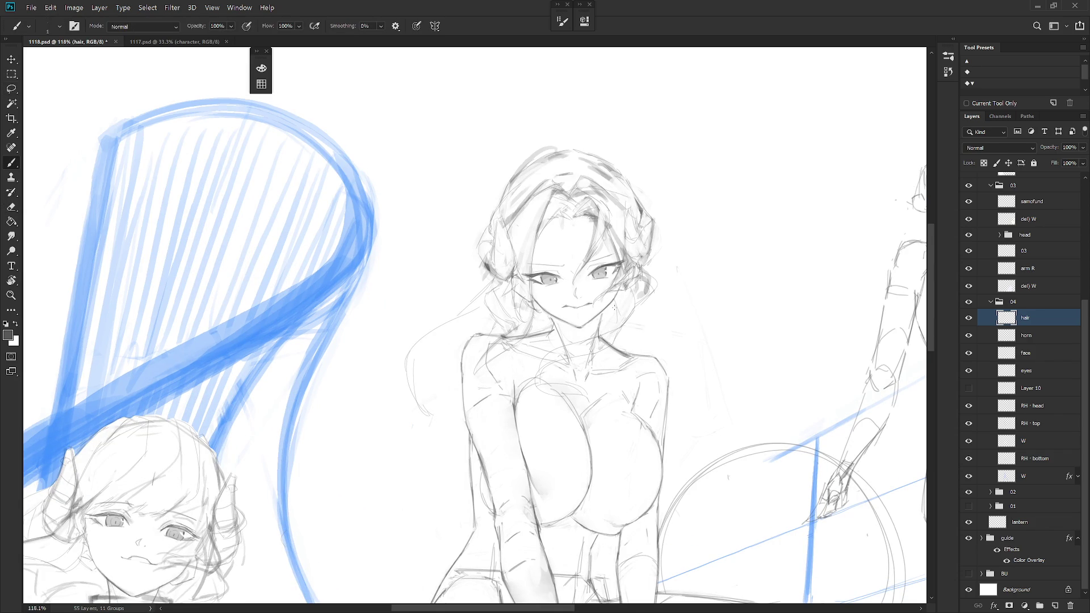
key("e")
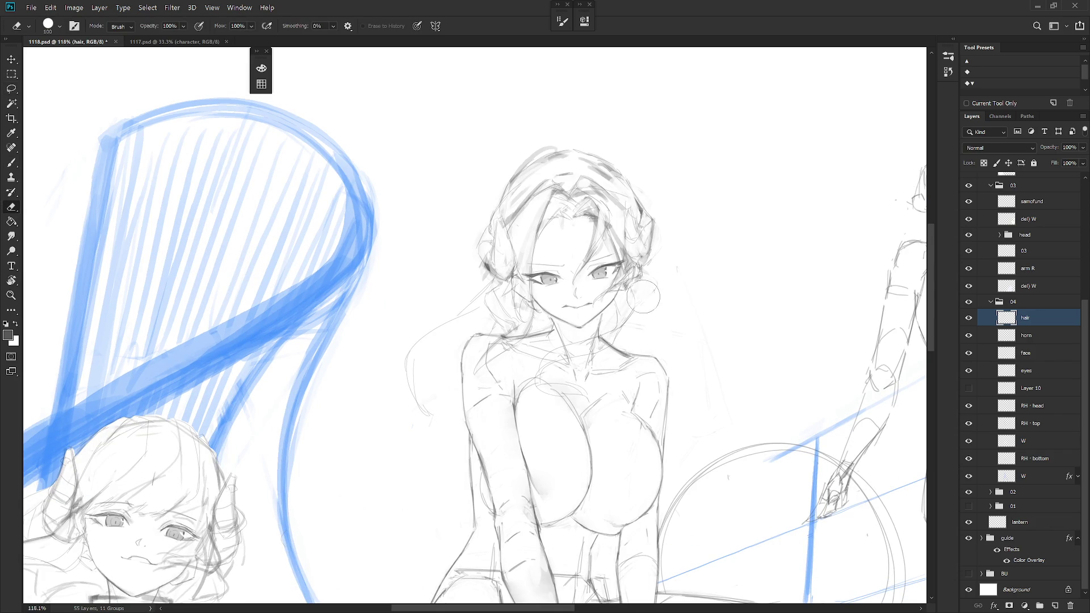
key("b")
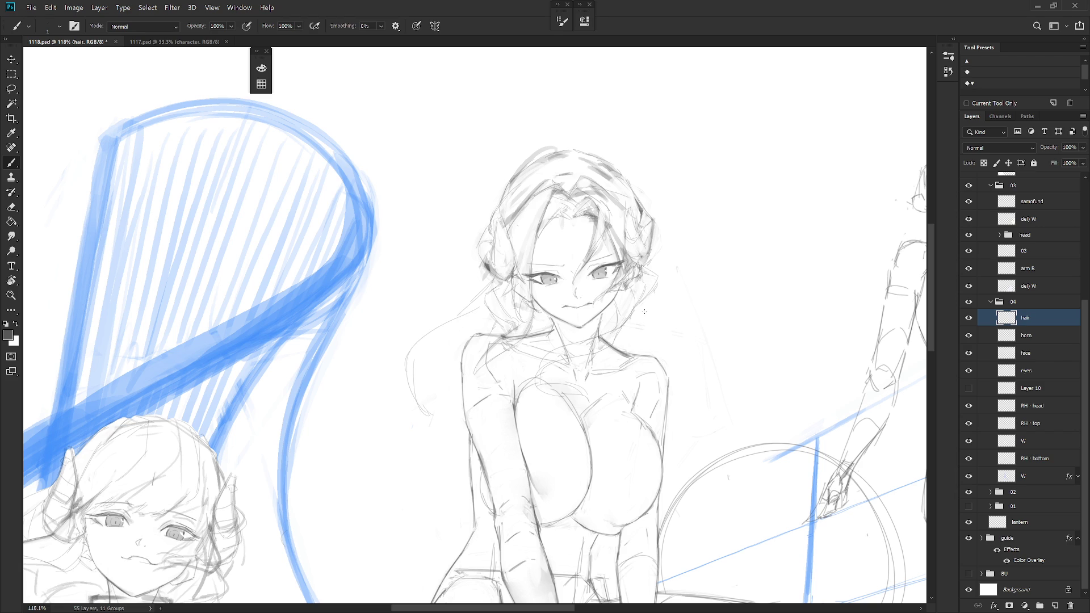
Zoom out and flip the canvas horizontally, then center on the girl's face
scroll(656, 344, "down", 5)
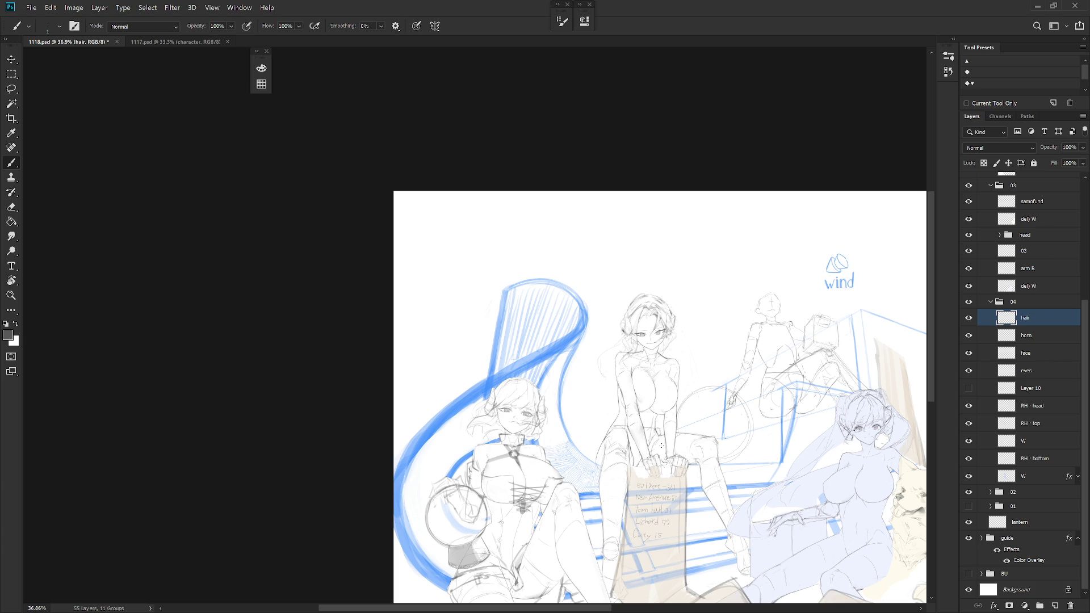
scroll(659, 445, "down", 2)
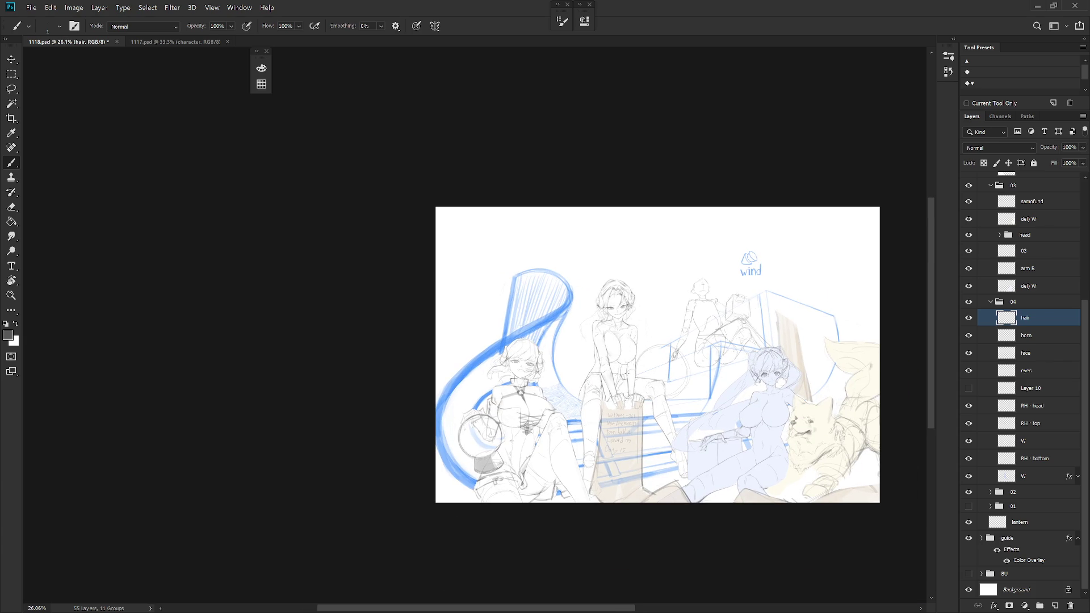
key("shift+h")
scroll(714, 314, "up", 5)
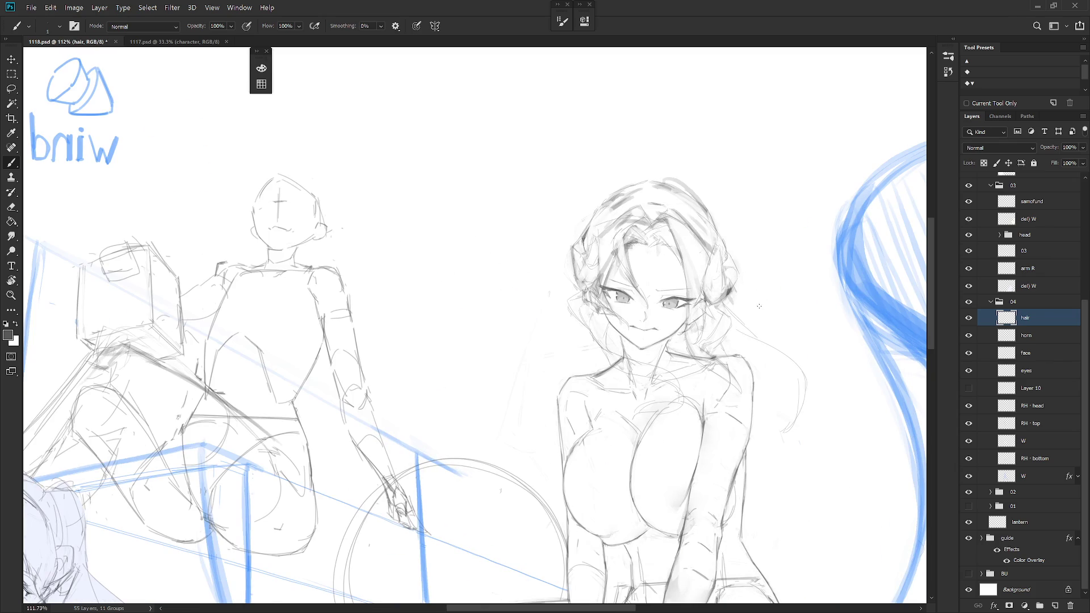
left_click_drag(719, 328, 705, 463)
scroll(706, 386, "up", 4)
On the face layer, lasso the central girl's right eye
key("r")
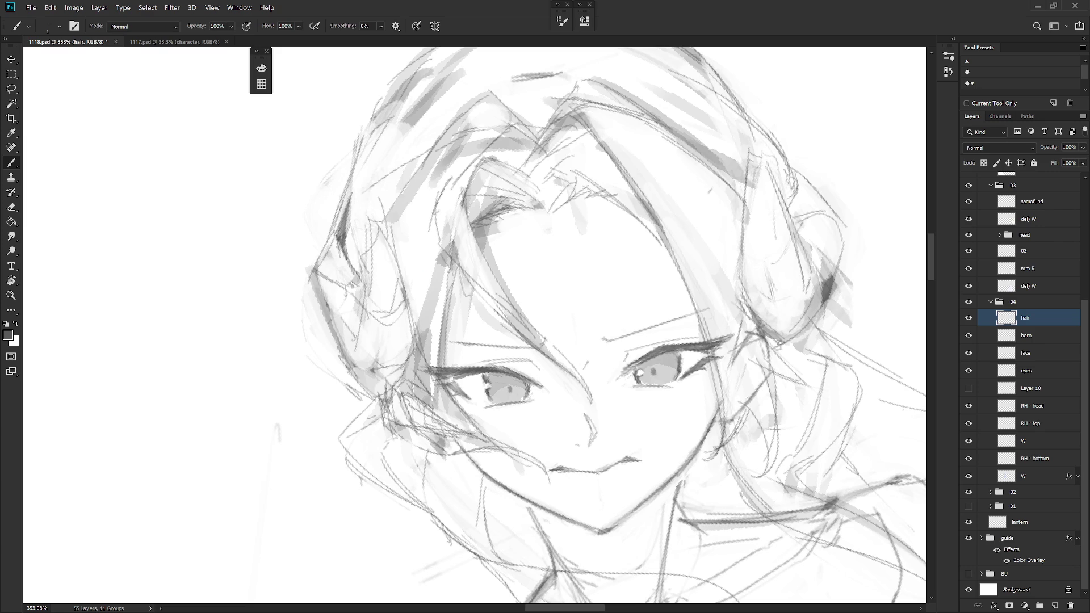
left_click(1042, 353)
key("l")
mouse_move(682, 397)
left_mouse_down()
mouse_move(713, 377)
mouse_move(737, 326)
mouse_move(638, 342)
mouse_move(641, 405)
left_mouse_up()
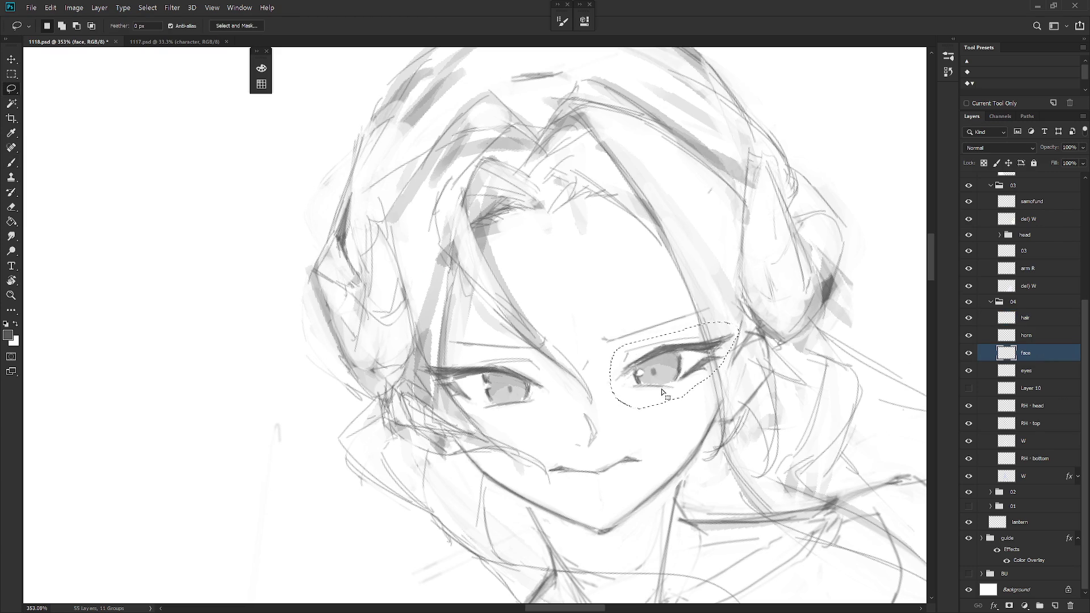
mouse_move(624, 342)
left_mouse_down()
mouse_move(612, 372)
mouse_move(660, 346)
mouse_move(704, 341)
mouse_move(616, 337)
mouse_move(613, 355)
left_mouse_up()
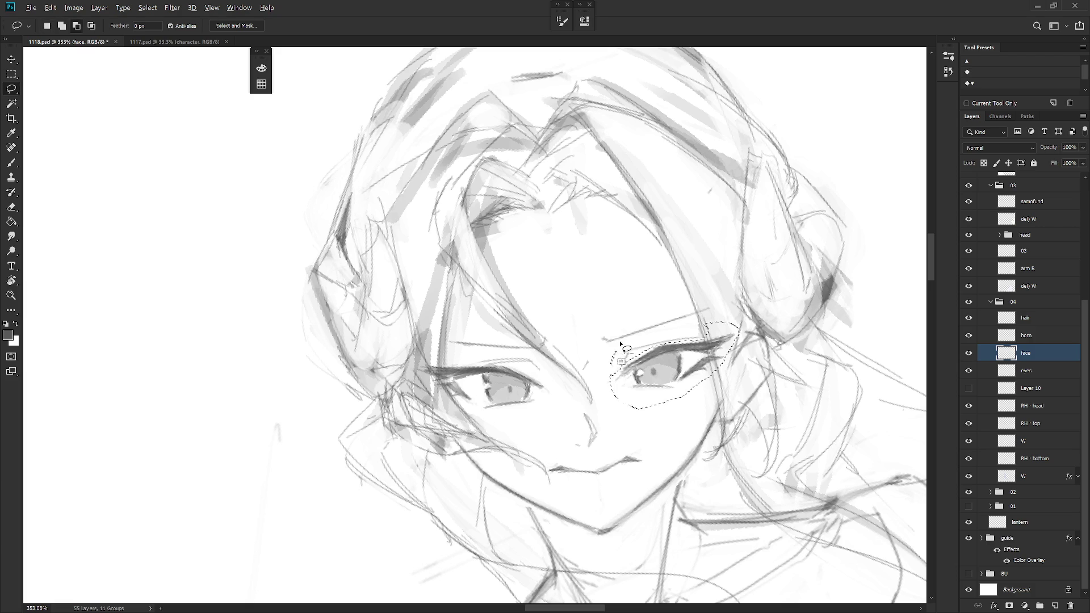
Rotate the selected eye about 4.04°, then restore the unmirrored full-canvas view
key("ctrl+t")
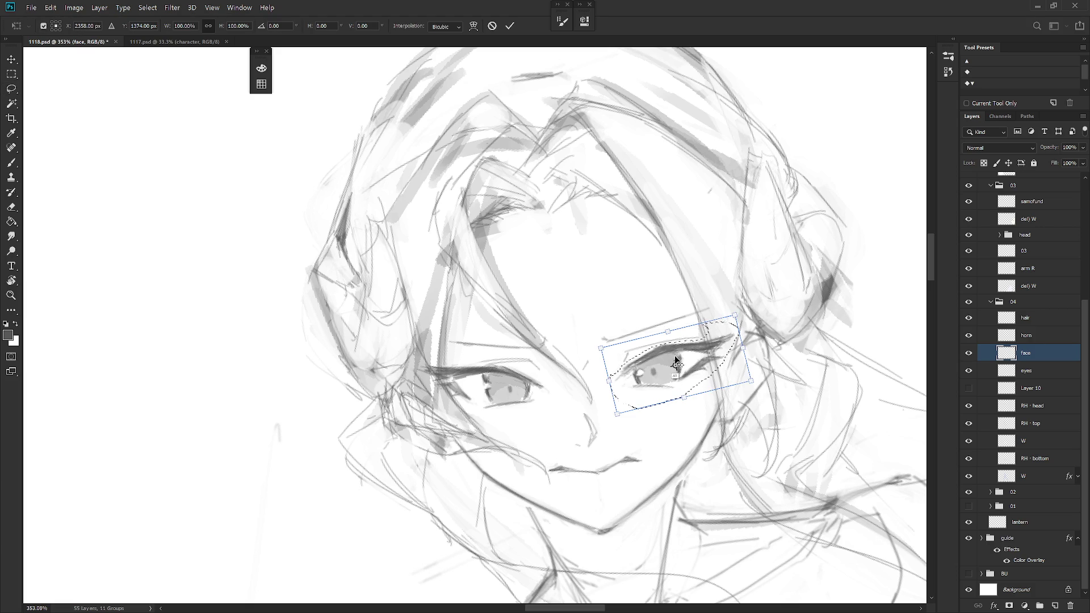
mouse_move(675, 360)
left_mouse_down()
mouse_move(677, 347)
mouse_move(677, 357)
left_mouse_up()
mouse_move(744, 315)
left_mouse_down()
mouse_move(763, 298)
mouse_move(749, 305)
left_mouse_up()
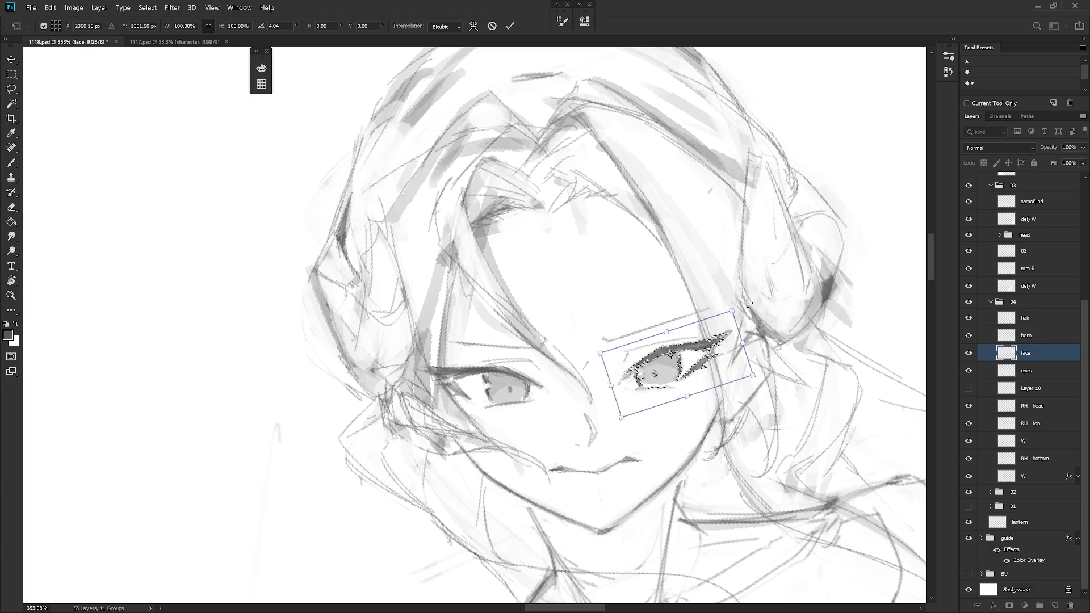
key("Return")
key("ctrl+d")
key("ctrl+shift+h")
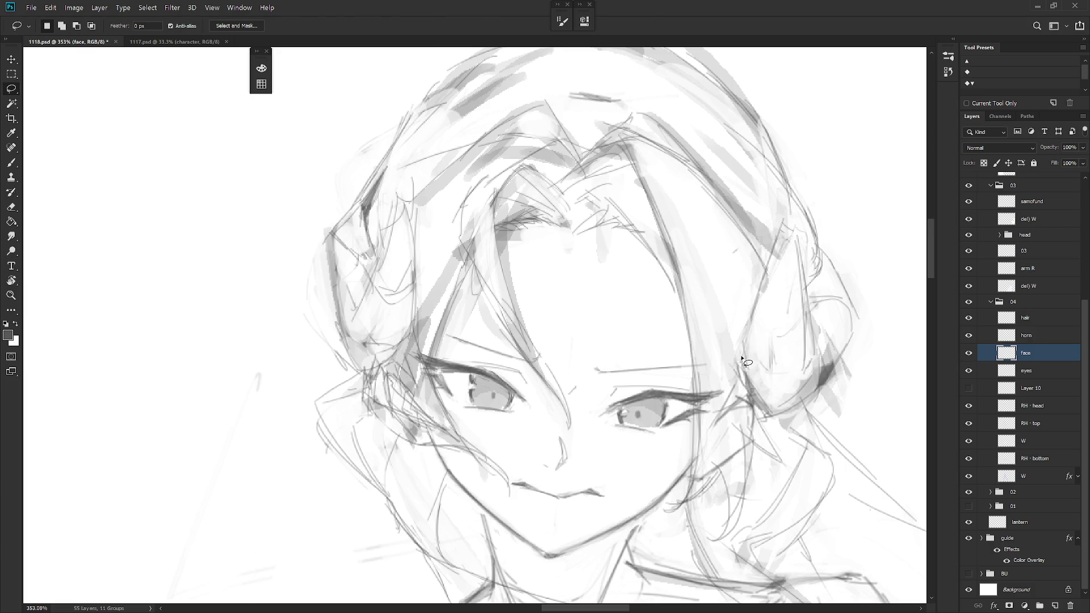
key("ctrl+0")
key("ctrl+shift+h")
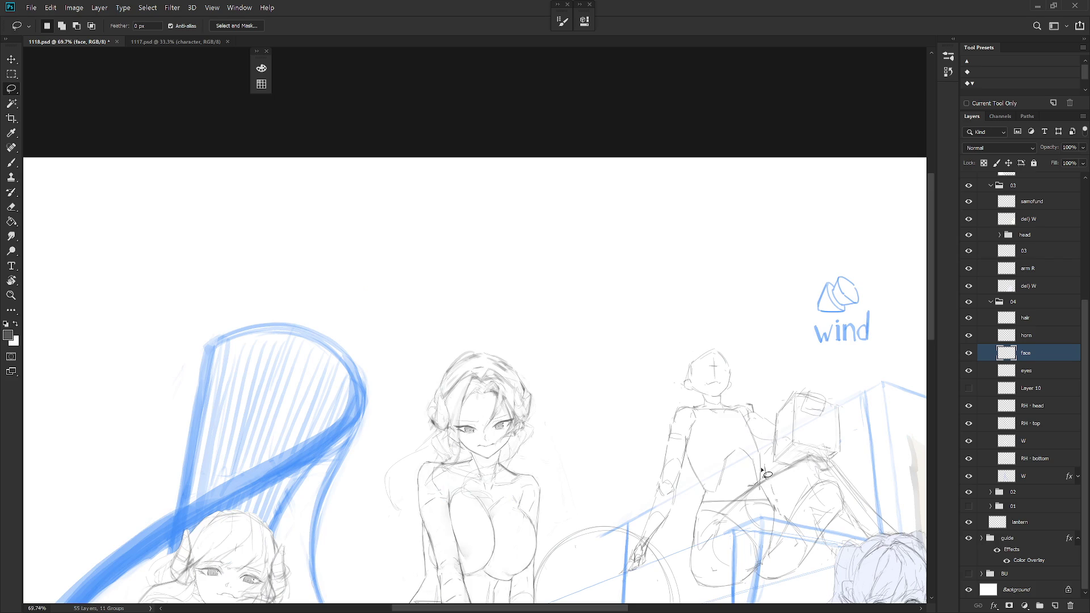
scroll(490, 495, "down", 2)
key("b")
scroll(583, 503, "down", 5)
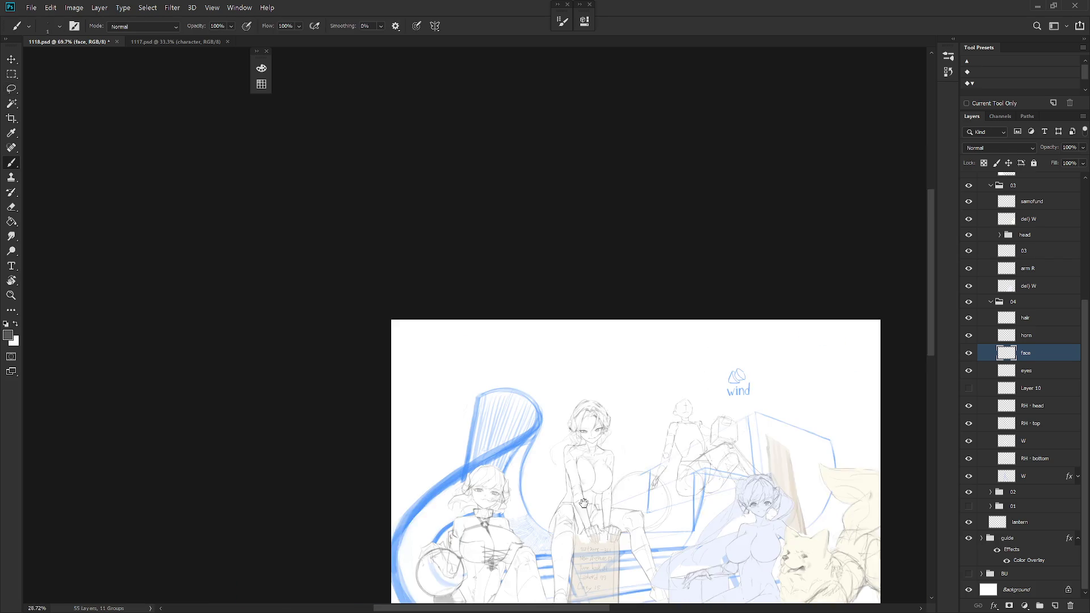
scroll(583, 503, "down", 3)
left_click(948, 72)
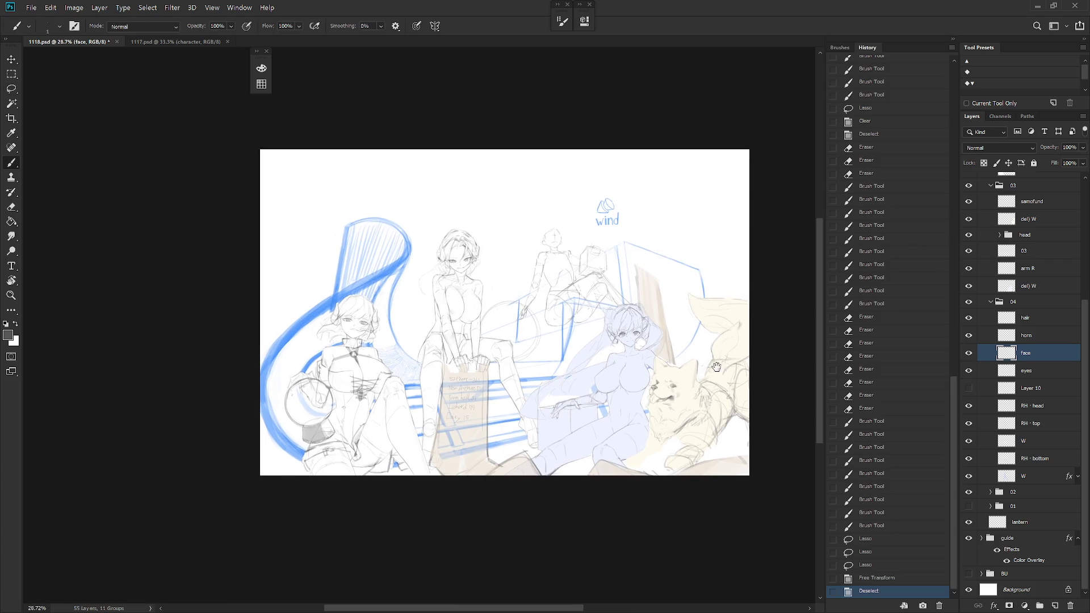
scroll(556, 344, "up", 5)
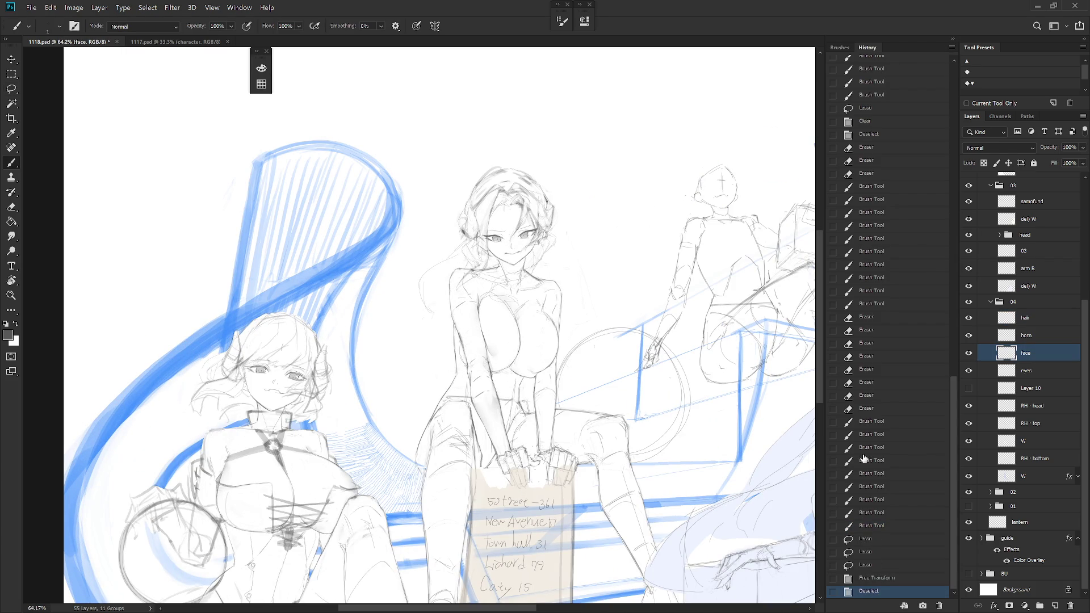
left_click(953, 39)
scroll(582, 322, "up", 6)
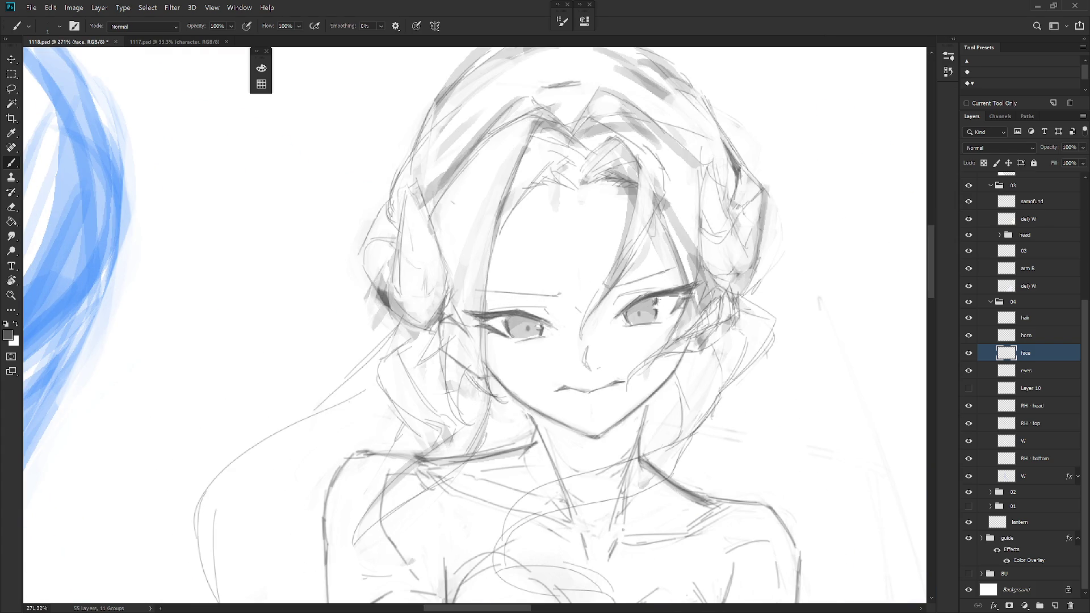
scroll(699, 418, "right", 3)
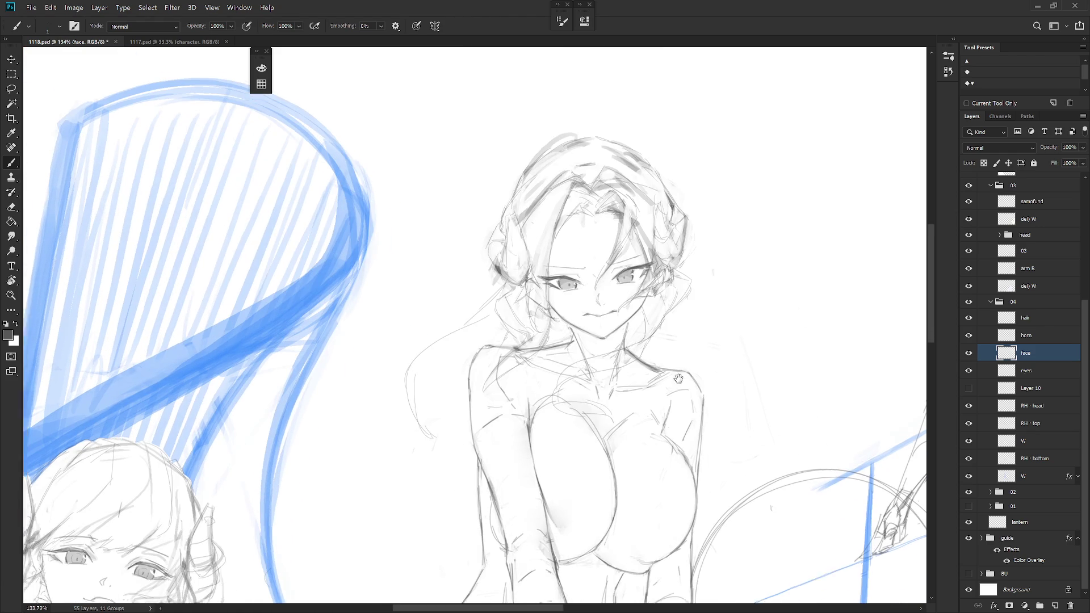
scroll(677, 378, "down", 3)
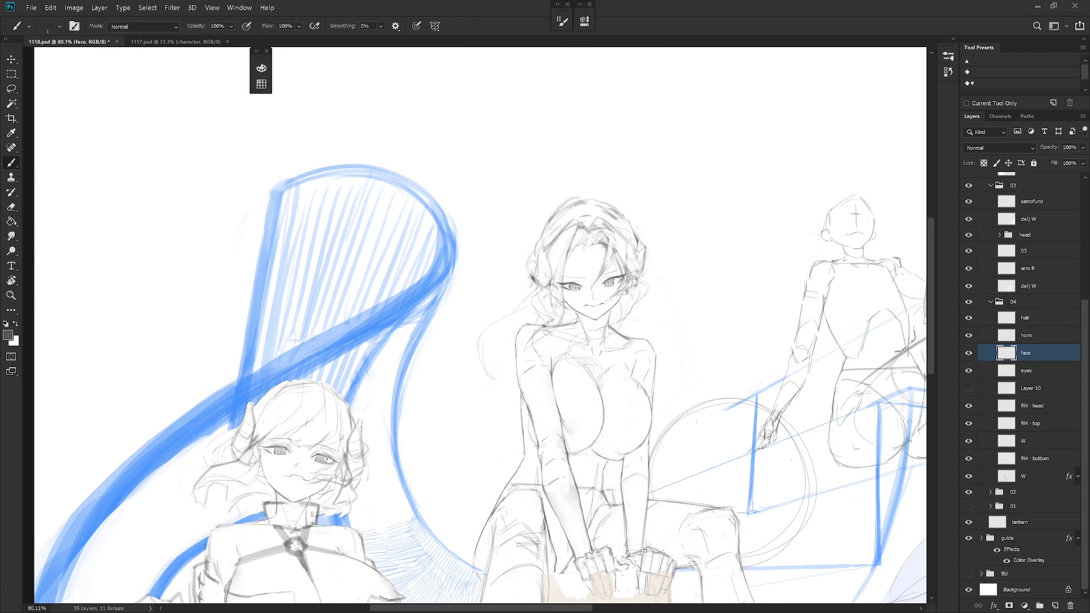
scroll(561, 420, "down", 3)
key("shift+b")
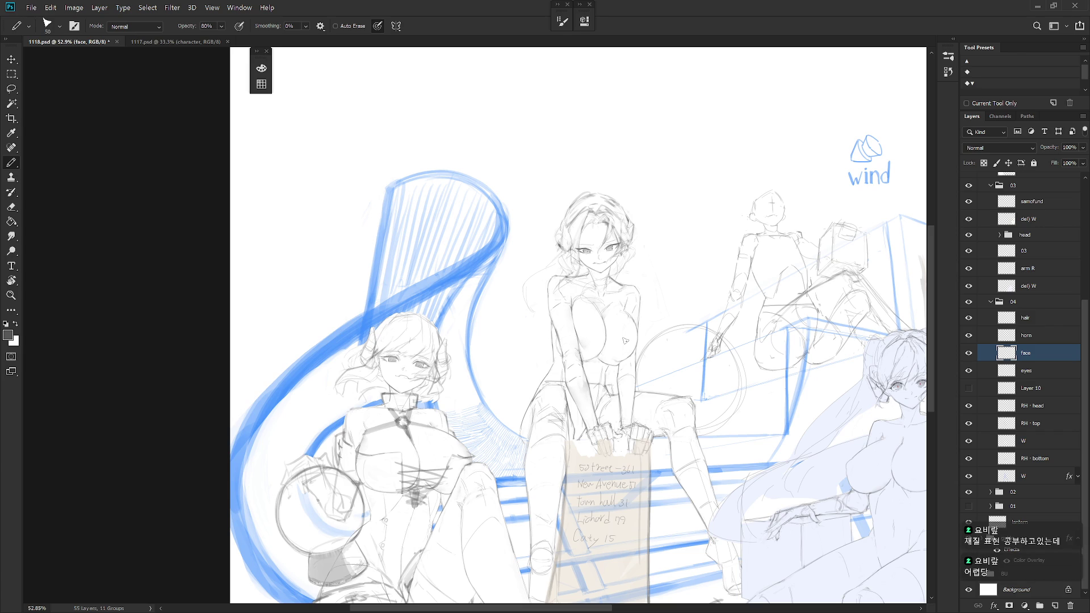
scroll(613, 372, "down", 1)
key("shift+b")
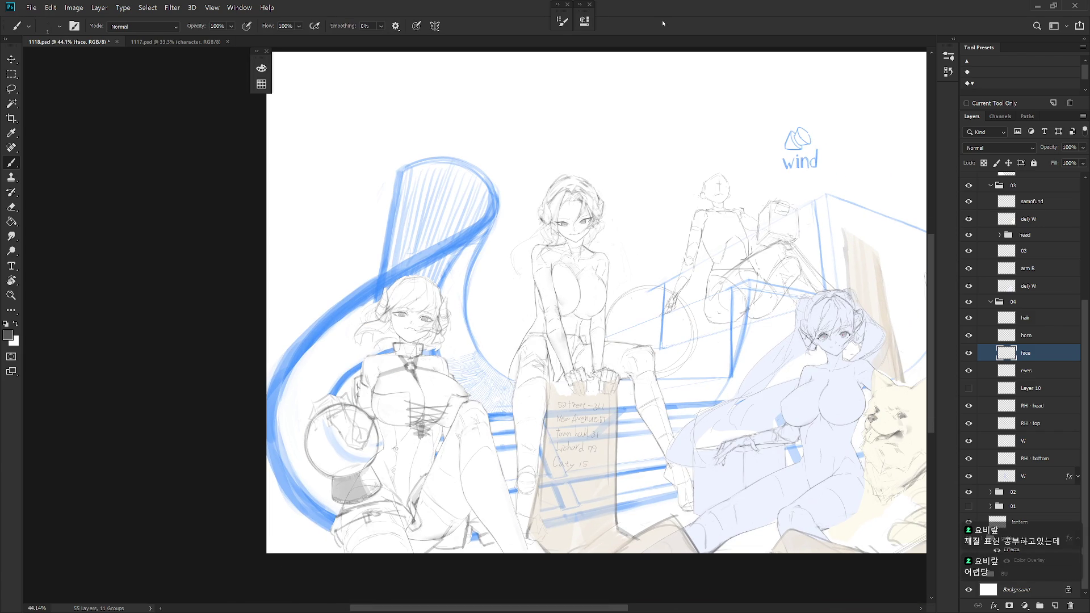
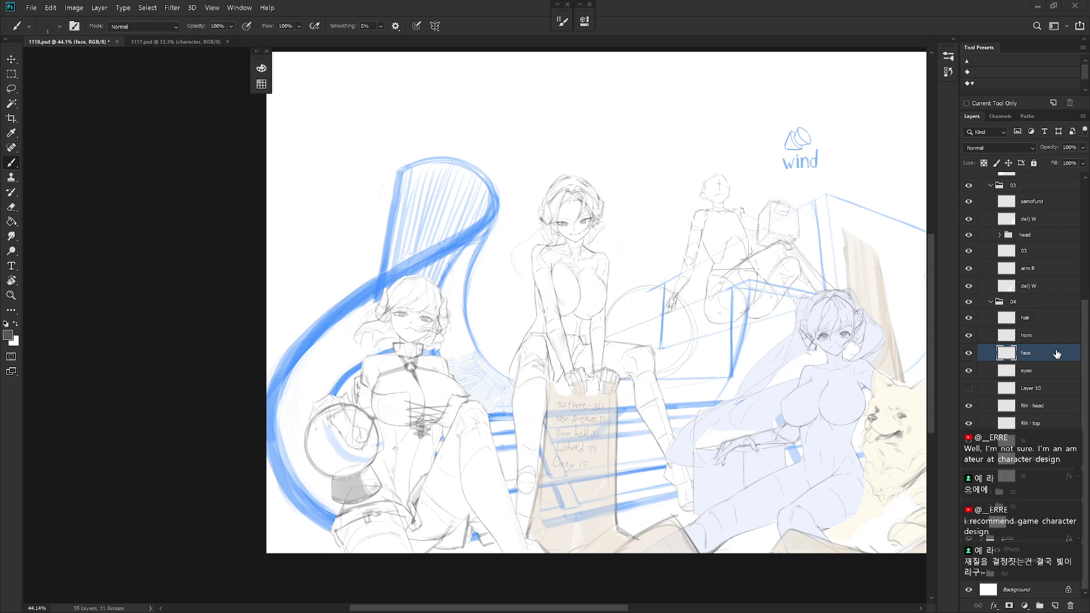
On the zoomed-in hair layer, sketch curving hair strands sweeping out left of the seated girl
scroll(590, 284, "up", 2)
left_click(982, 317)
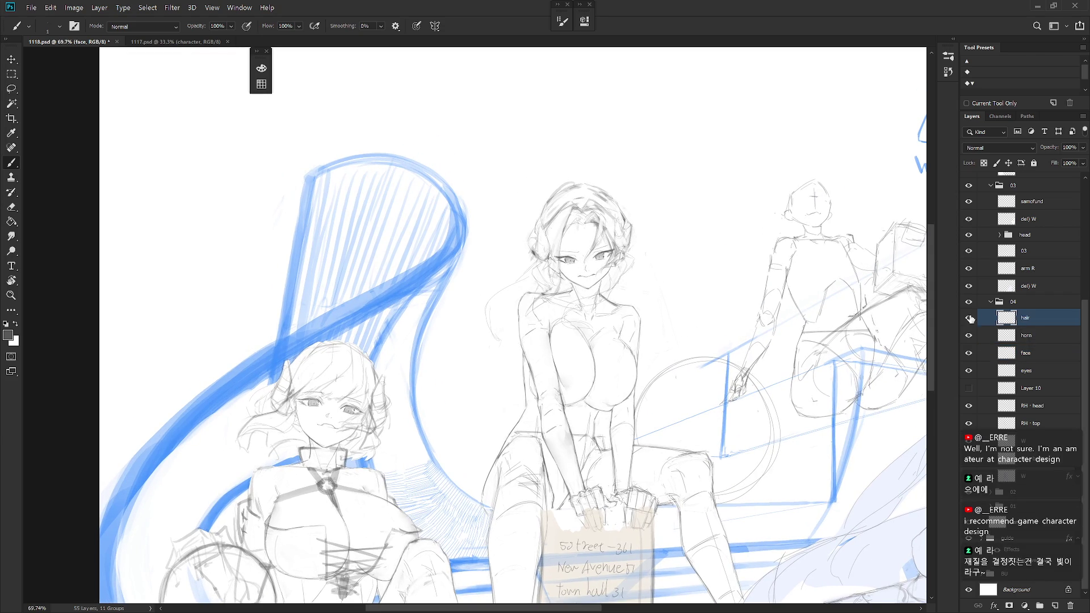
scroll(499, 340, "up", 2)
mouse_move(462, 301)
left_mouse_down()
mouse_move(483, 338)
mouse_move(527, 372)
mouse_move(386, 408)
mouse_move(366, 431)
left_mouse_up()
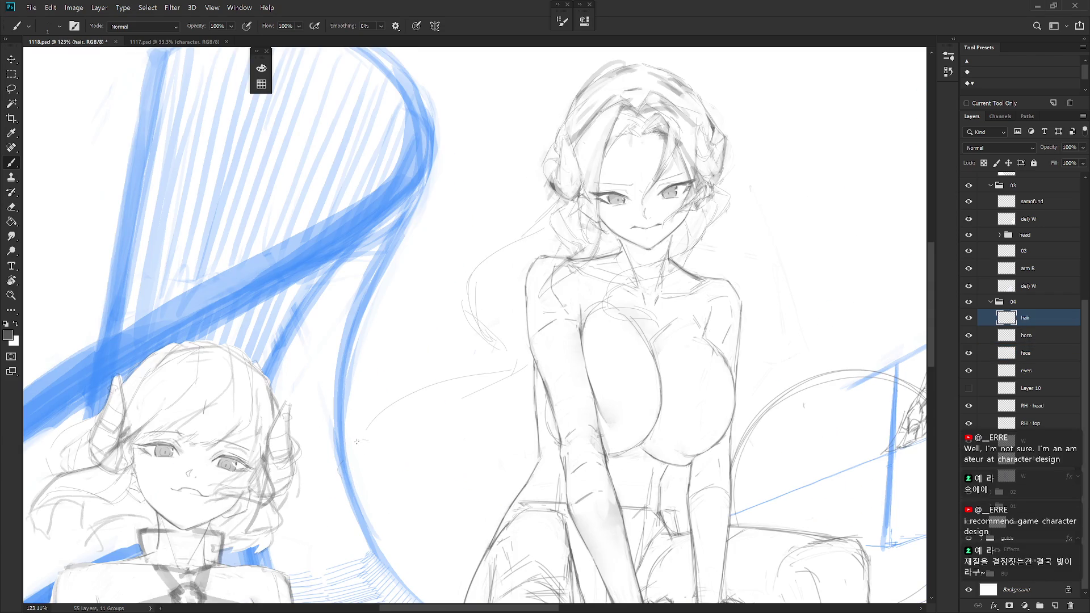
left_click_drag(512, 361, 424, 392)
mouse_move(383, 335)
left_mouse_down()
mouse_move(370, 381)
mouse_move(392, 469)
left_mouse_up()
mouse_move(370, 345)
left_mouse_down()
mouse_move(397, 369)
mouse_move(482, 374)
mouse_move(496, 388)
left_mouse_up()
left_click_drag(366, 411, 366, 442)
mouse_move(355, 444)
left_mouse_down()
mouse_move(389, 489)
mouse_move(432, 502)
mouse_move(485, 495)
mouse_move(417, 553)
left_mouse_up()
Add vertical, low sweeping and short strands lower down and beside her shoulder
left_click_drag(508, 495, 516, 457)
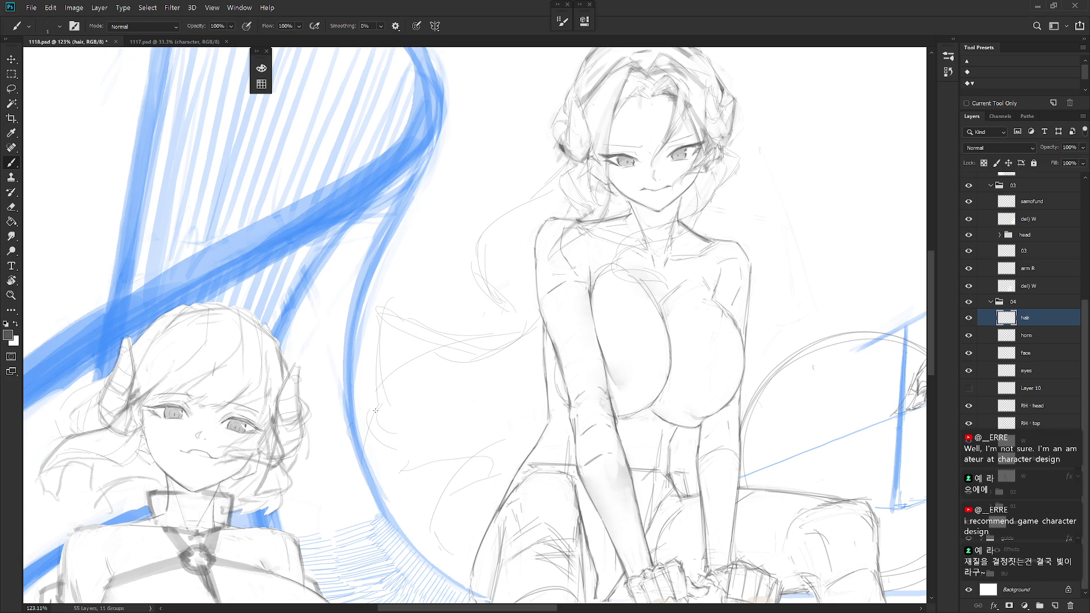
left_click_drag(376, 410, 369, 467)
left_click_drag(385, 502, 441, 495)
left_click_drag(453, 558, 448, 572)
mouse_move(411, 321)
left_mouse_down()
mouse_move(376, 337)
mouse_move(363, 364)
left_mouse_up()
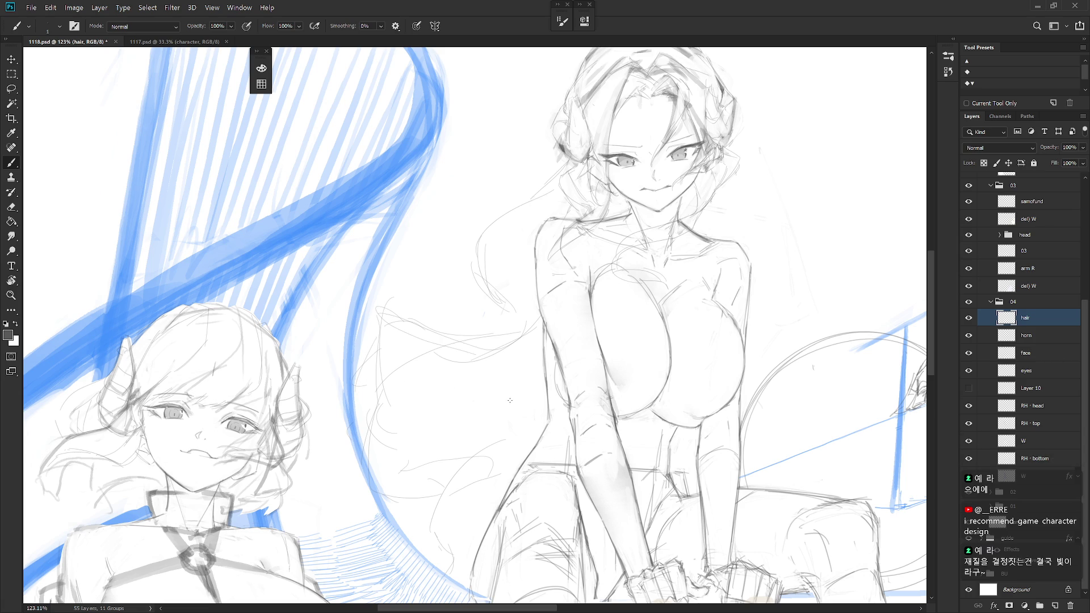
Save the document with Ctrl+S and return to the Brush
key("l")
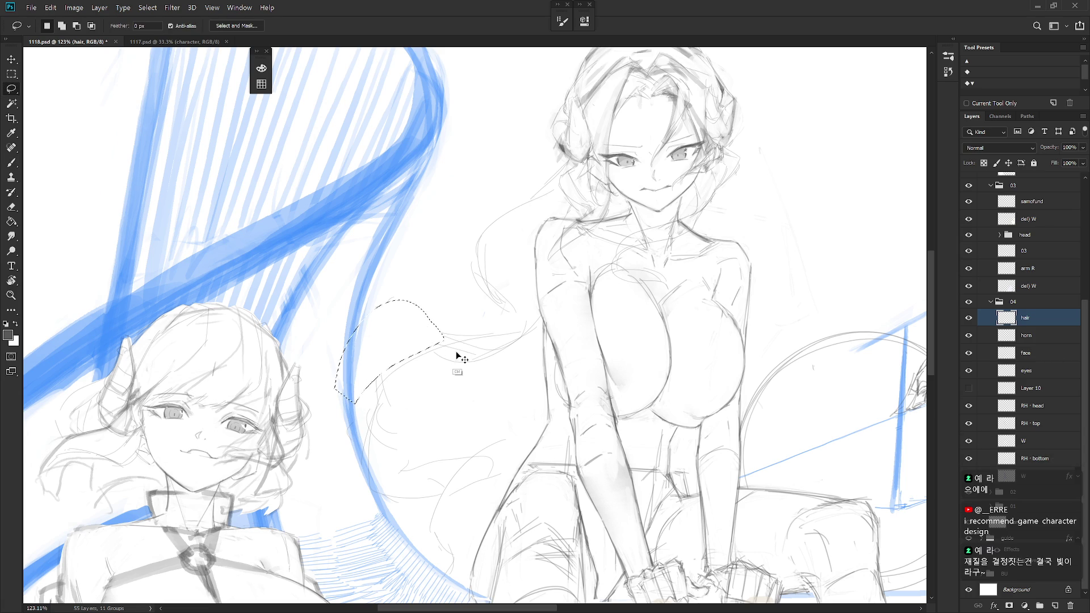
key("ctrl+s")
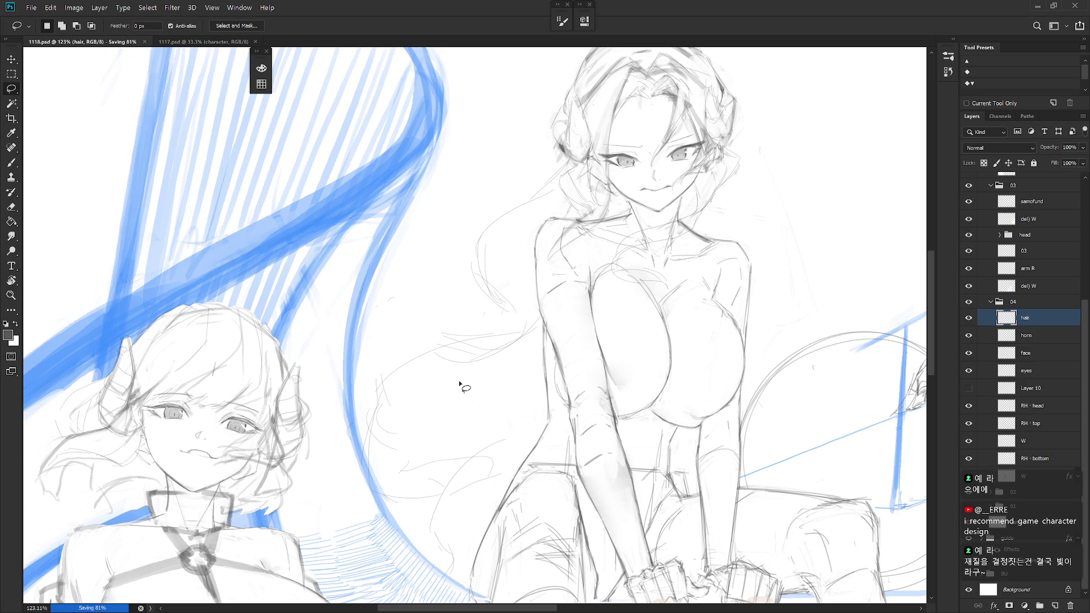
key("b")
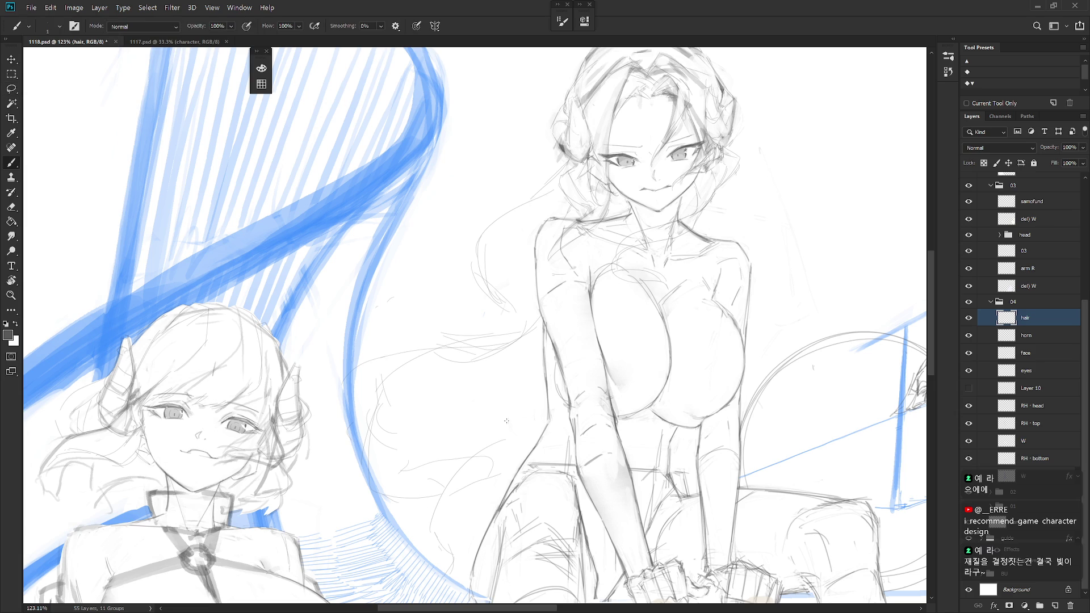
Draw loose hair strands falling beside the girl's arm, undoing and redrawing misplaced strokes
mouse_move(515, 364)
left_mouse_down()
mouse_move(440, 402)
mouse_move(521, 364)
left_mouse_up()
key("ctrl+z")
mouse_move(437, 385)
left_mouse_down()
mouse_move(506, 370)
mouse_move(498, 431)
left_mouse_up()
key("ctrl+z")
left_click_drag(544, 369, 455, 488)
key("ctrl+z")
mouse_move(518, 416)
left_mouse_down()
mouse_move(456, 471)
mouse_move(439, 529)
left_mouse_up()
scroll(480, 534, "down", 5)
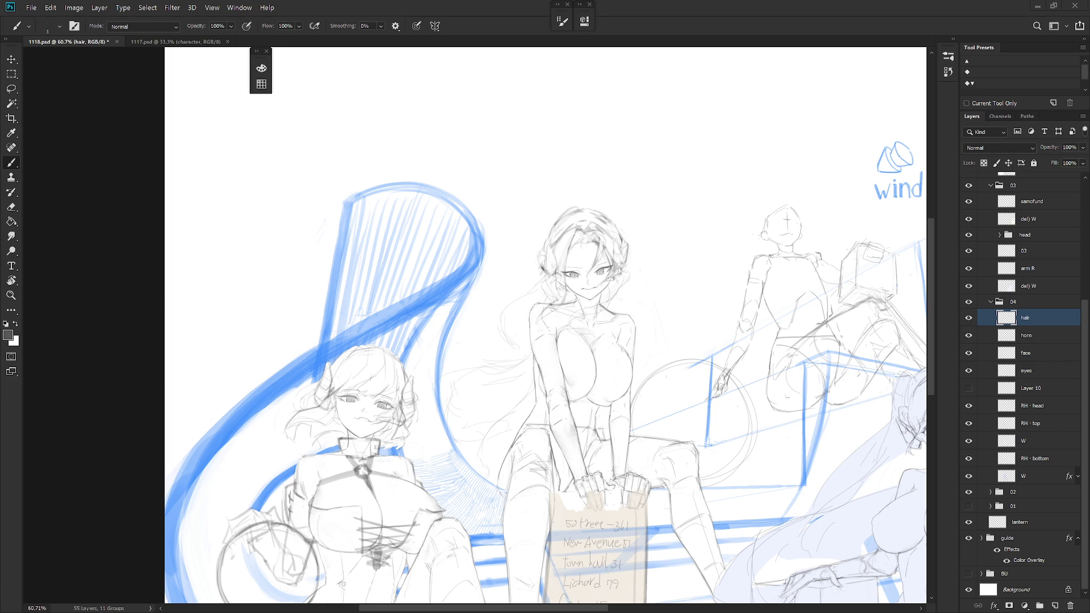
Zoom to the face and try lasso selections of small areas by the right eye
scroll(624, 275, "up", 3)
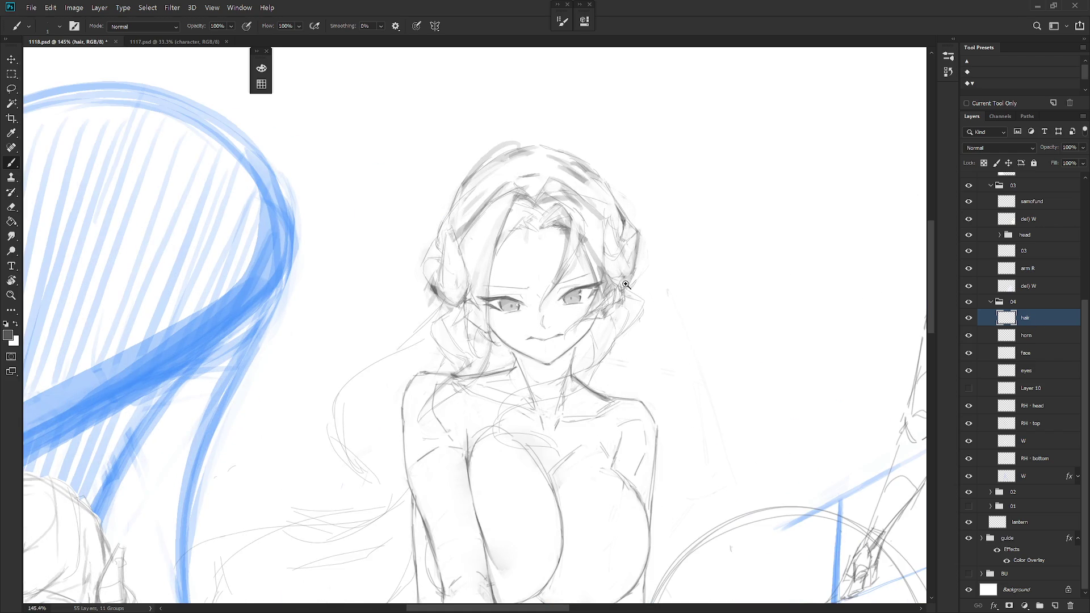
scroll(627, 283, "up", 2)
key("l")
mouse_move(599, 272)
left_mouse_down()
mouse_move(585, 311)
mouse_move(623, 277)
left_mouse_up()
key("ctrl+d")
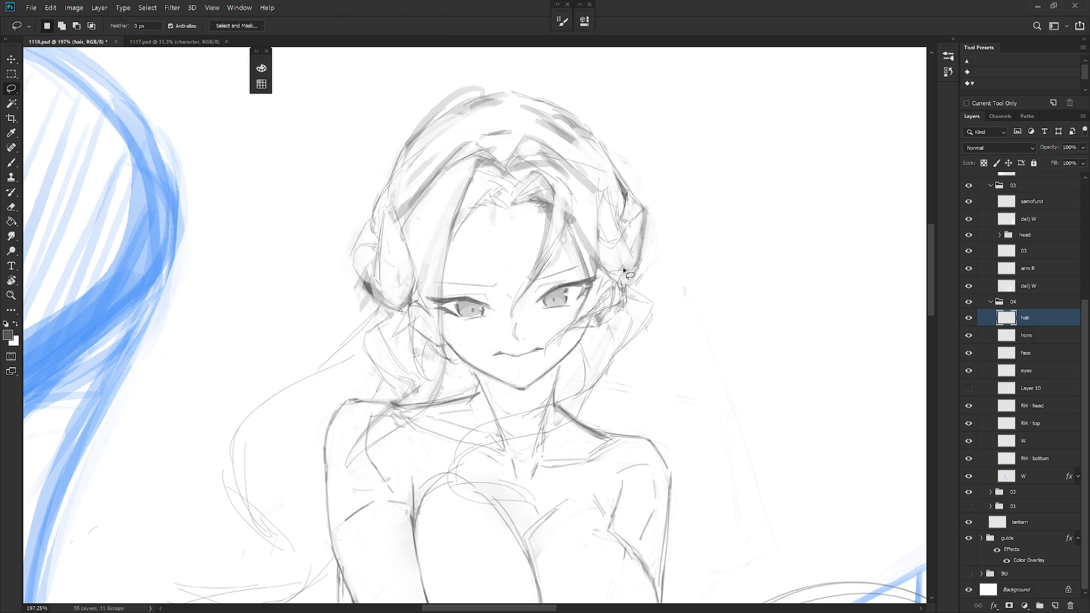
key("ctrl+z")
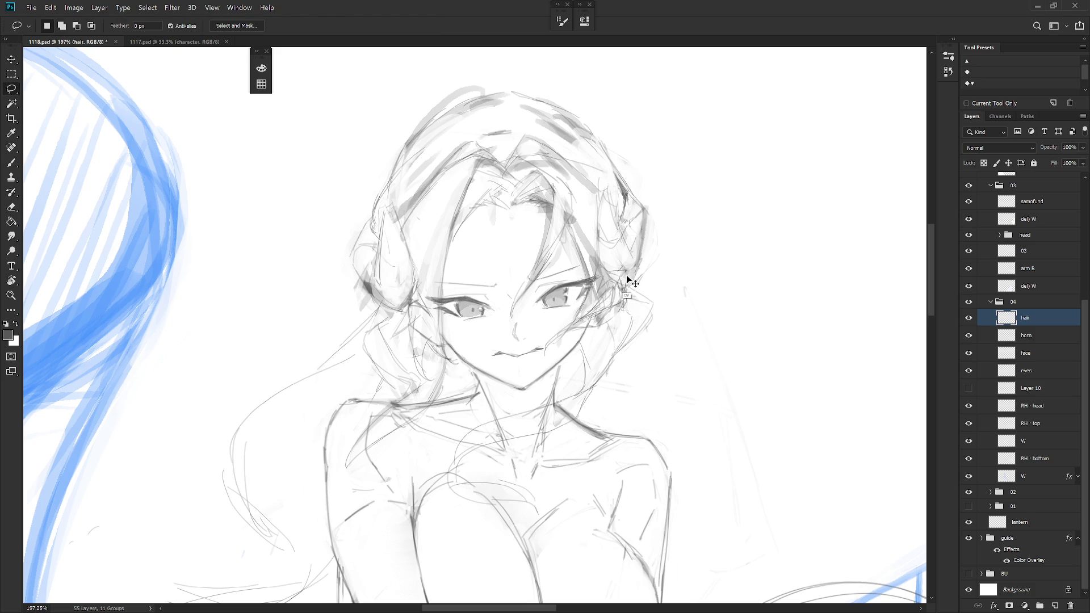
mouse_move(607, 313)
left_mouse_down()
mouse_move(574, 326)
mouse_move(624, 307)
left_mouse_up()
key("ctrl+d")
Draw a hair strand beside the right eye, alternating Brush and Eraser to refine it
key("b")
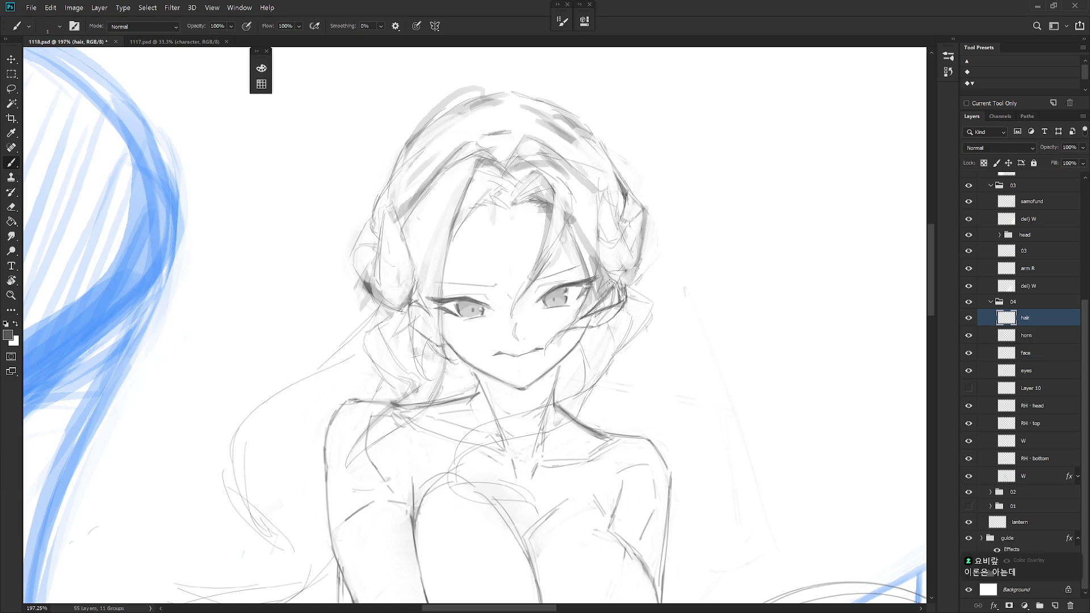
mouse_move(589, 291)
left_mouse_down()
mouse_move(545, 344)
mouse_move(570, 323)
left_mouse_up()
key("e")
key("b")
key("e")
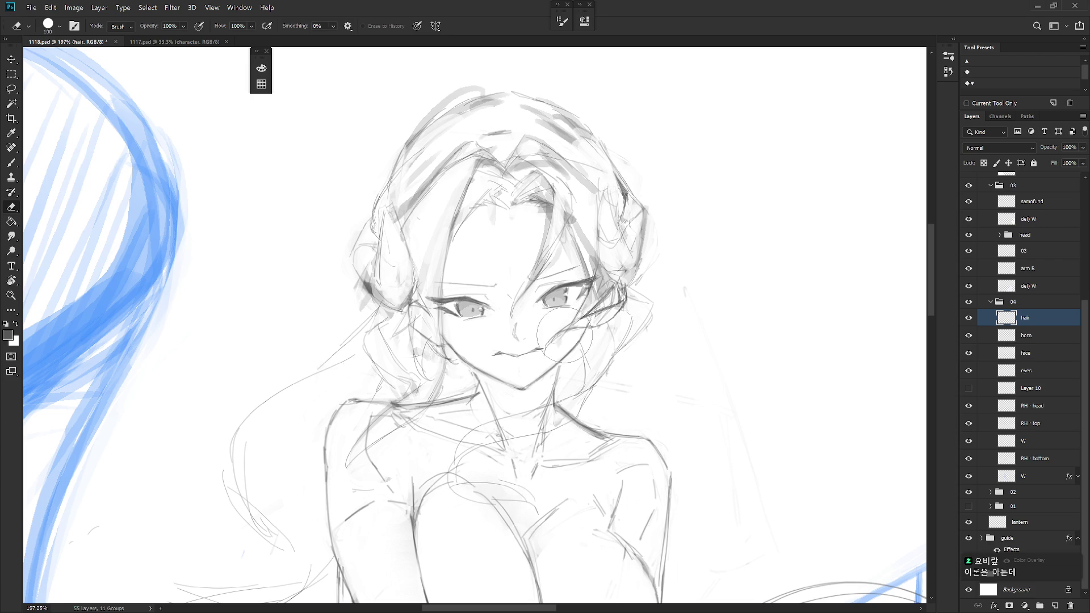
key("b")
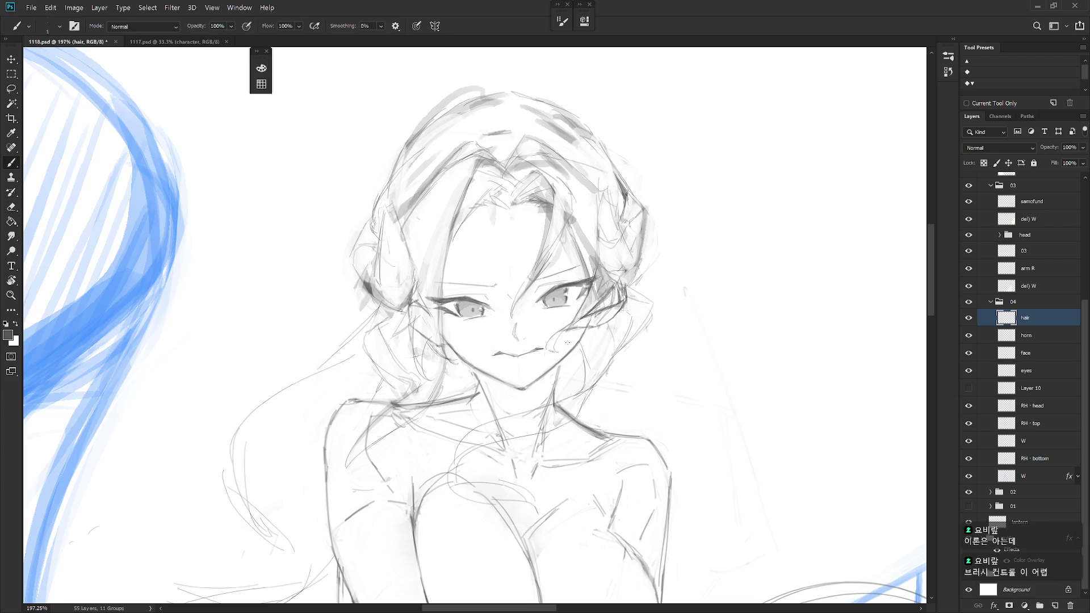
key("e")
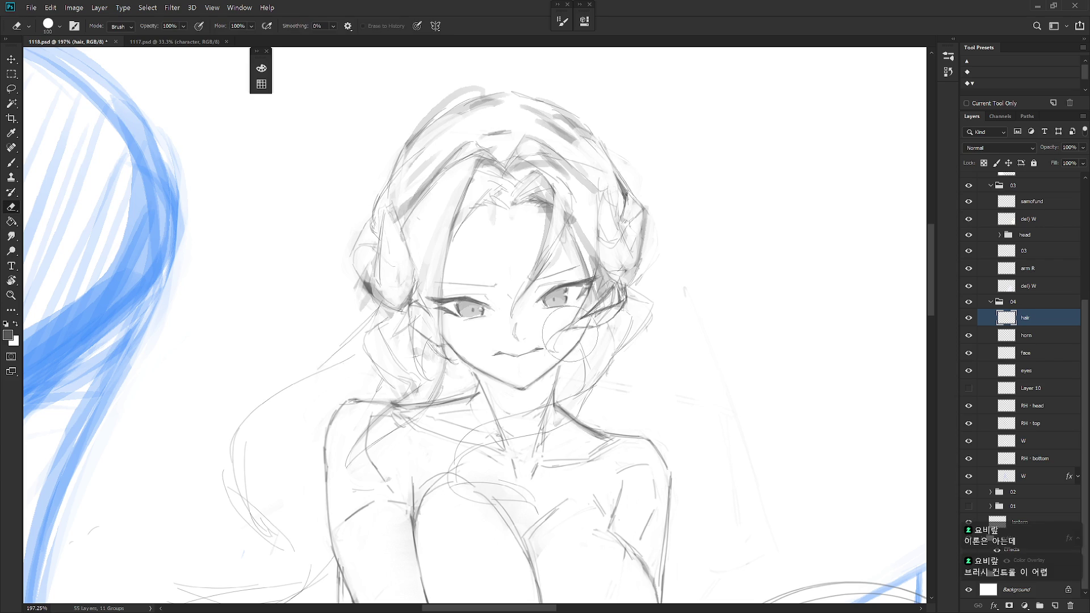
key("b")
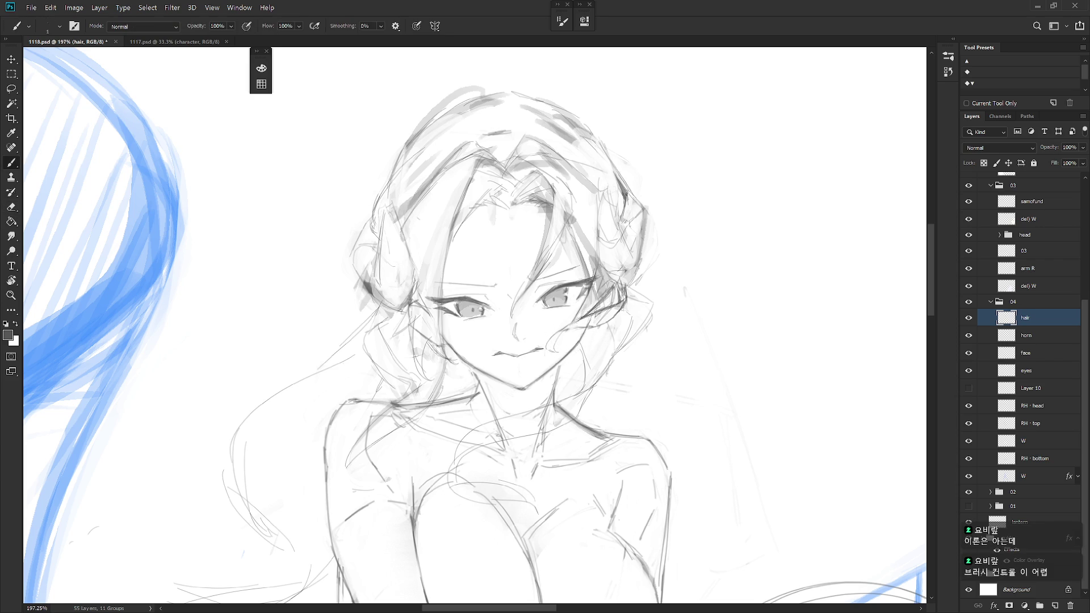
key("e")
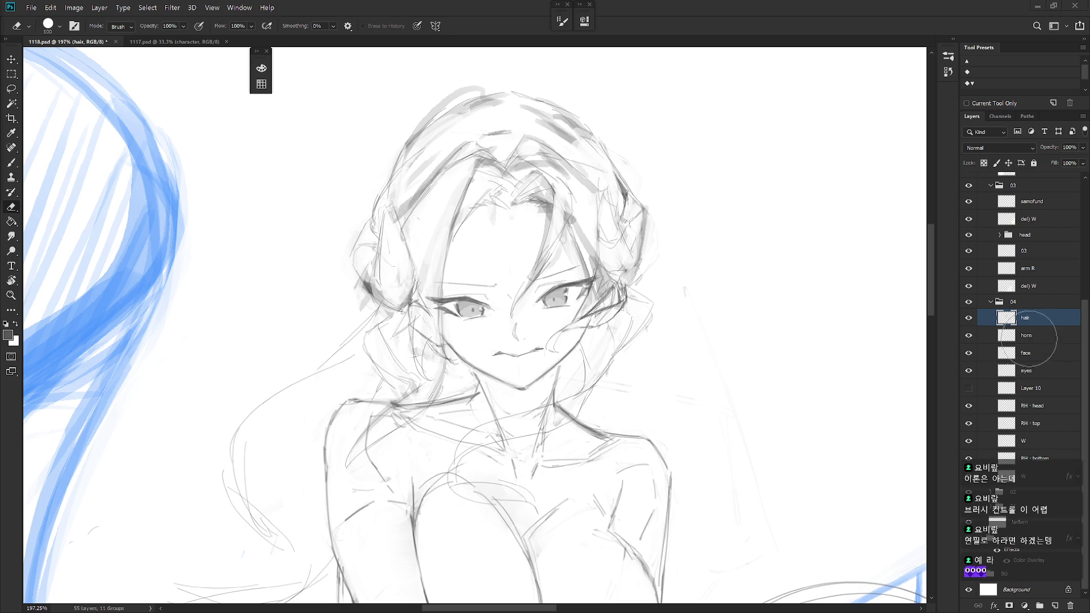
Keep reworking the hair lines lower across the face, toggling between Brush and Eraser
left_click_drag(635, 327, 641, 363)
key("b")
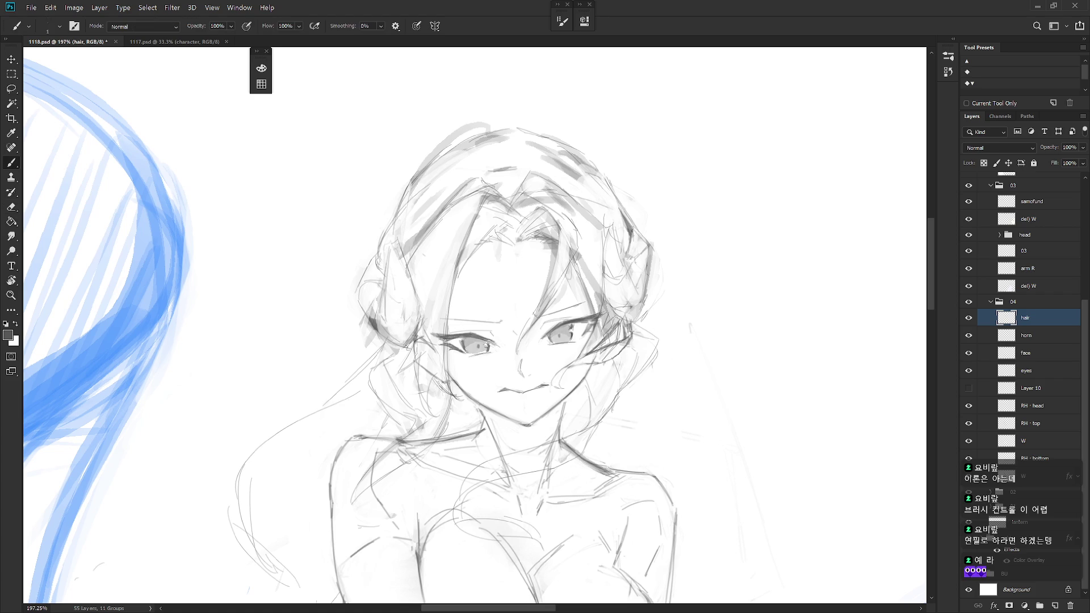
key("e")
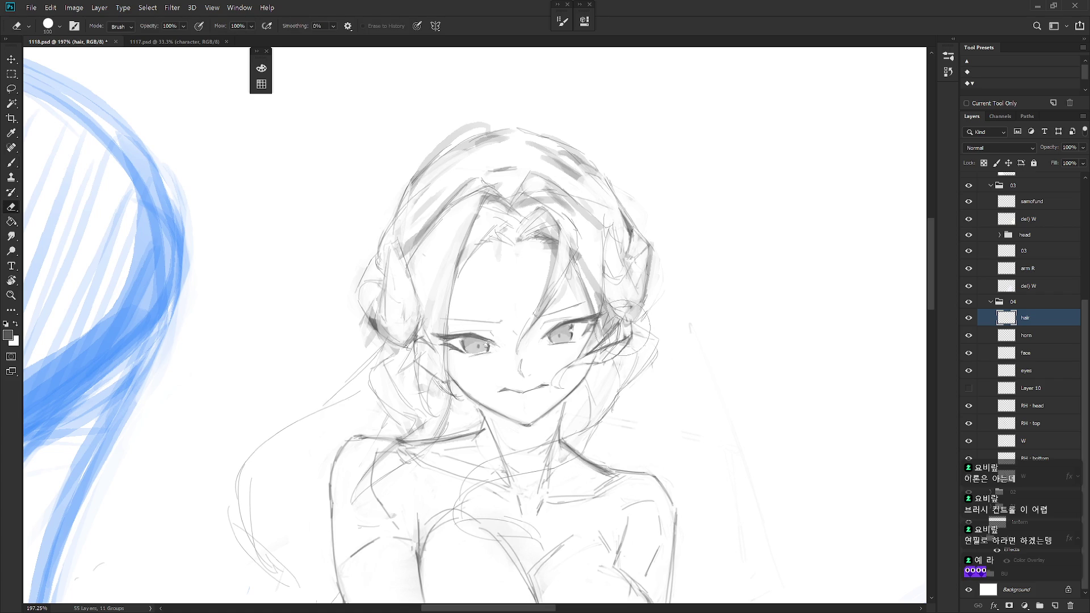
key("b")
key("e")
key("b")
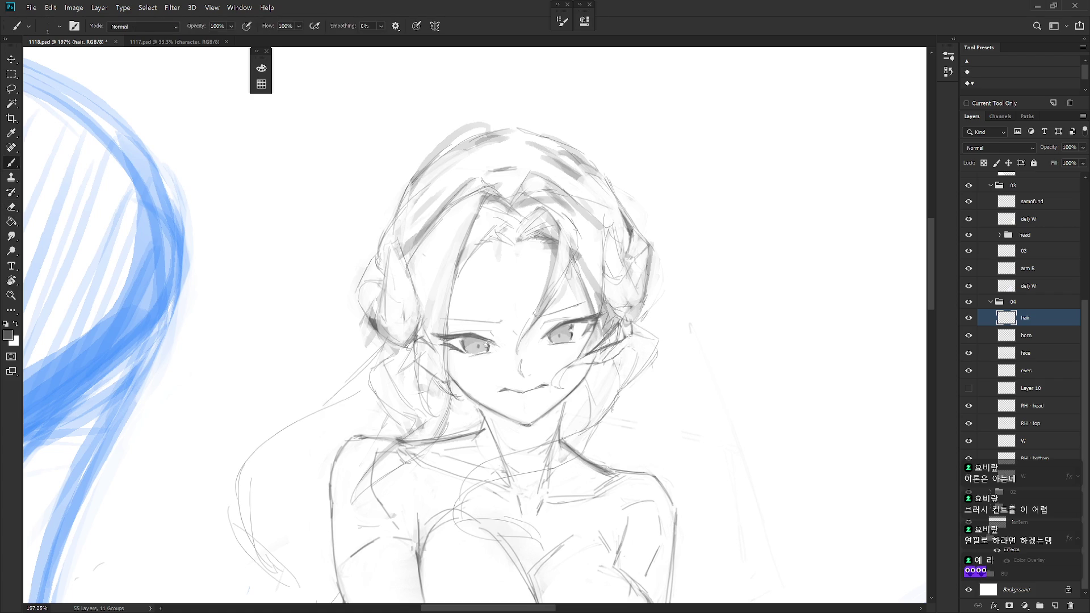
key("e")
key("b")
key("e")
key("b")
left_click_drag(626, 330, 688, 316)
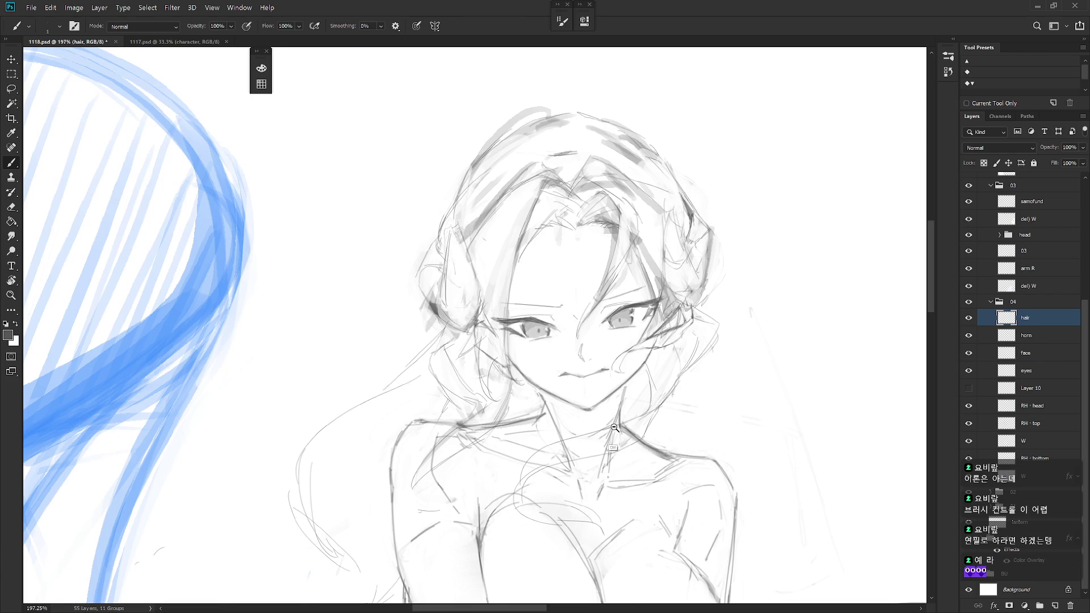
scroll(612, 426, "down", 2)
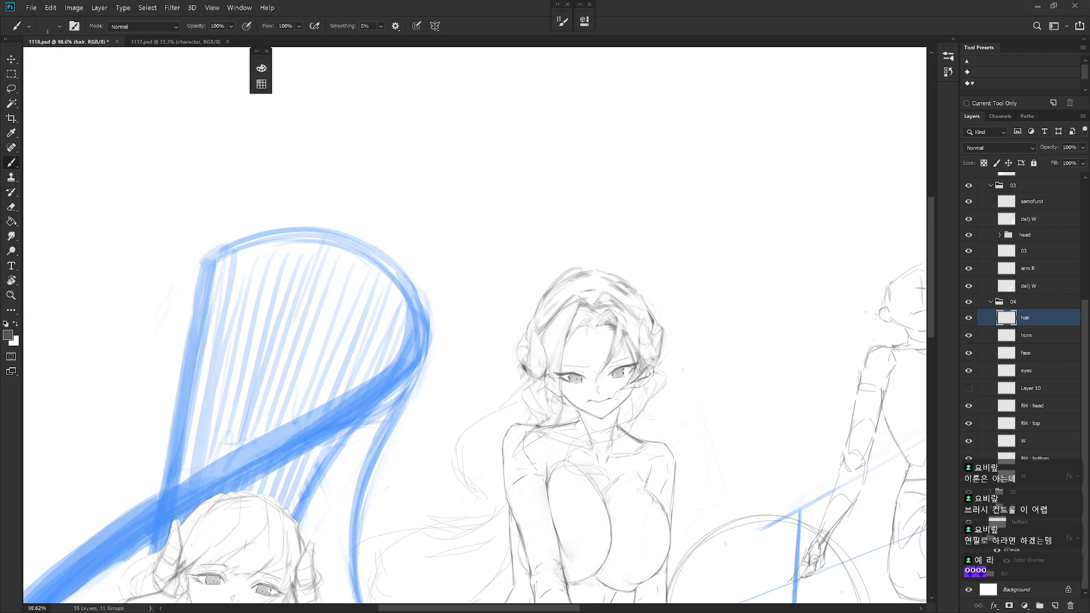
On the horn layer, sketch and erase faint horn strokes beside the girl's head
left_click_drag(590, 479, 638, 306)
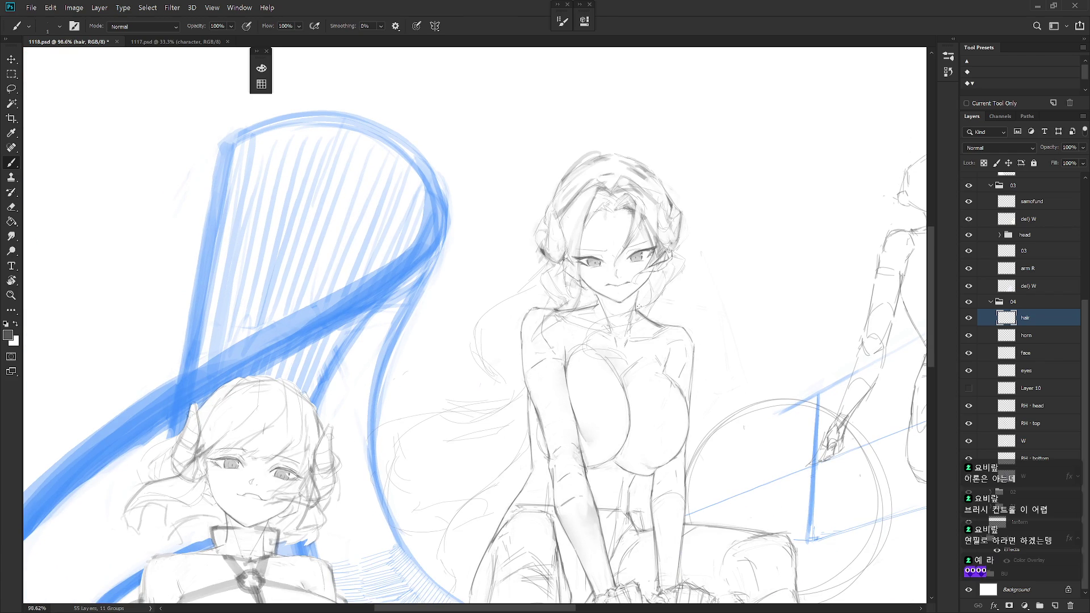
scroll(652, 372, "up", 2)
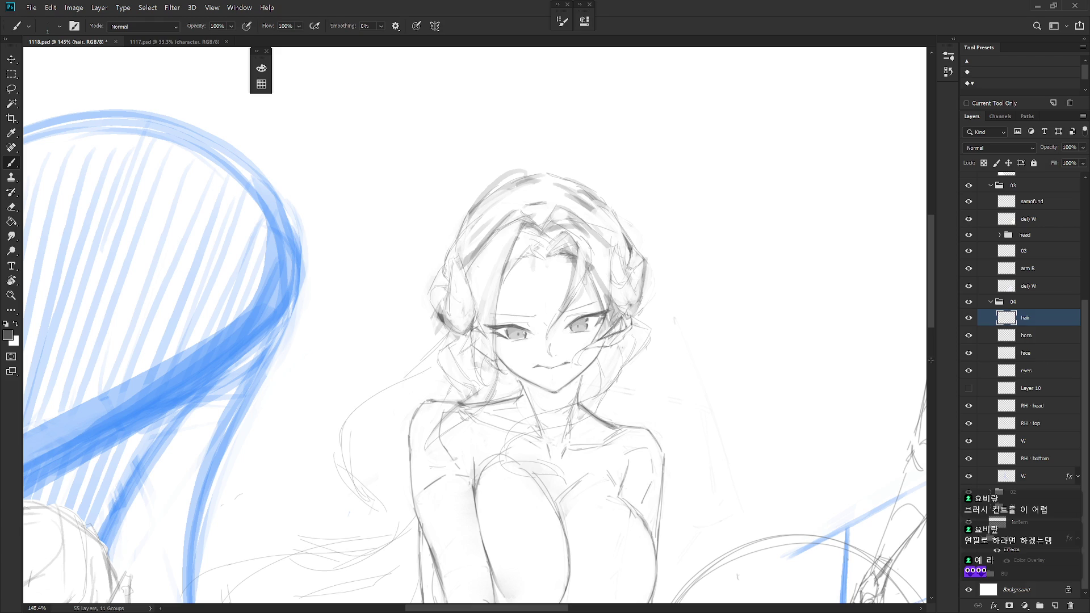
key("alt+bracketleft")
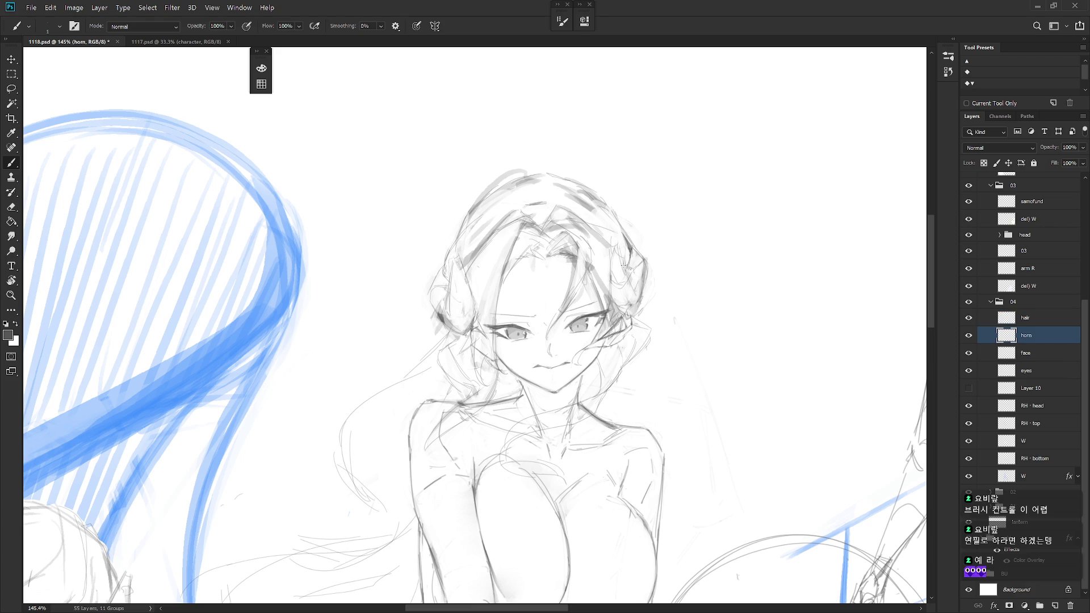
mouse_move(611, 247)
left_mouse_down()
mouse_move(614, 288)
mouse_move(633, 285)
left_mouse_up()
key("e")
mouse_move(451, 270)
left_mouse_down()
mouse_move(452, 315)
mouse_move(451, 263)
mouse_move(447, 311)
mouse_move(433, 292)
left_mouse_up()
key("b")
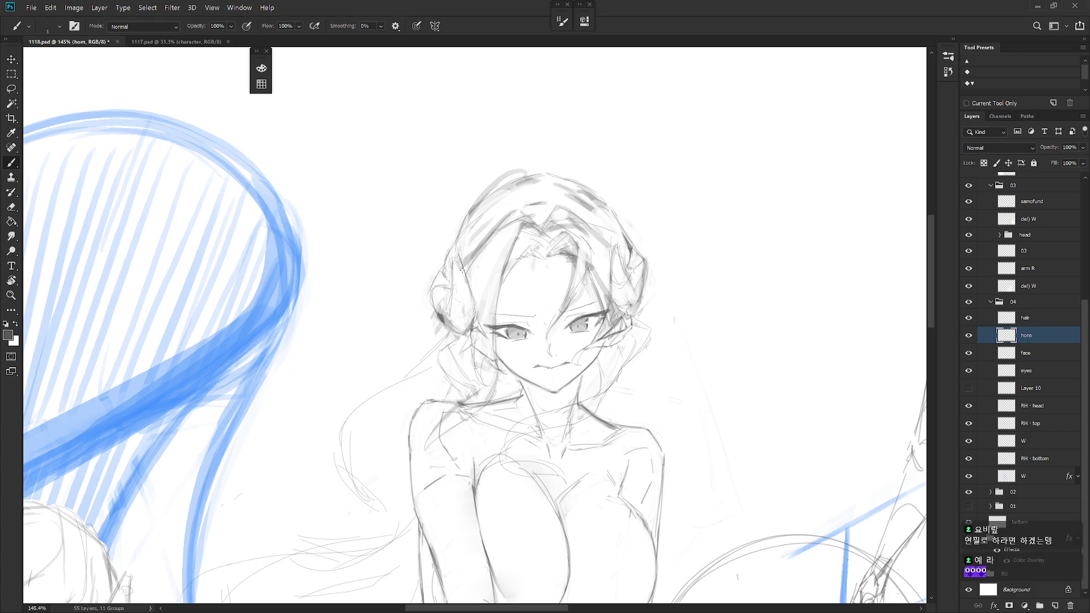
On the hair layer, add strokes along the hair's left edge and strands between the eyes
left_click(1034, 322)
left_click_drag(454, 246, 441, 275)
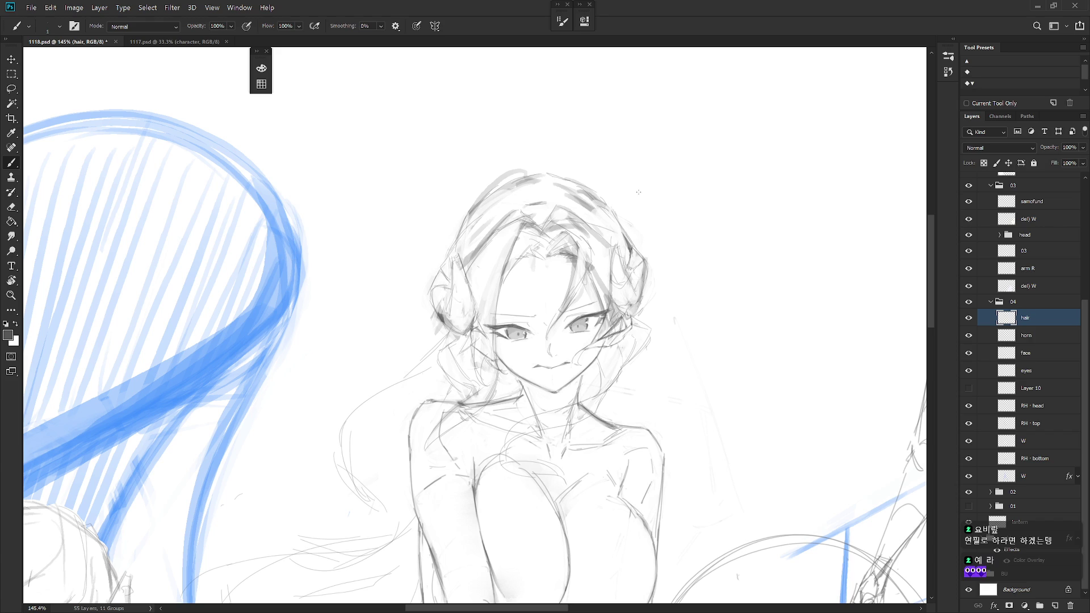
key("e")
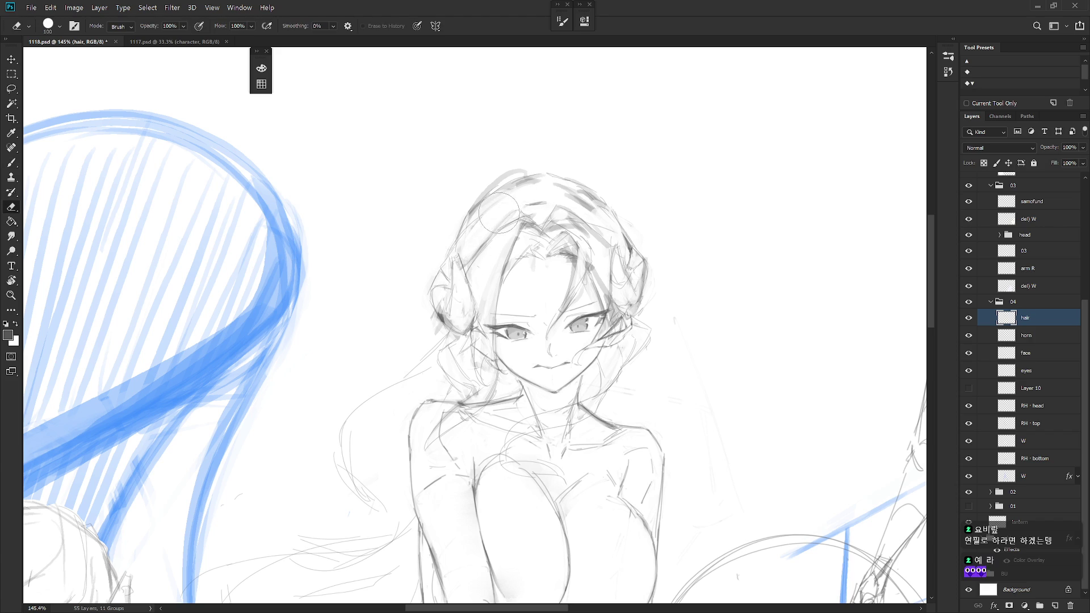
key("b")
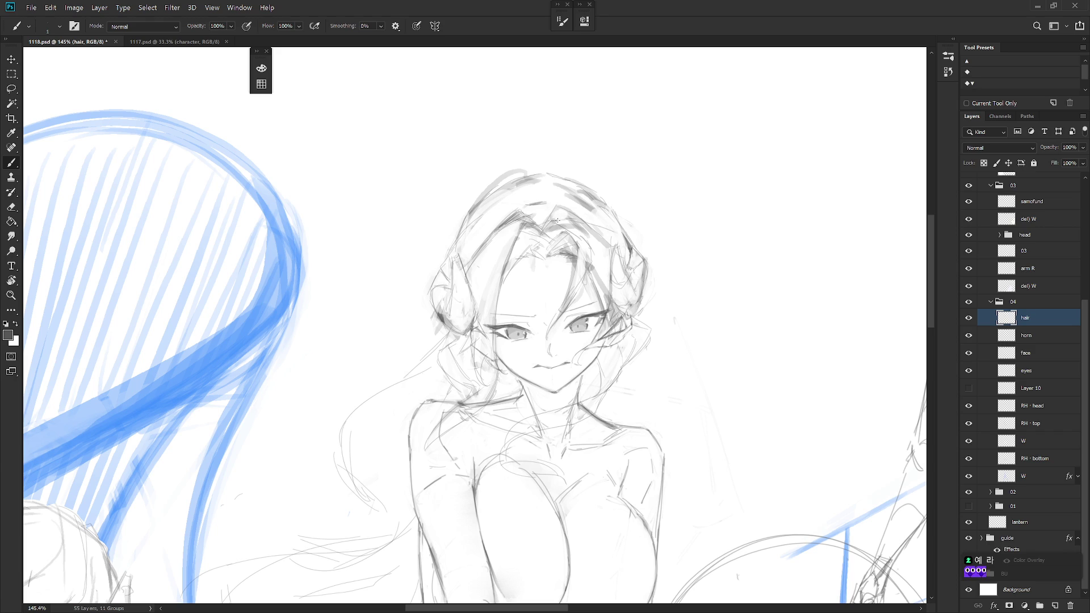
left_click_drag(552, 212, 578, 222)
left_click(599, 239, "alt")
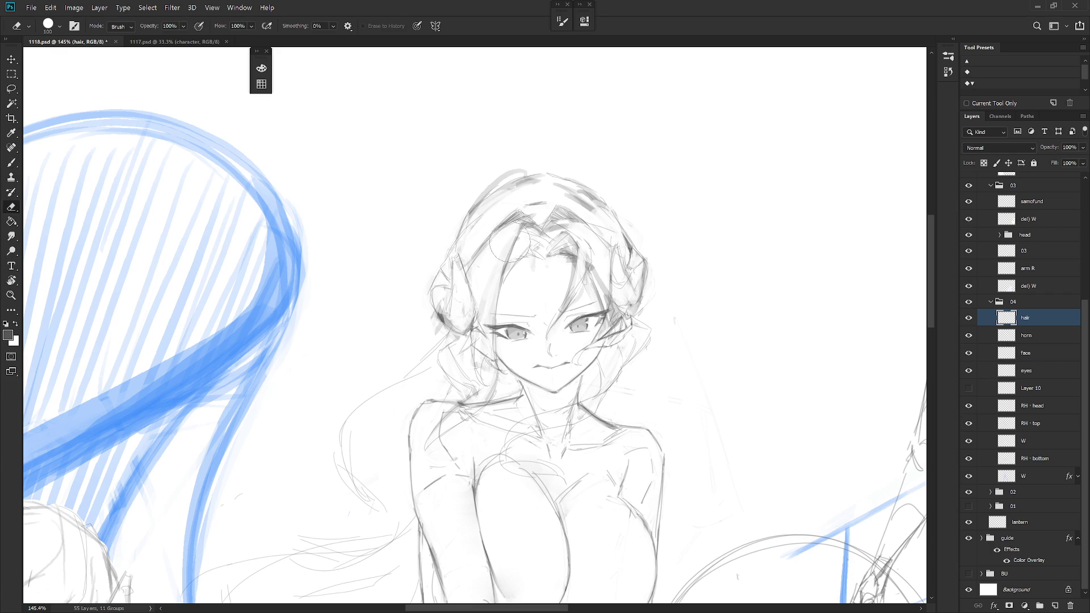
mouse_move(521, 233)
left_mouse_down()
mouse_move(488, 301)
mouse_move(530, 306)
left_mouse_up()
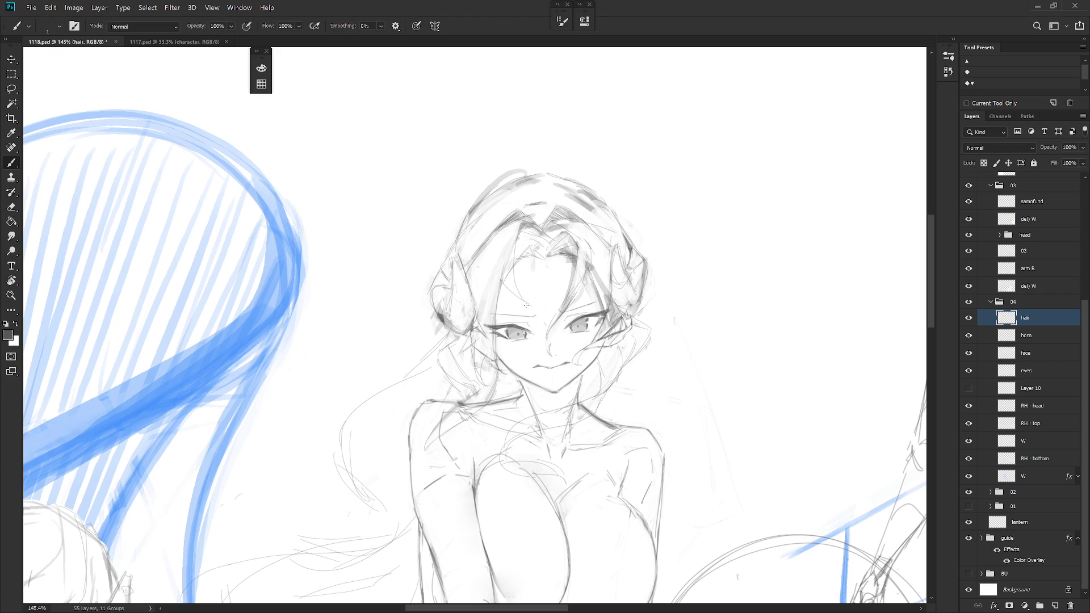
key("ctrl+z")
mouse_move(521, 243)
left_mouse_down()
mouse_move(498, 317)
mouse_move(498, 304)
left_mouse_up()
key("ctrl+z")
Lasso a small part of the hair, cancel it for the Brush, and zoom out to 71.7%
key("l")
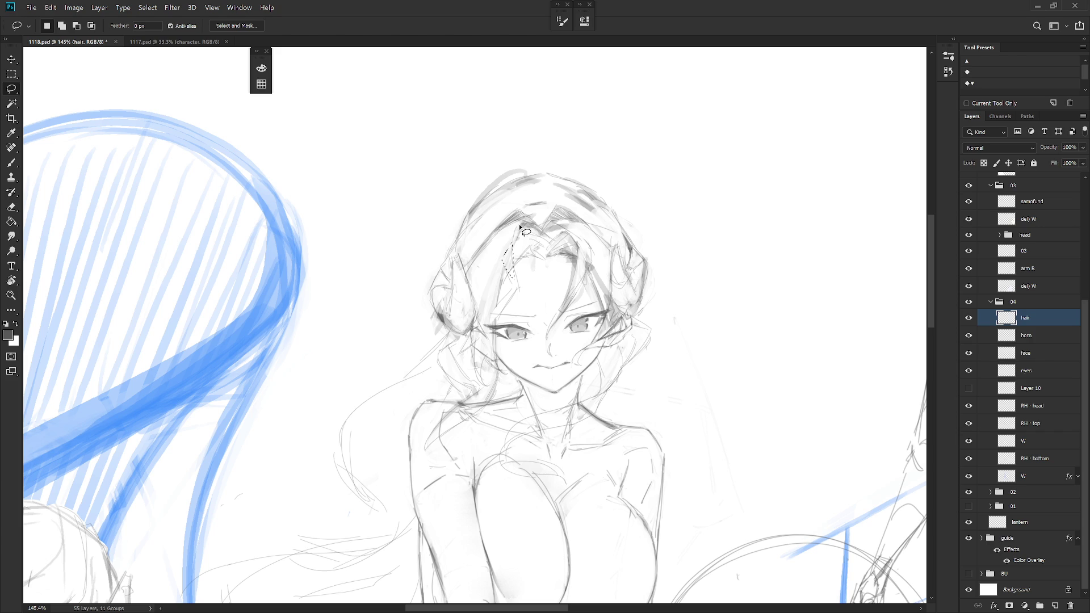
left_click_drag(514, 233, 521, 286)
key("b")
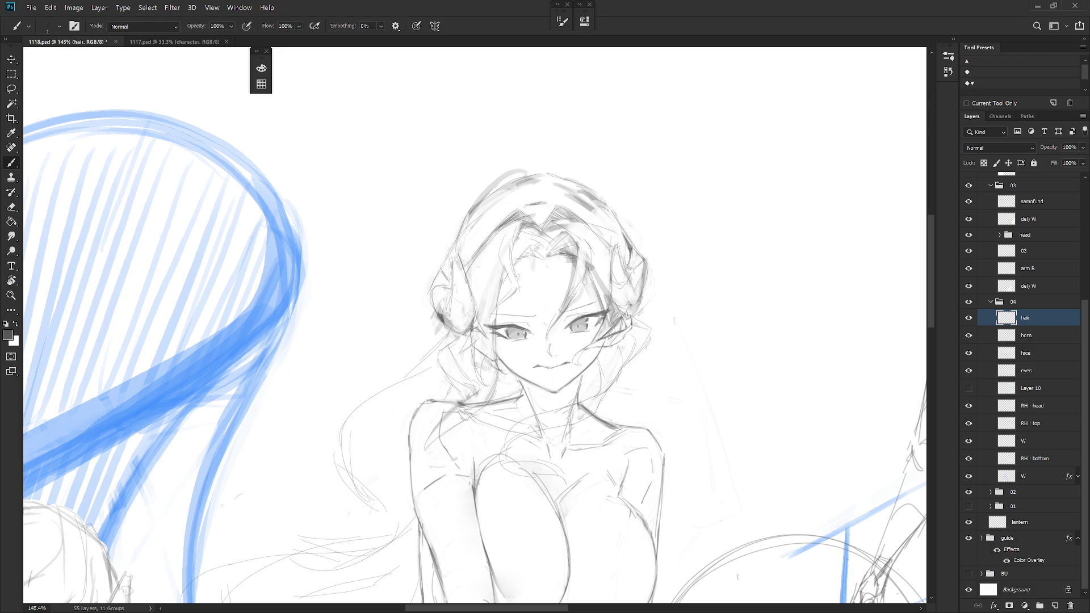
scroll(647, 346, "down", 3)
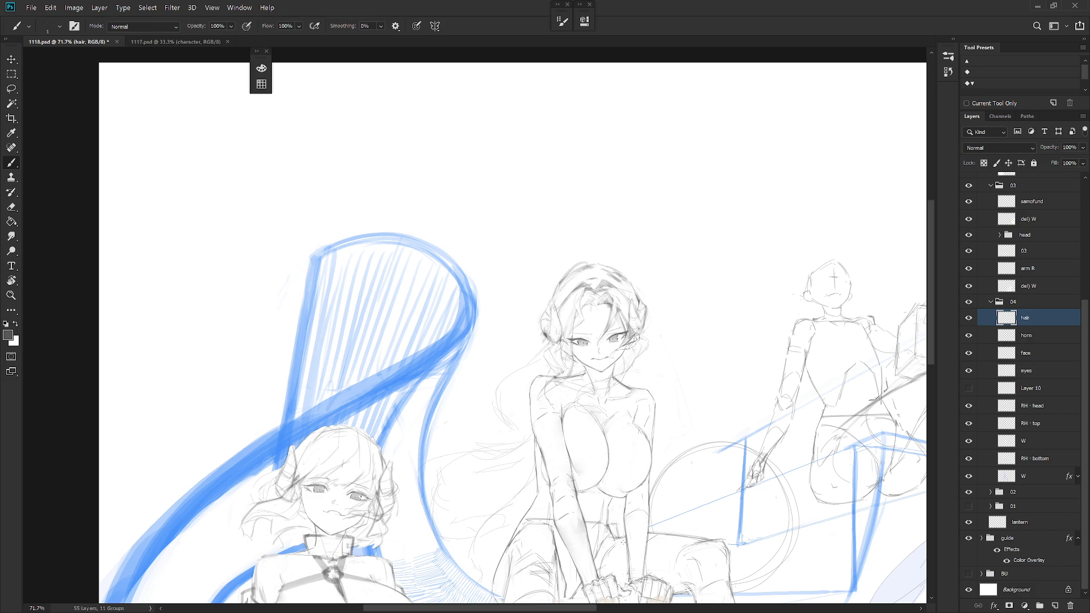
Flip the canvas horizontally with Ctrl+Shift+H to check the drawing
scroll(568, 420, "down", 1)
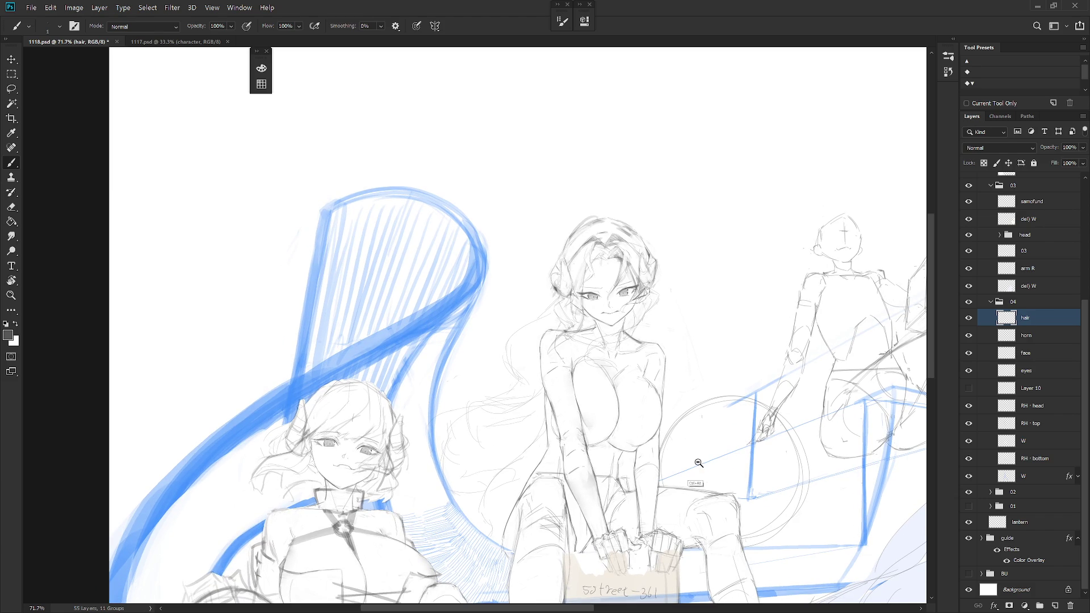
scroll(692, 462, "down", 5)
key("ctrl+shift+h")
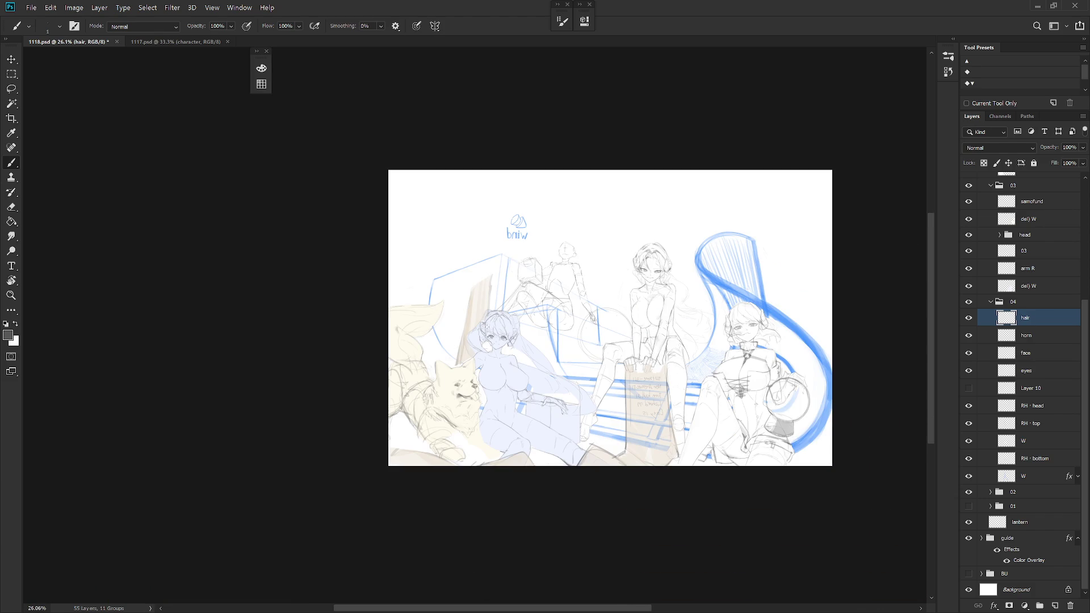
scroll(707, 248, "up", 6)
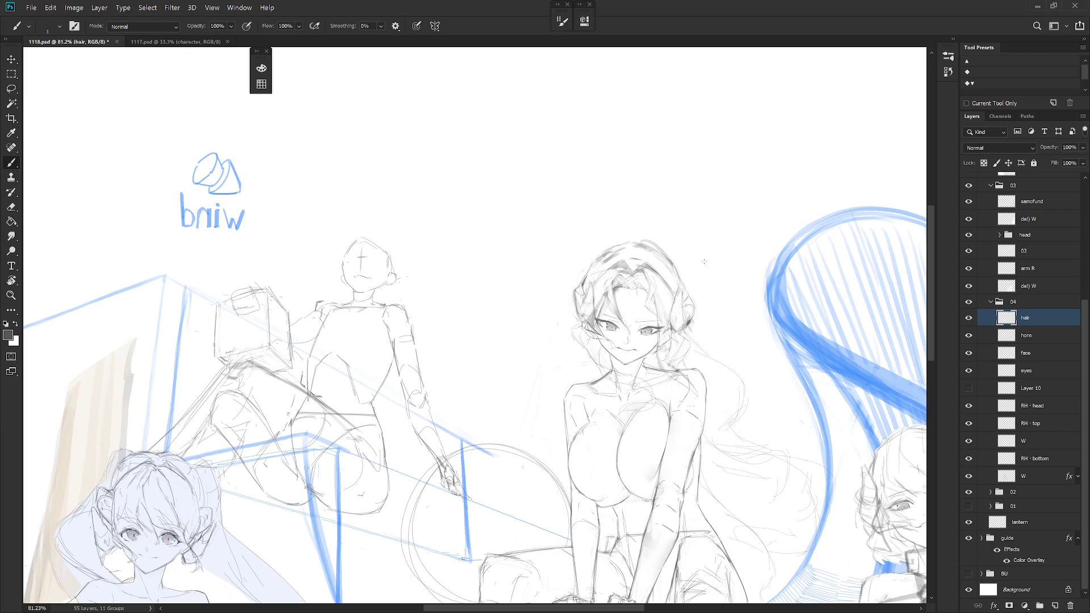
Hide the hair layer to reveal the horns and make the horn layer active
left_click(968, 317)
left_click(1039, 336)
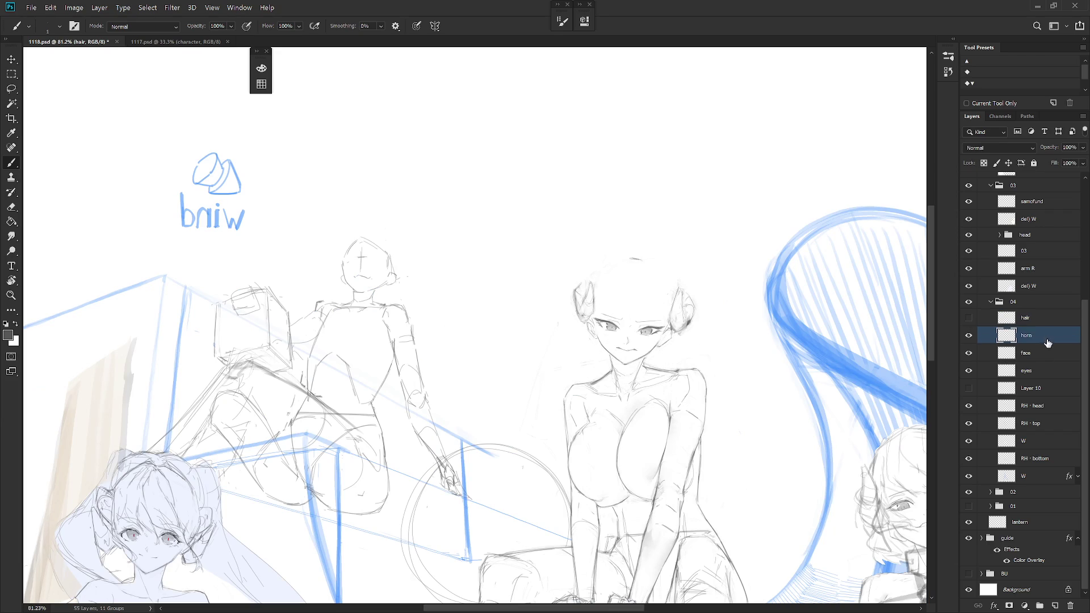
scroll(704, 246, "up", 1)
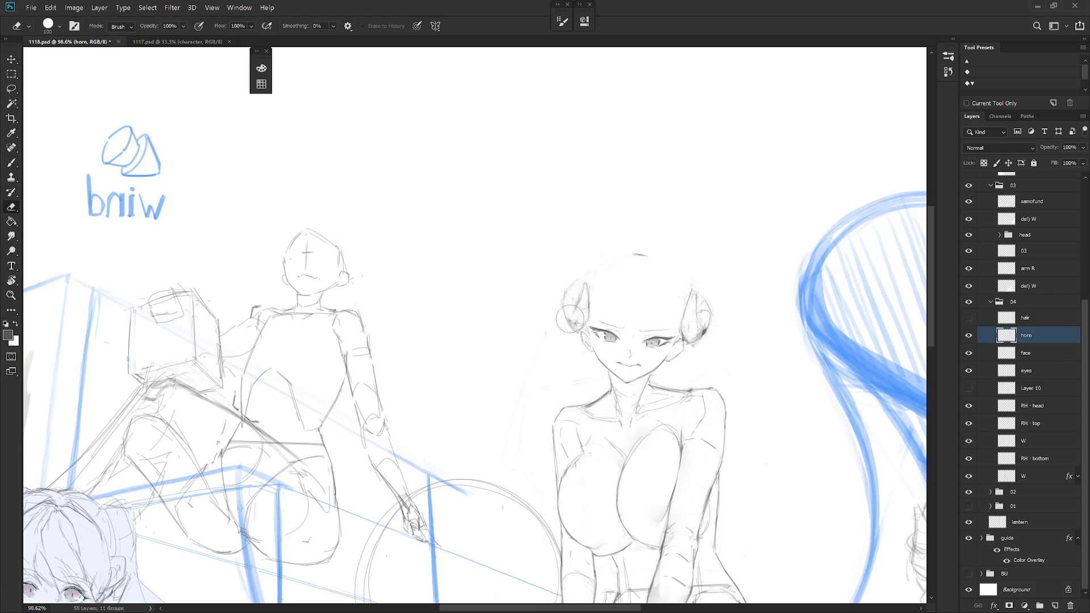
key("e")
key("b")
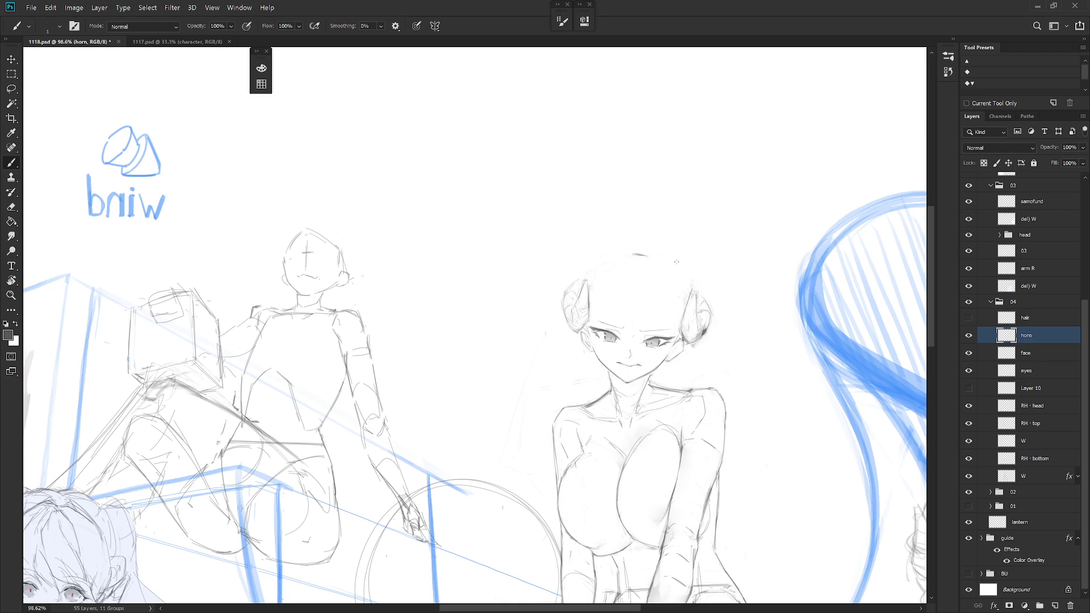
Show the hair layer again, centre the girl, and try darker lines on the hair's left side
left_click(968, 317)
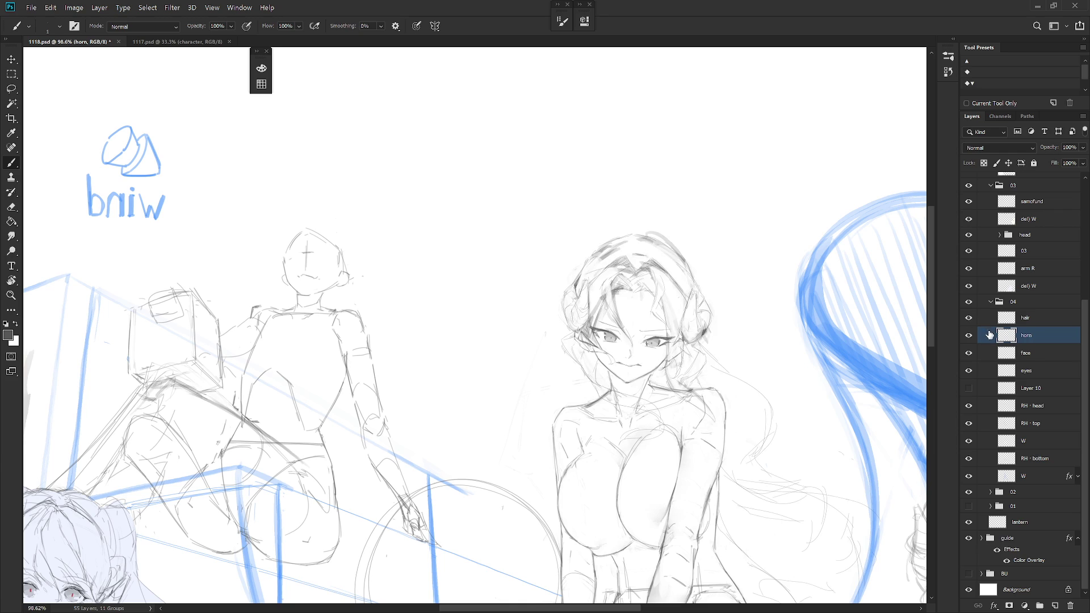
left_click_drag(822, 397, 699, 243)
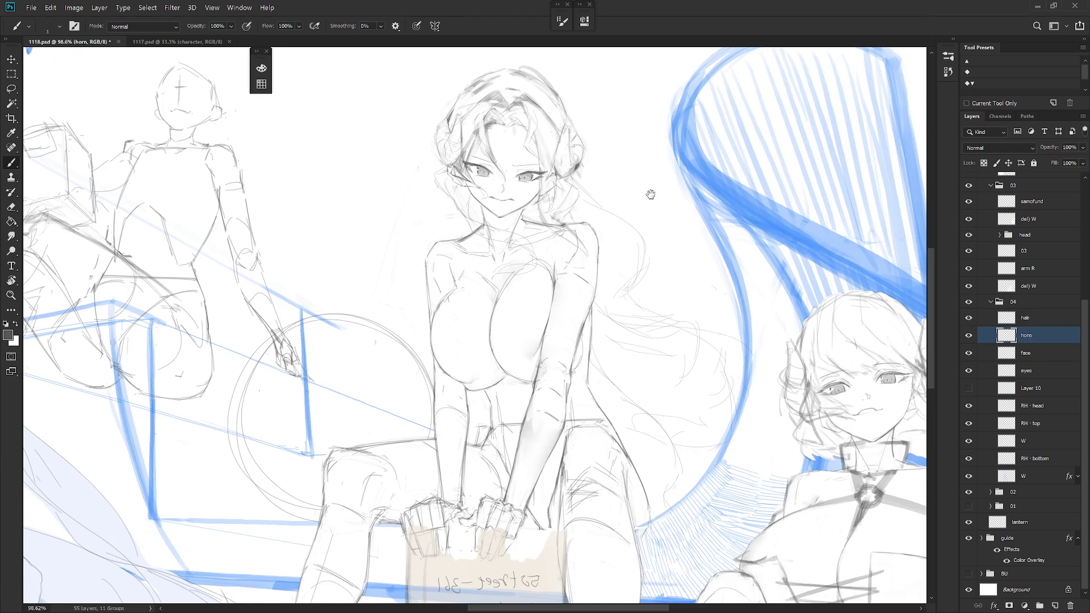
left_click_drag(649, 194, 660, 236)
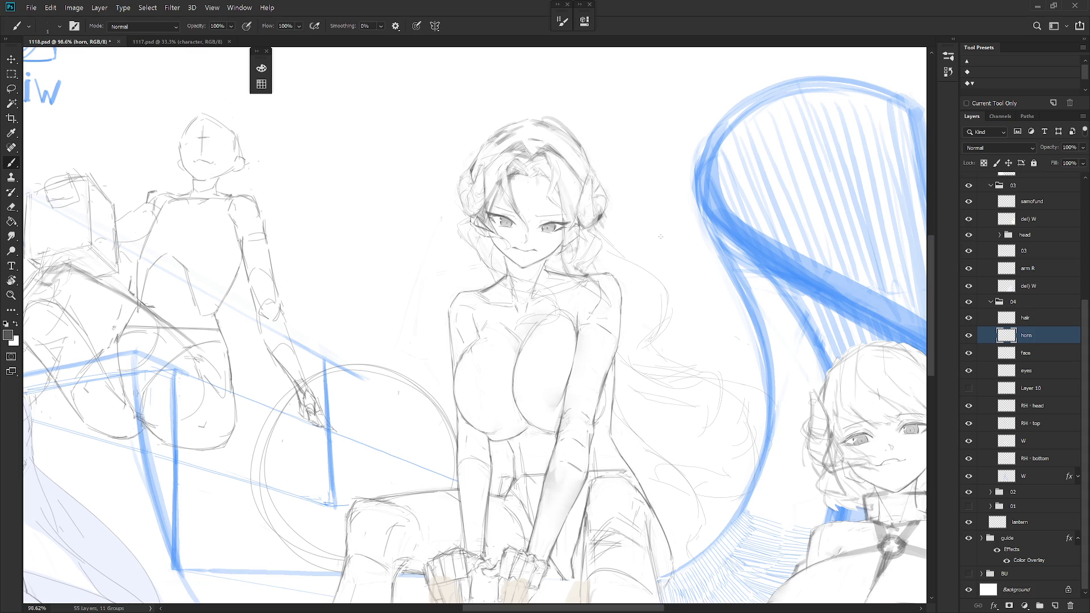
left_click_drag(464, 183, 461, 204)
key("ctrl+z")
key("e")
key("b")
Glance at the 1117.psd reference document, then return to 1118.psd
key("ctrl+Tab")
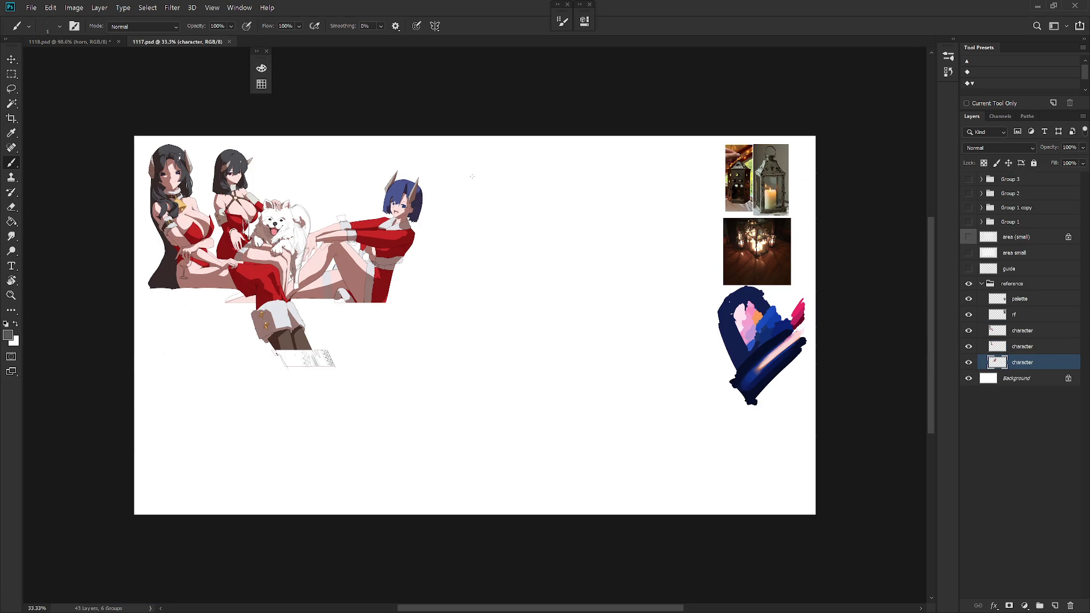
key("ctrl+Tab")
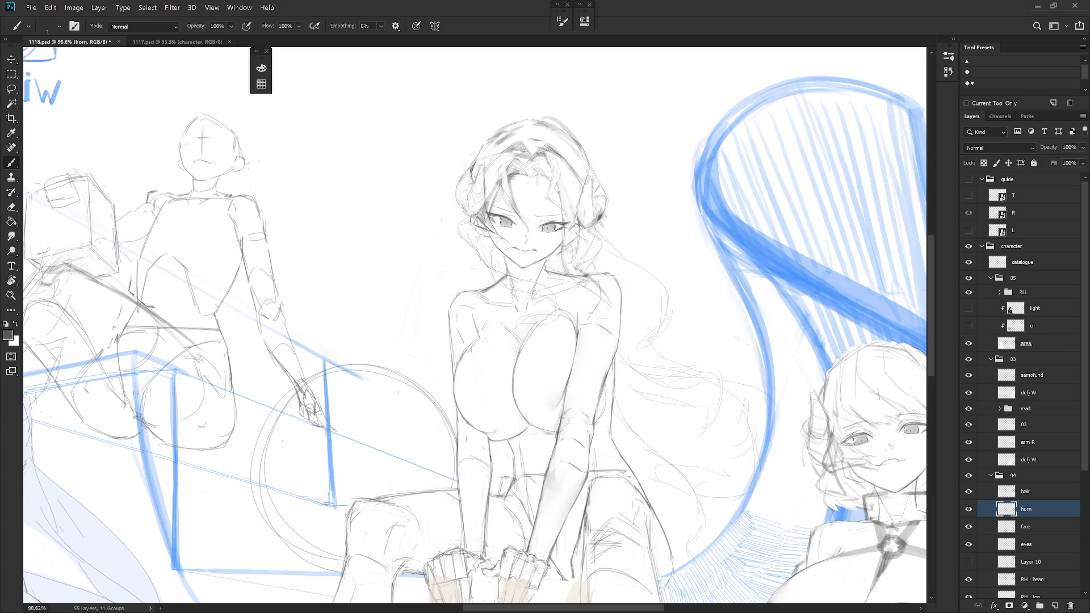
scroll(612, 484, "down", 3)
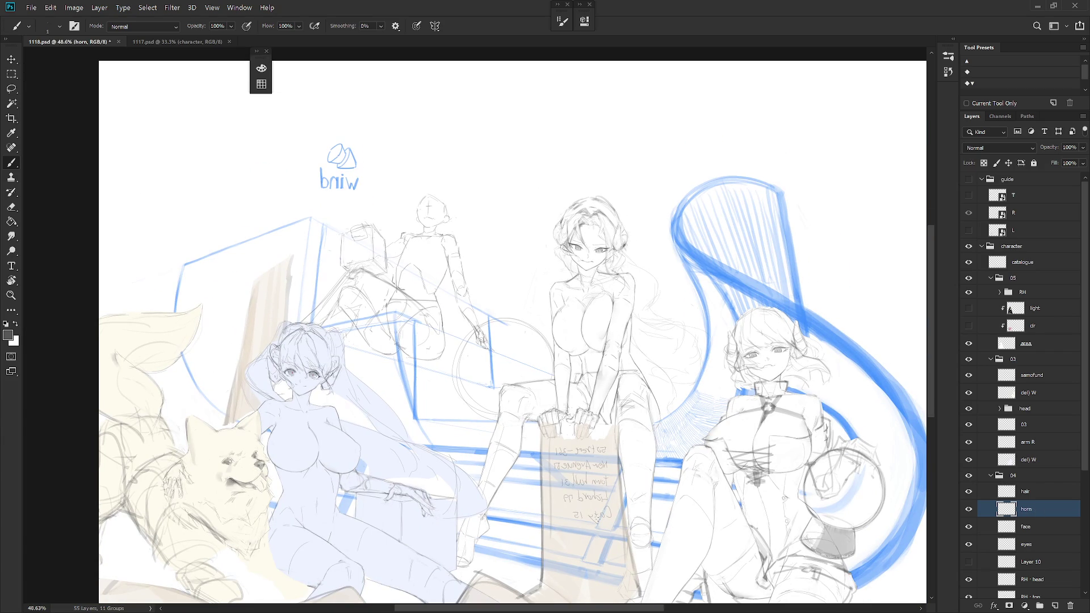
scroll(596, 139, "up", 3)
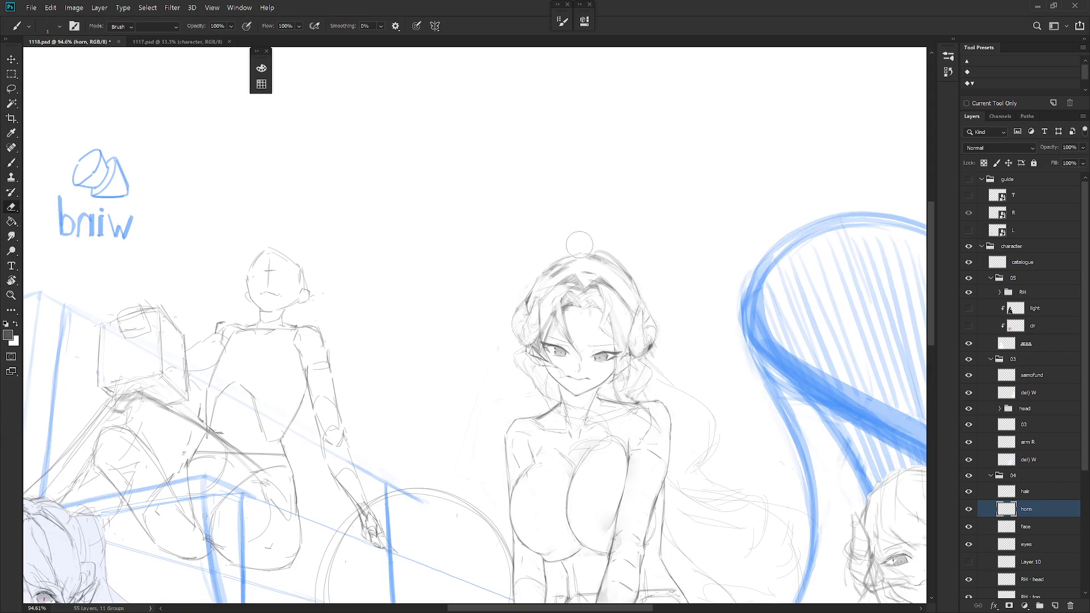
Hide the hair layer to check the horns and make the RH - head layer active
key("e")
left_click(1039, 493)
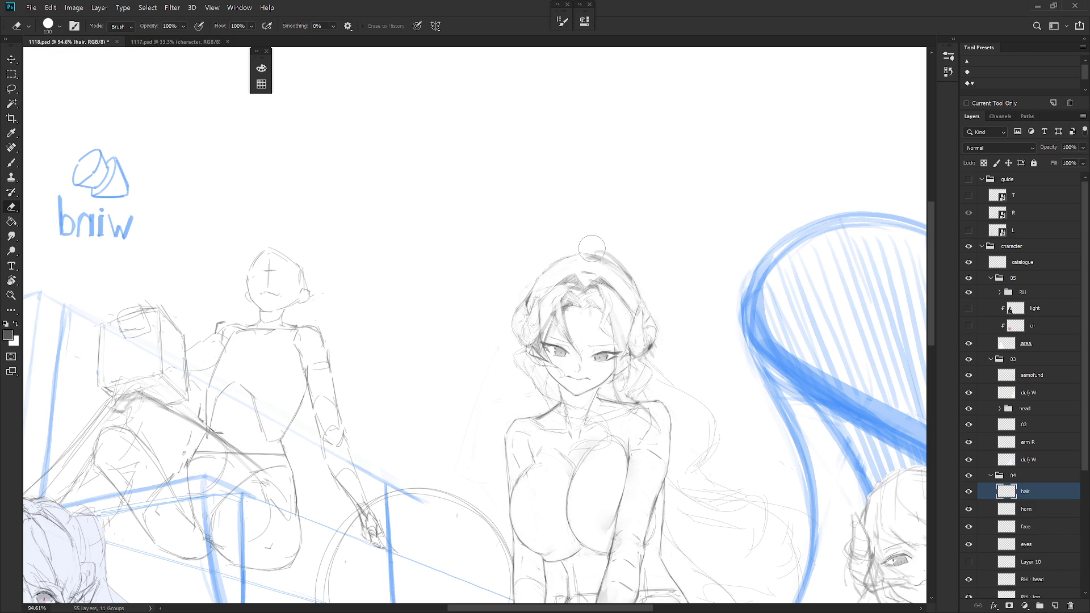
key("b")
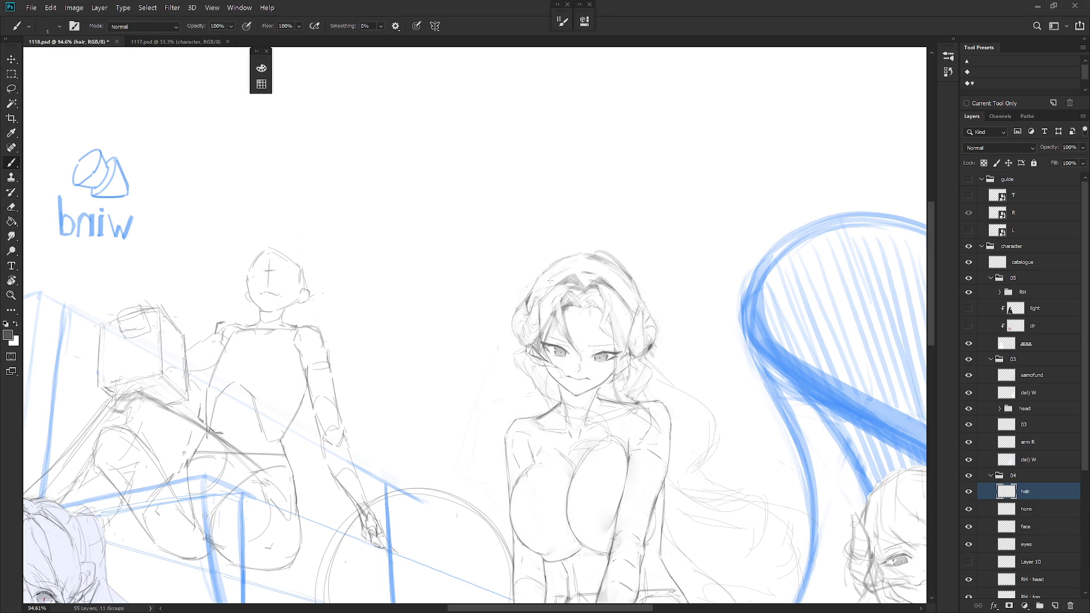
key("e")
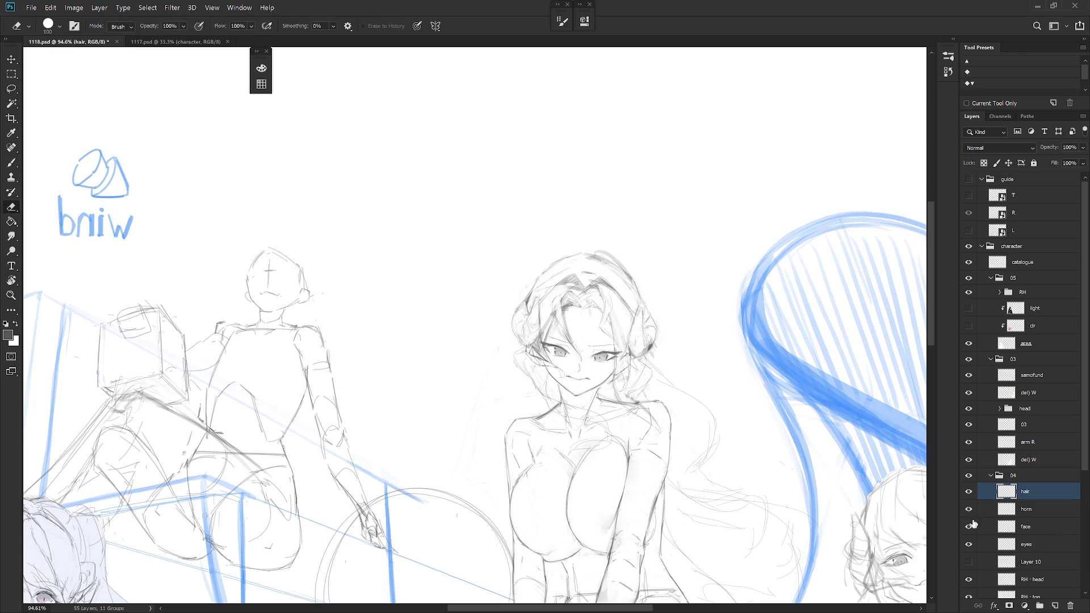
left_click(968, 492)
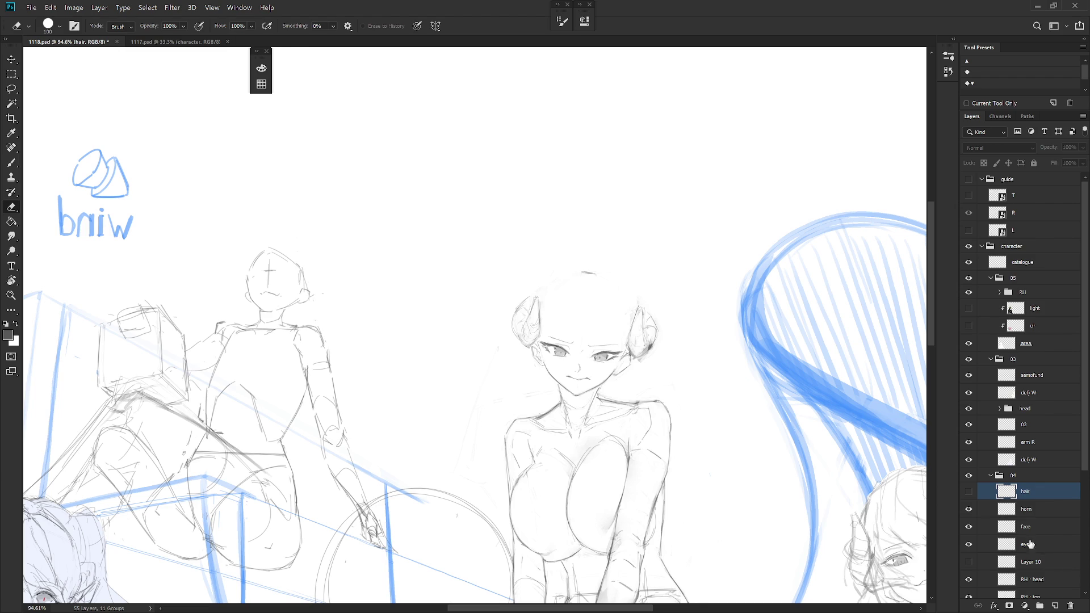
left_click(1036, 580)
Lasso an area near the girl's shoulder and zoom out to view the whole composition
key("l")
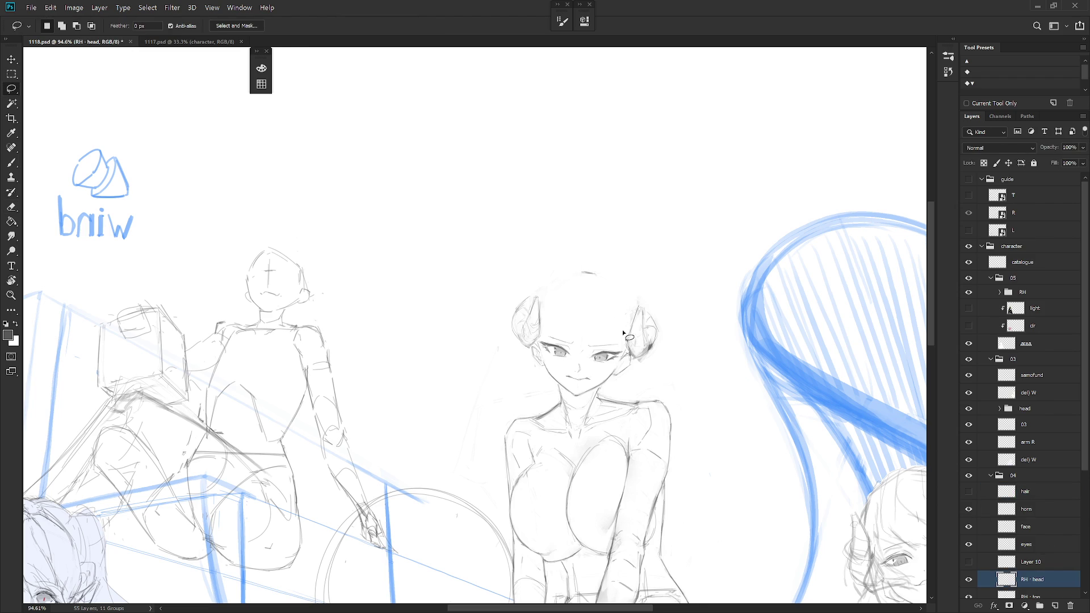
mouse_move(486, 421)
left_mouse_down()
mouse_move(525, 406)
mouse_move(457, 389)
mouse_move(498, 515)
mouse_move(521, 516)
left_mouse_up()
left_click_drag(637, 490, 611, 301)
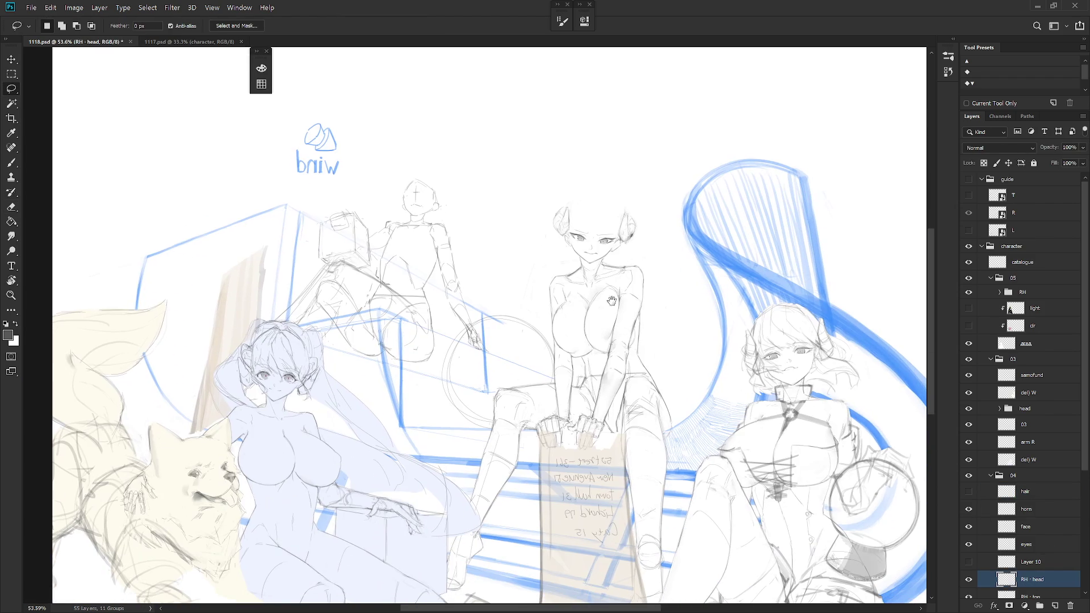
left_click_drag(601, 440, 607, 471)
Show the hair layer and flip the canvas back to its normal orientation
left_click(968, 491)
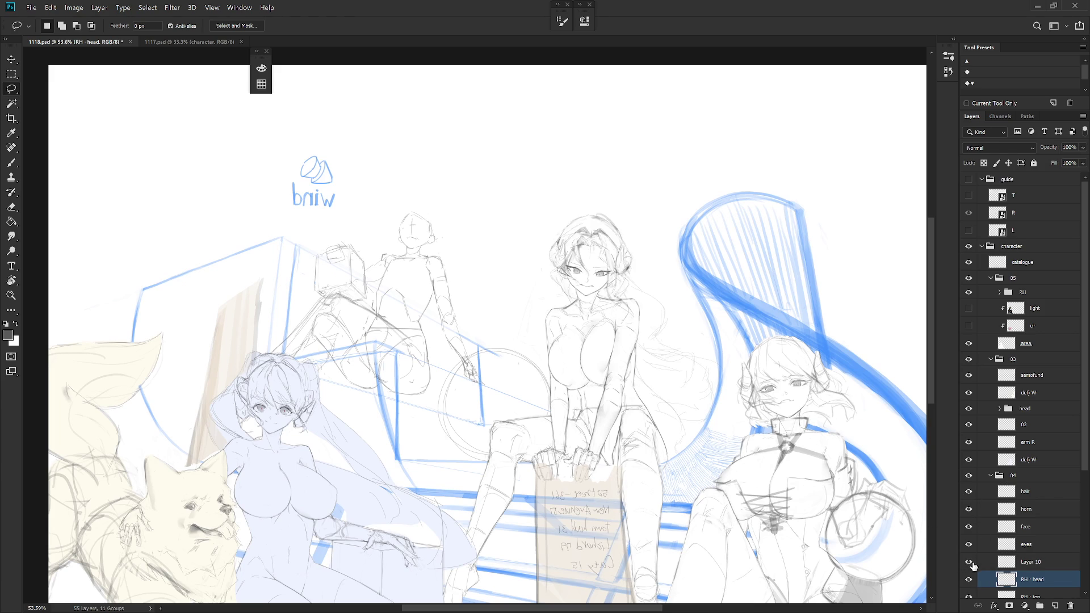
scroll(680, 455, "down", 3)
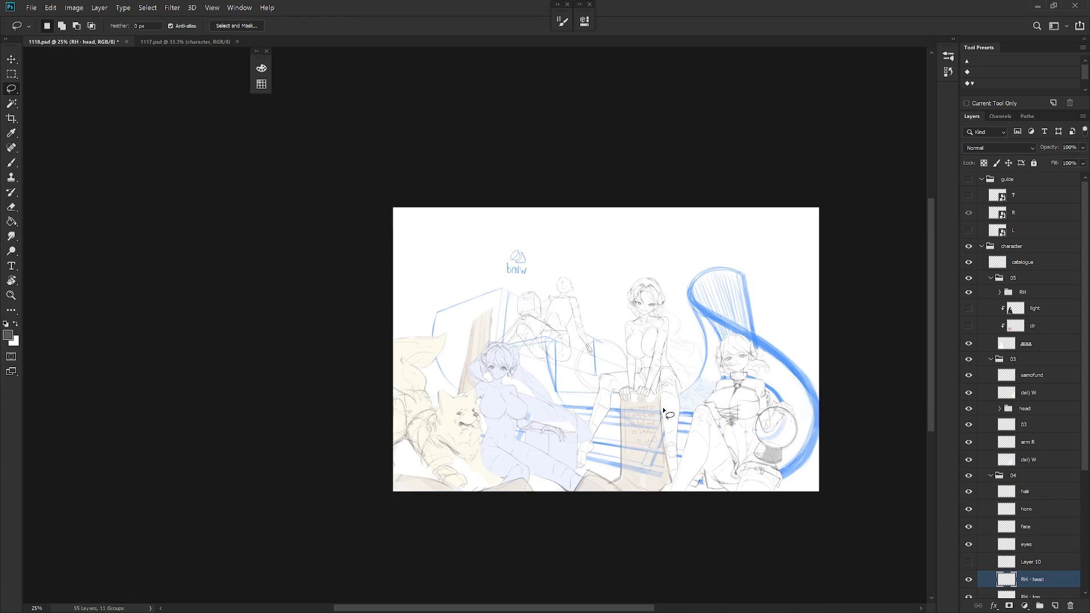
key("h")
scroll(607, 332, "up", 3)
key("b")
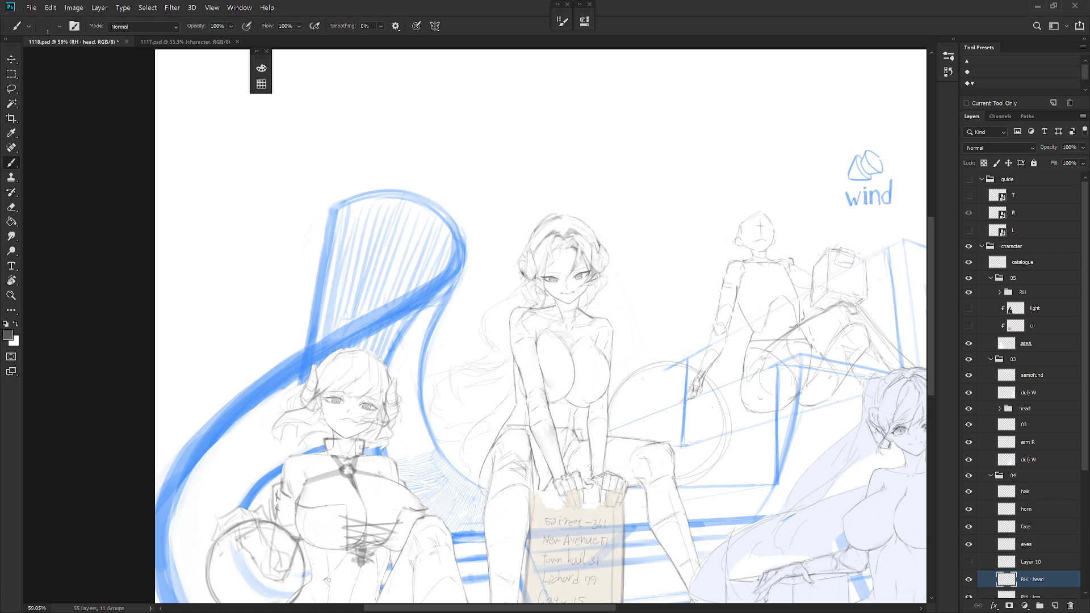
On the hair layer, sketch thin 1 px strands of hair left of the girl's face
left_click(1027, 491)
scroll(486, 324, "up", 3)
key("e")
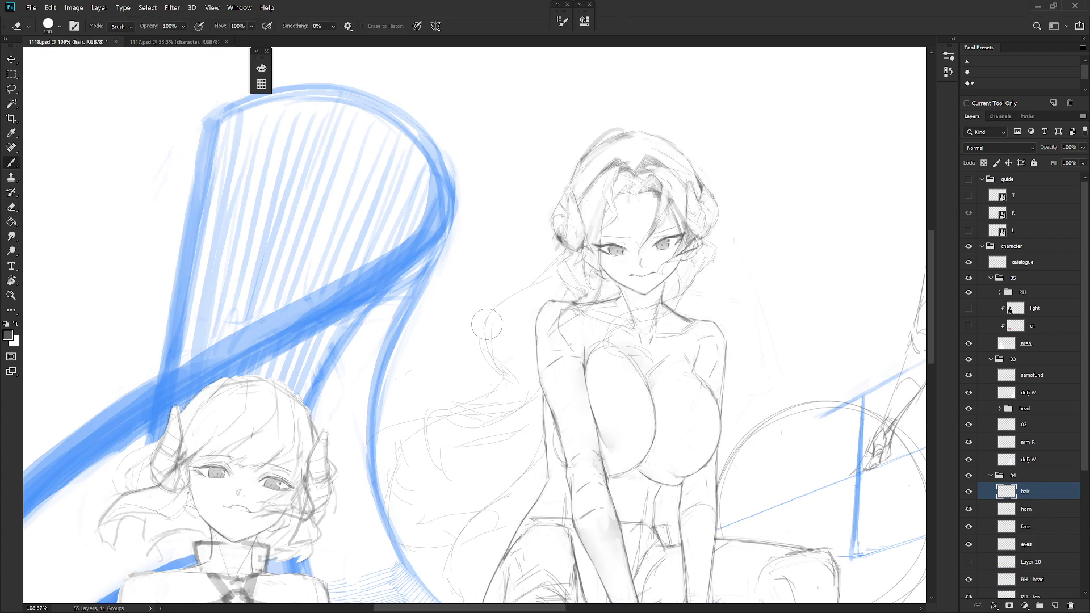
key("b")
mouse_move(460, 366)
left_mouse_down()
mouse_move(491, 320)
mouse_move(467, 359)
left_mouse_up()
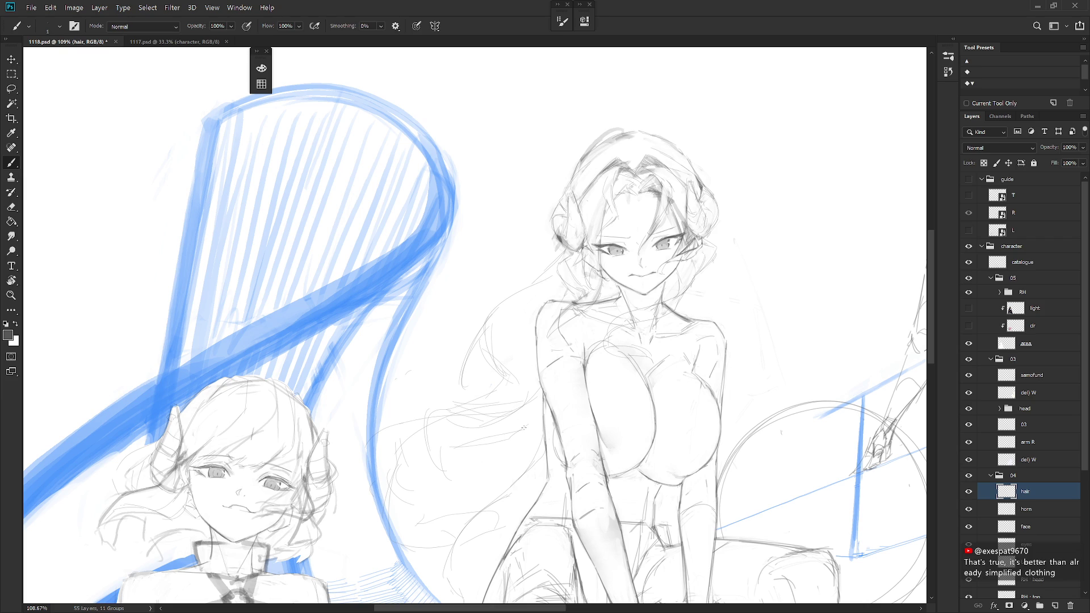
left_click_drag(479, 376, 465, 396)
scroll(516, 452, "down", 1)
key("e")
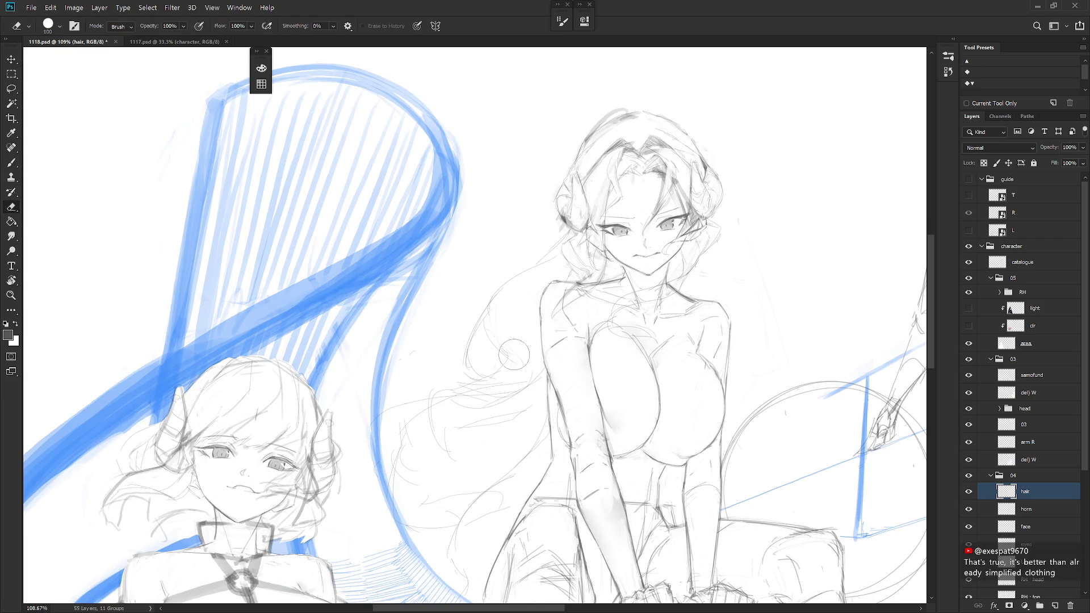
key("b")
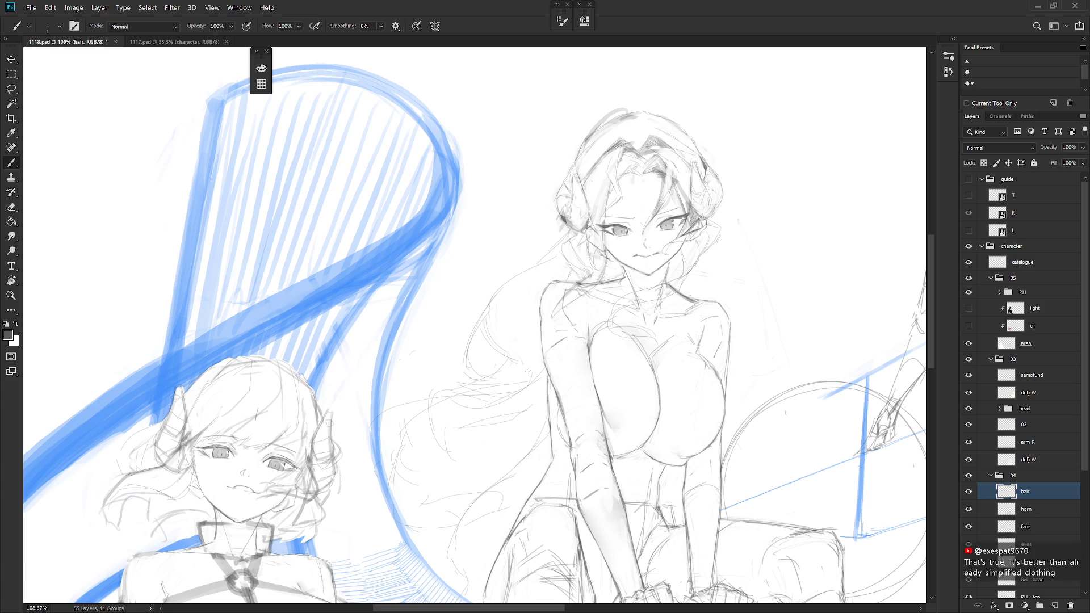
Add short strokes across the hair and by her right eye, undoing a stray one near the chin
key("e")
key("b")
left_click_drag(444, 397, 480, 405)
left_click_drag(507, 361, 528, 360)
left_click_drag(702, 237, 694, 252)
left_click_drag(670, 275, 679, 261)
key("ctrl+z")
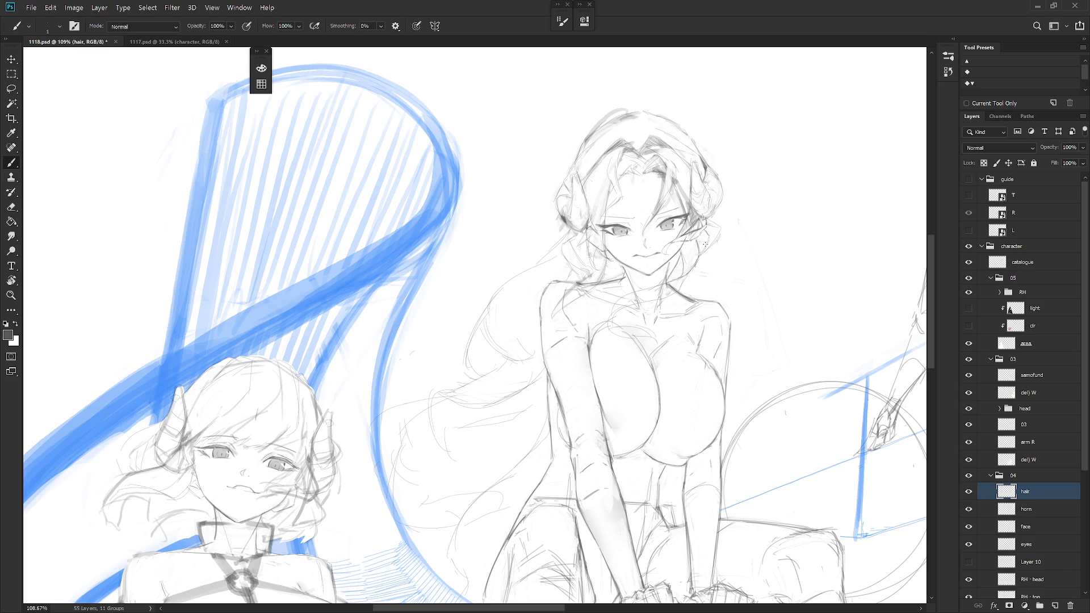
Hide Layer 10's face lines and turn off the W layer's Color Overlay to reveal the purple fill
scroll(1084, 505, "down", 5)
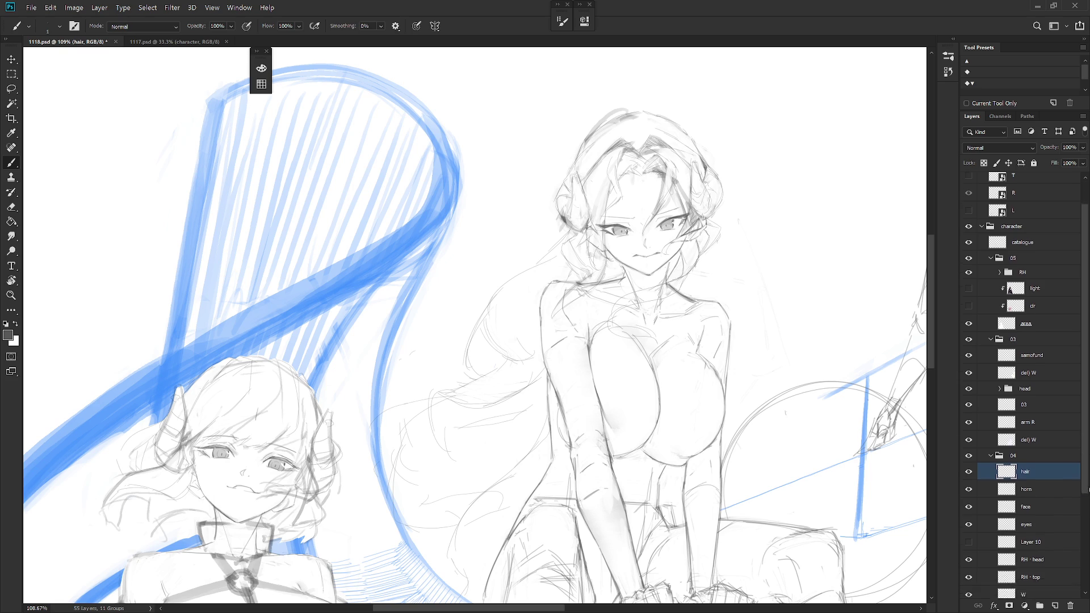
left_click(1027, 508)
left_click(968, 420)
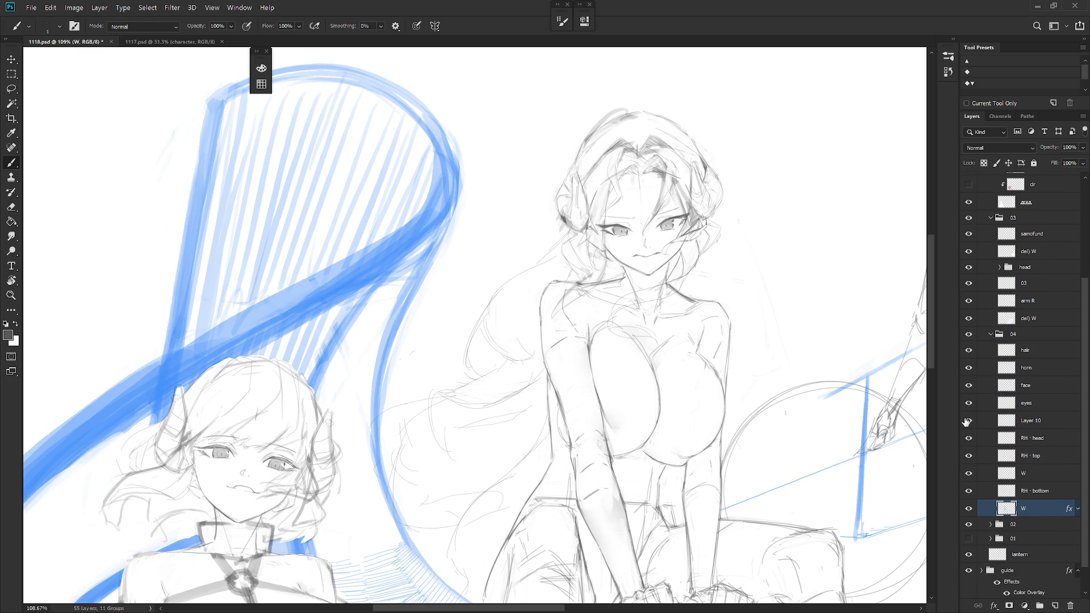
left_click(968, 420)
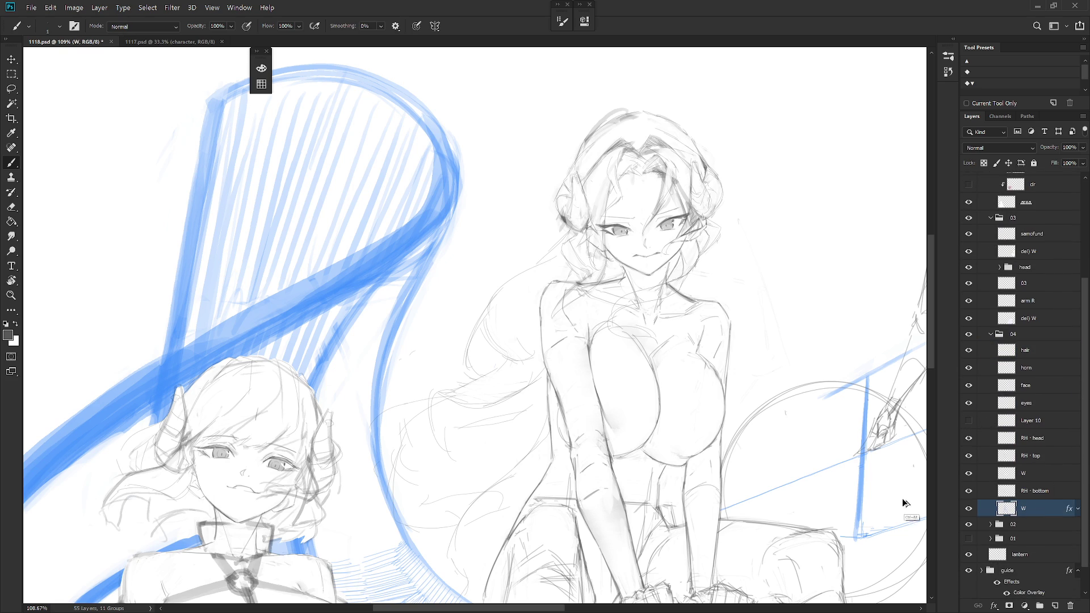
scroll(768, 507, "down", 3)
left_click(1077, 508)
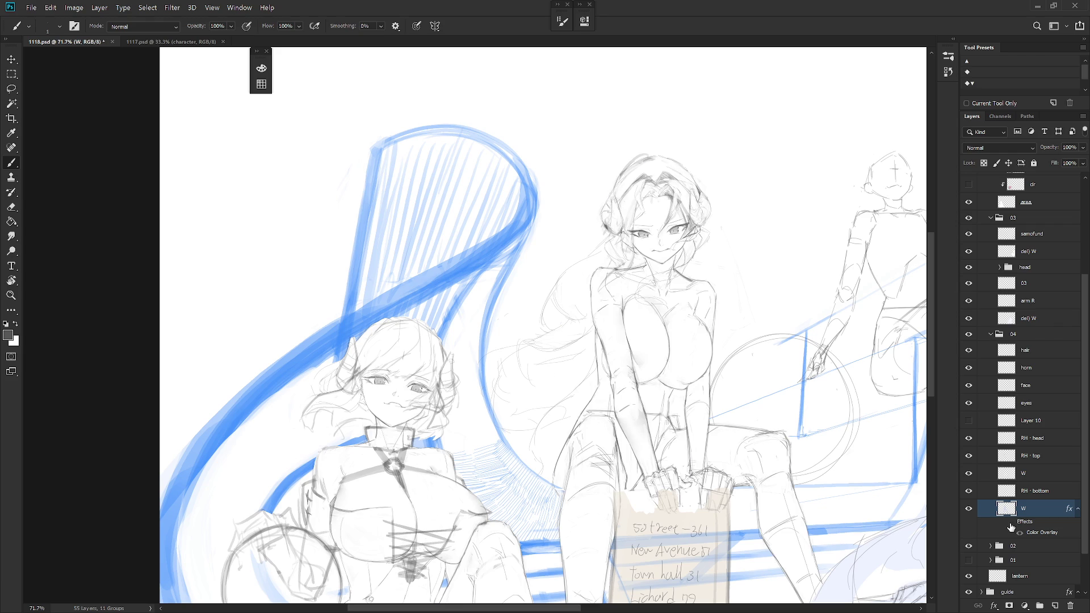
left_click(1010, 522)
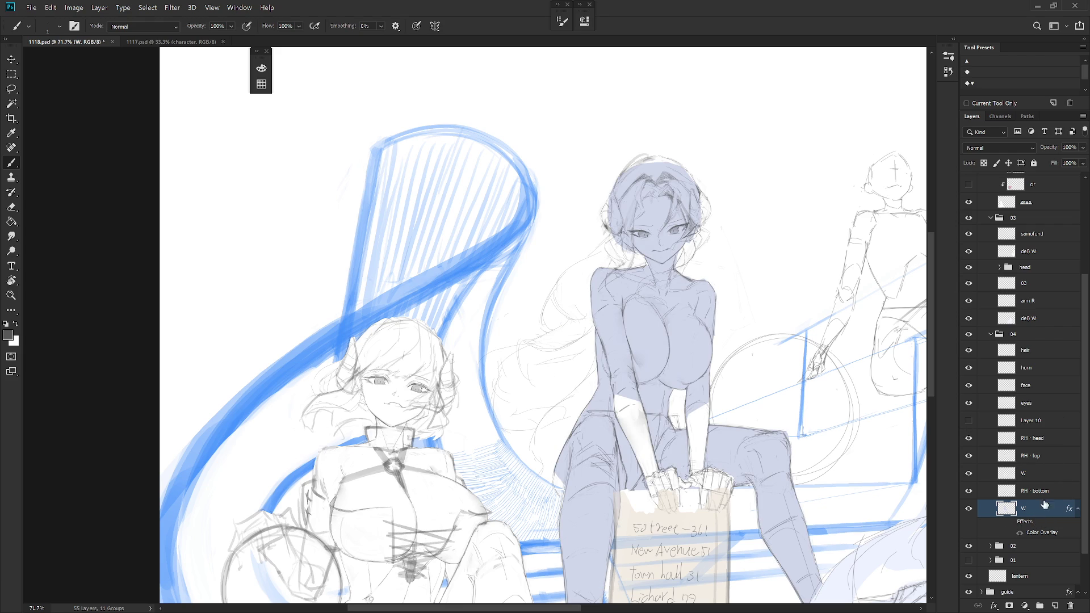
Sample the light purple and fill the W layer's strokes with it, using locked transparent pixels
left_click(677, 451, "alt")
left_click(1041, 473)
left_click(984, 163)
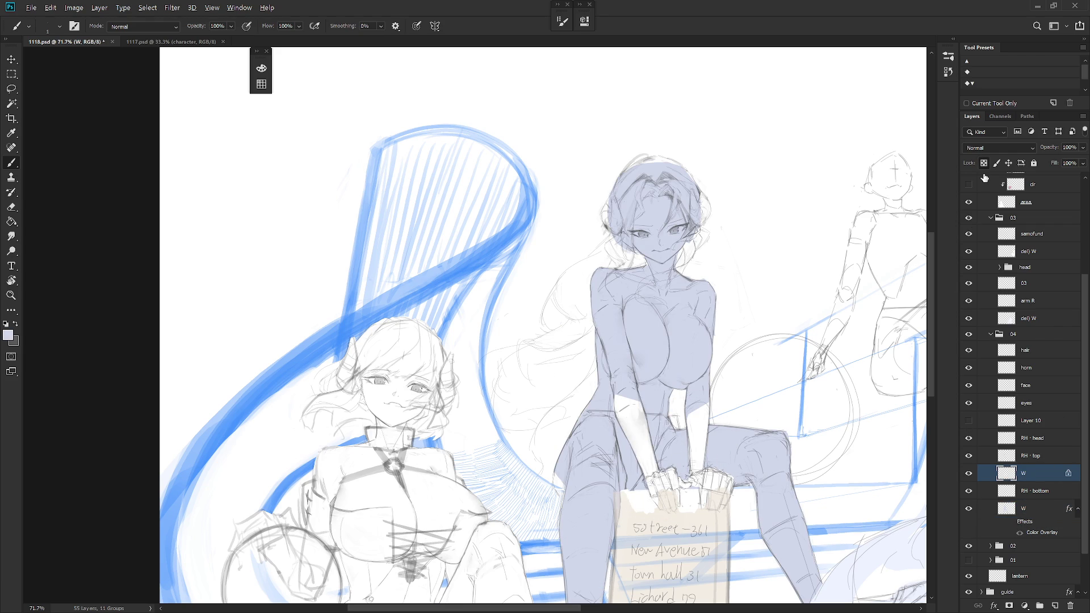
key("alt+BackSpace")
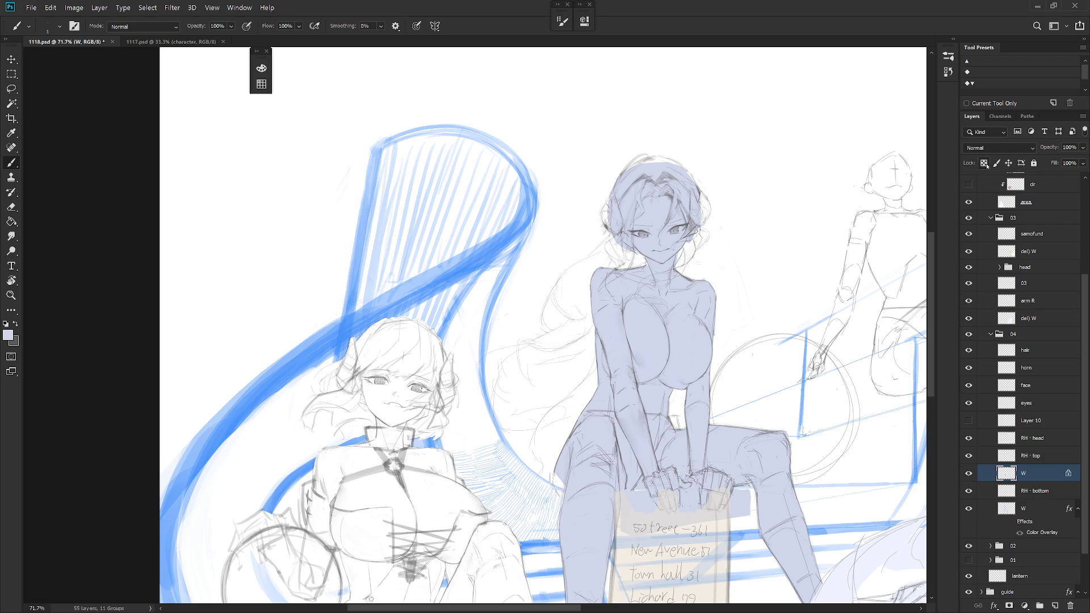
left_click(984, 163)
key("l")
mouse_move(611, 475)
left_mouse_down()
mouse_move(598, 441)
mouse_move(597, 467)
left_mouse_up()
left_click(994, 509)
Lasso the girl's hair, head, cheek and neck gaps, fill them with lavender, and deselect
scroll(515, 360, "up", 3)
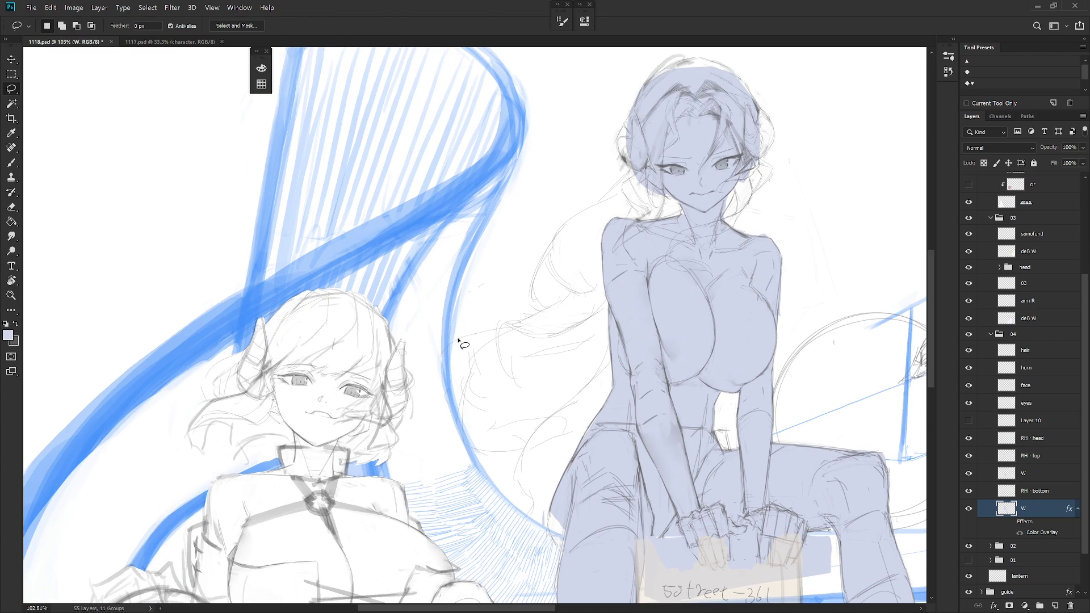
mouse_move(457, 339)
left_mouse_down()
mouse_move(457, 414)
mouse_move(474, 449)
mouse_move(522, 446)
mouse_move(515, 477)
mouse_move(534, 501)
mouse_move(530, 519)
mouse_move(568, 536)
mouse_move(649, 401)
mouse_move(595, 292)
mouse_move(576, 284)
mouse_move(554, 308)
mouse_move(466, 332)
mouse_move(418, 427)
left_mouse_up()
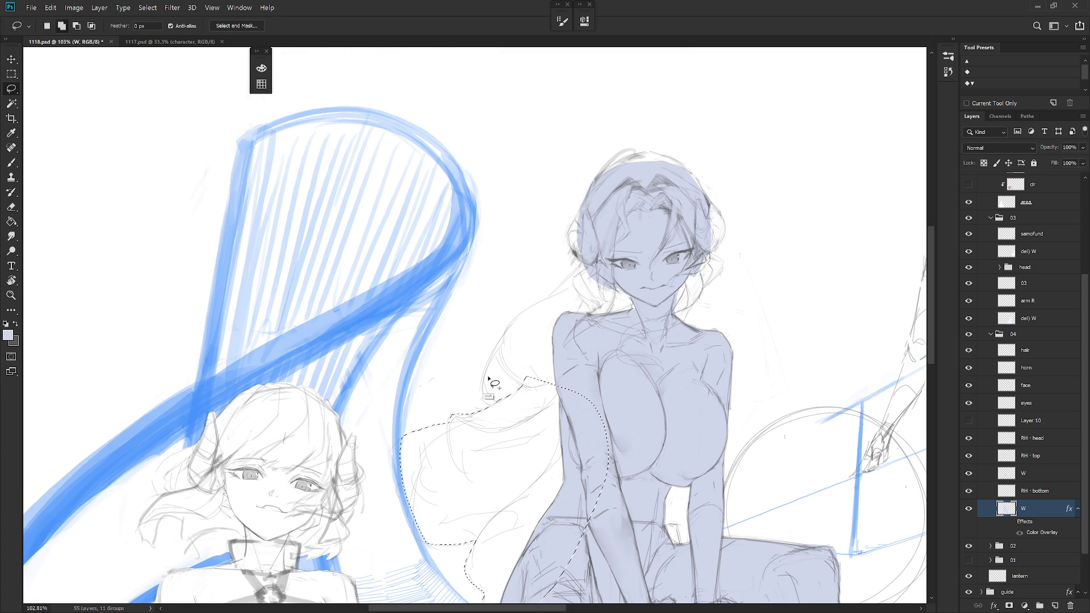
mouse_move(515, 391)
left_mouse_down()
mouse_move(494, 405)
mouse_move(491, 362)
mouse_move(516, 382)
mouse_move(557, 356)
mouse_move(543, 300)
mouse_move(499, 343)
mouse_move(485, 424)
left_mouse_up()
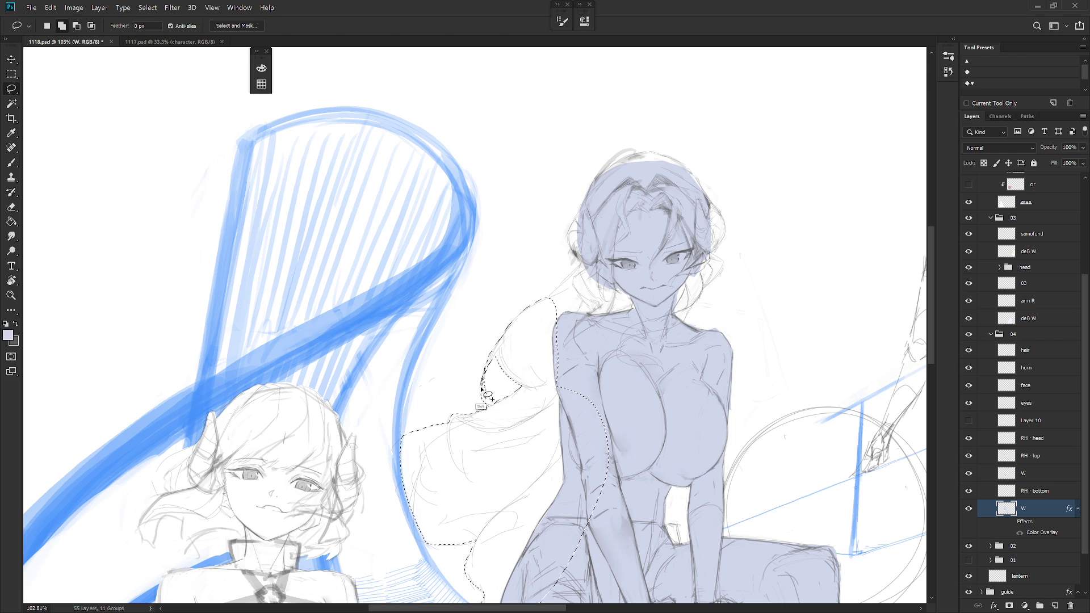
mouse_move(500, 344)
left_mouse_down()
mouse_move(553, 307)
mouse_move(536, 311)
mouse_move(582, 264)
mouse_move(567, 233)
mouse_move(579, 210)
mouse_move(610, 163)
mouse_move(644, 152)
mouse_move(672, 224)
mouse_move(654, 328)
mouse_move(566, 369)
left_mouse_up()
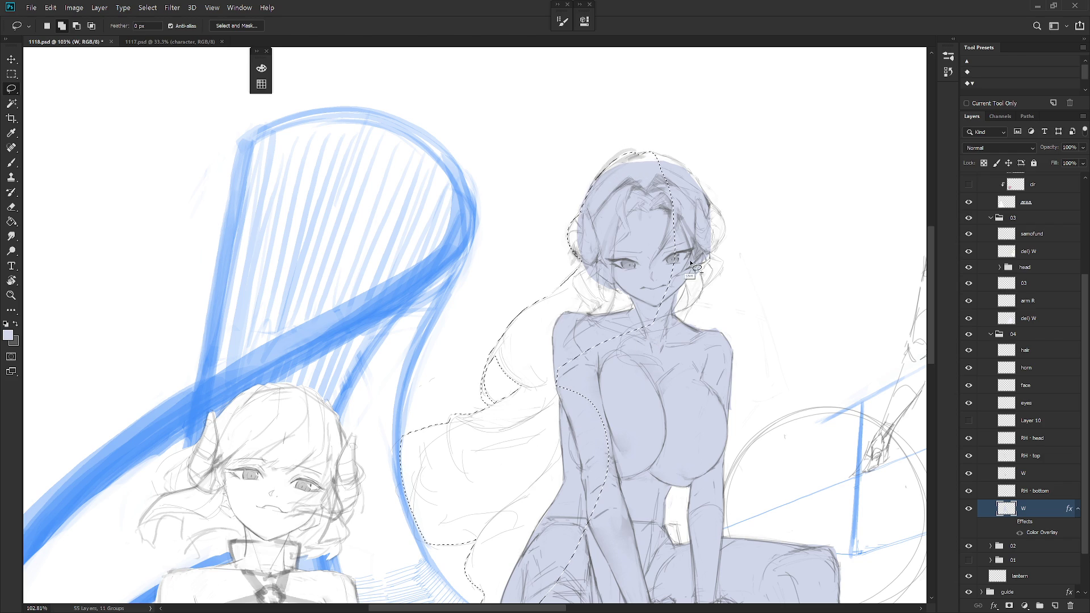
left_click_drag(691, 267, 647, 340)
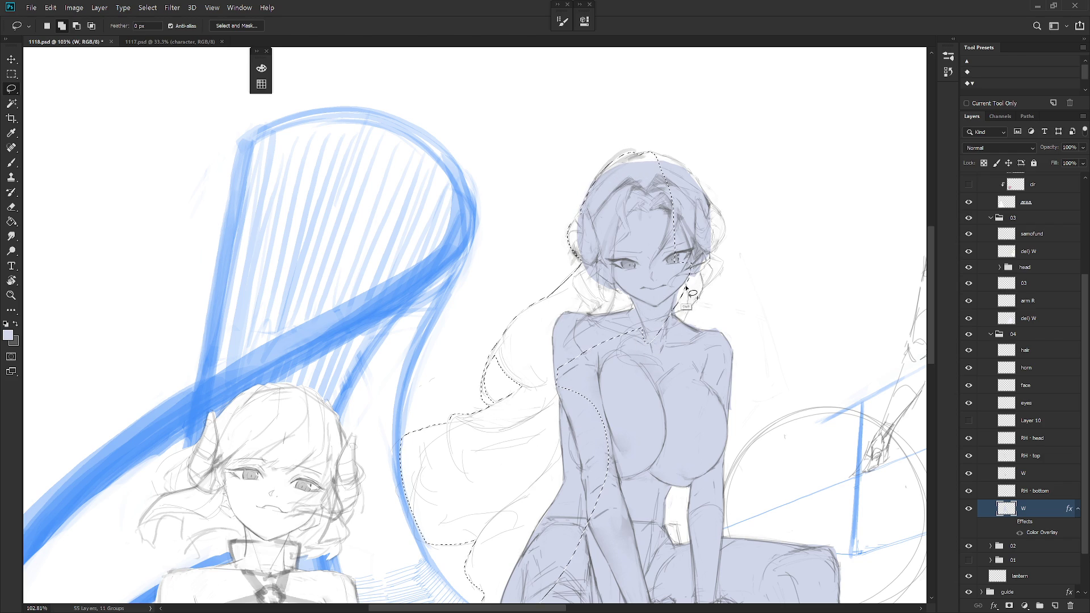
mouse_move(687, 272)
left_mouse_down()
mouse_move(690, 304)
mouse_move(665, 320)
mouse_move(665, 336)
mouse_move(702, 298)
mouse_move(699, 266)
left_mouse_up()
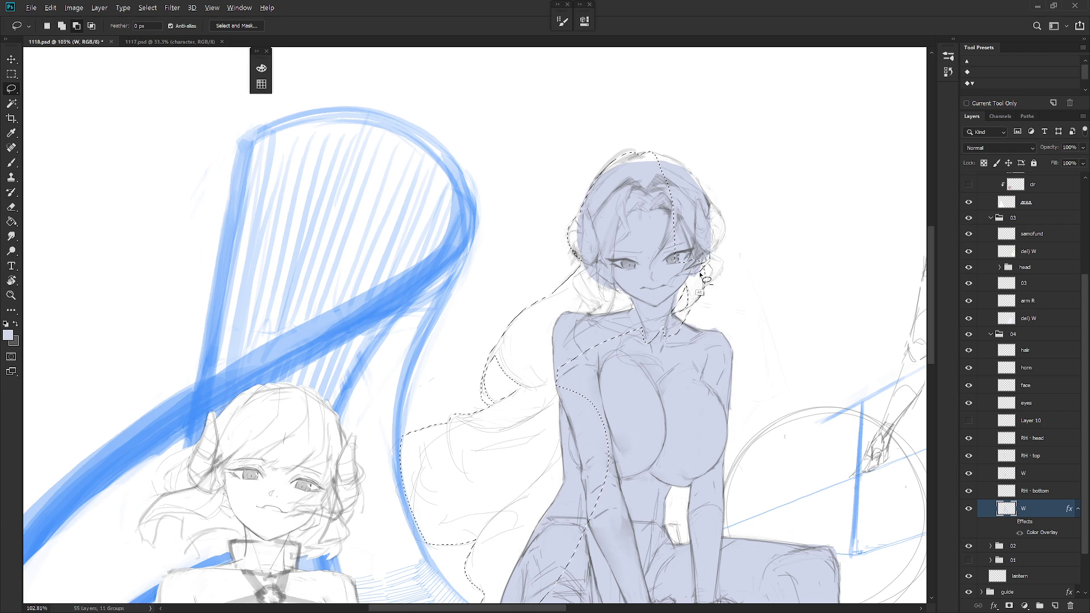
mouse_move(709, 284)
left_mouse_down()
mouse_move(698, 296)
mouse_move(721, 272)
mouse_move(713, 253)
mouse_move(696, 260)
mouse_move(709, 271)
mouse_move(722, 252)
mouse_move(718, 209)
mouse_move(693, 174)
mouse_move(652, 153)
mouse_move(630, 183)
mouse_move(660, 284)
mouse_move(681, 286)
left_mouse_up()
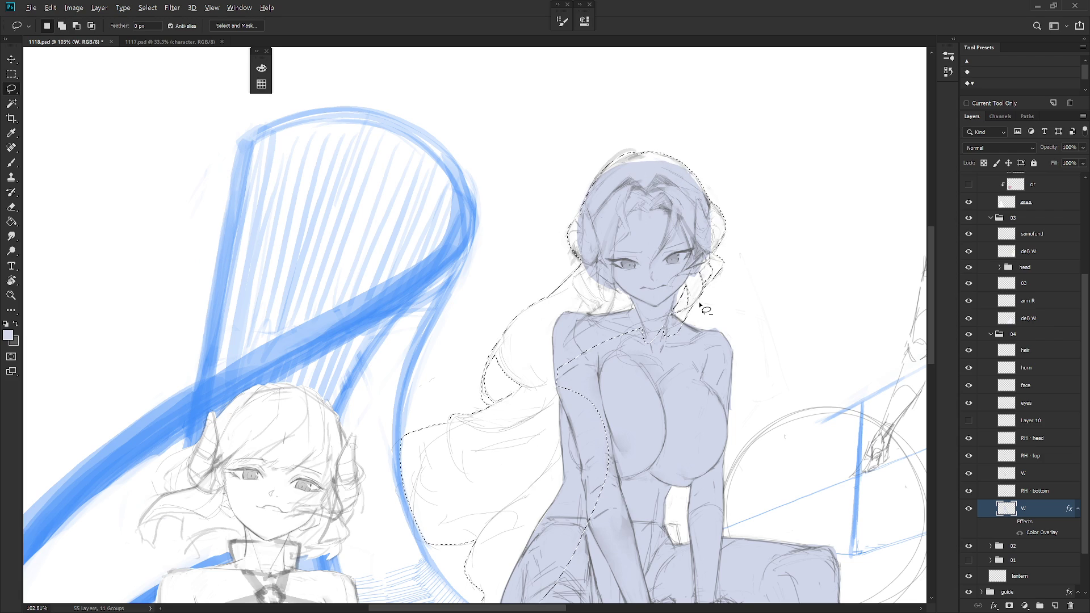
key("alt+BackSpace")
key("ctrl+d")
scroll(698, 302, "down", 5)
Lasso the leftover lower hair strands beside her hip and fill them with lavender
key("b")
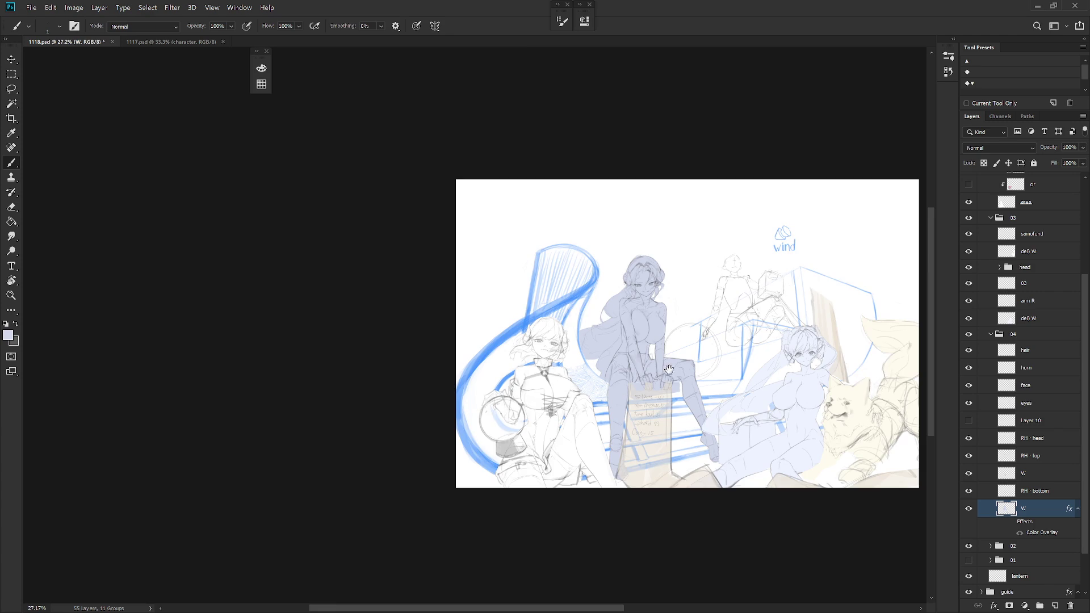
scroll(669, 497, "up", 2)
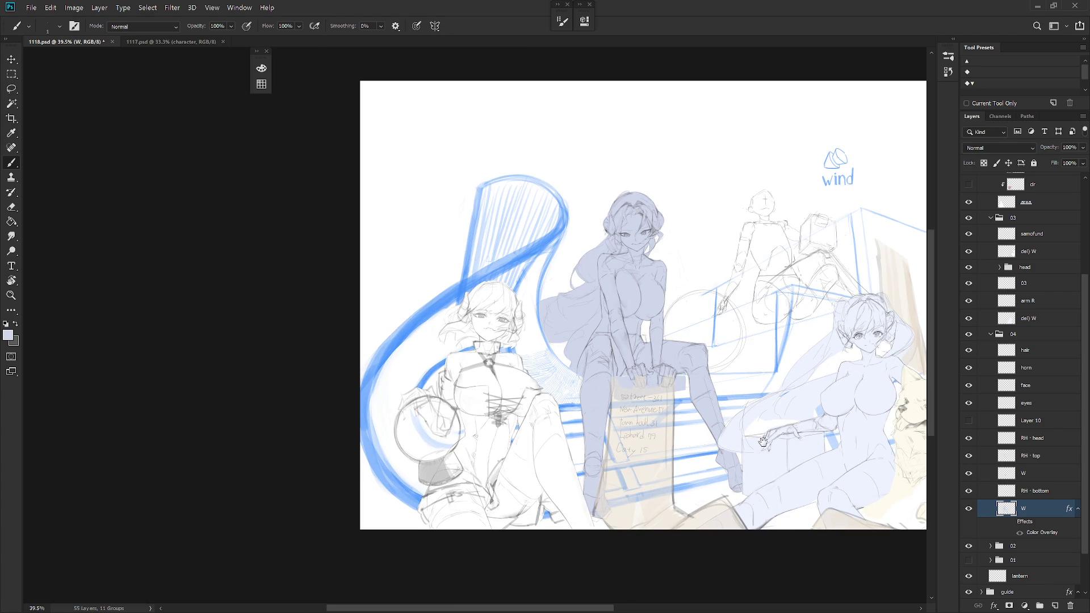
left_click_drag(667, 397, 614, 422)
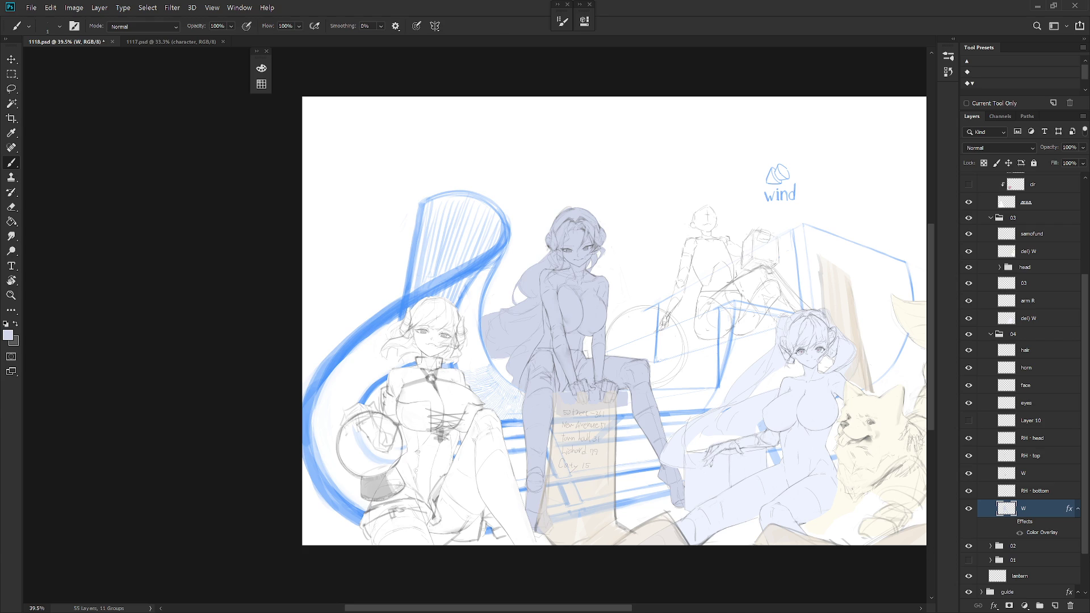
key("l")
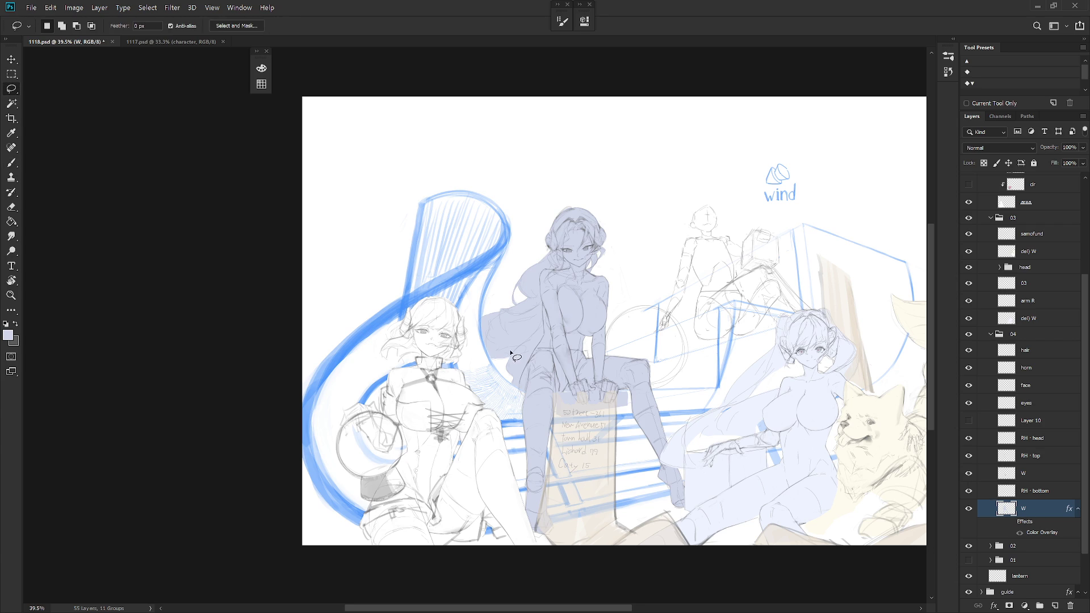
mouse_move(510, 352)
left_mouse_down()
mouse_move(493, 363)
mouse_move(525, 384)
mouse_move(511, 356)
left_mouse_up()
key("alt+BackSpace")
key("ctrl+d")
mouse_move(503, 310)
left_mouse_down()
mouse_move(492, 359)
mouse_move(498, 311)
left_mouse_up()
mouse_move(514, 378)
left_mouse_down()
mouse_move(533, 335)
mouse_move(539, 344)
left_mouse_up()
scroll(613, 340, "up", 3)
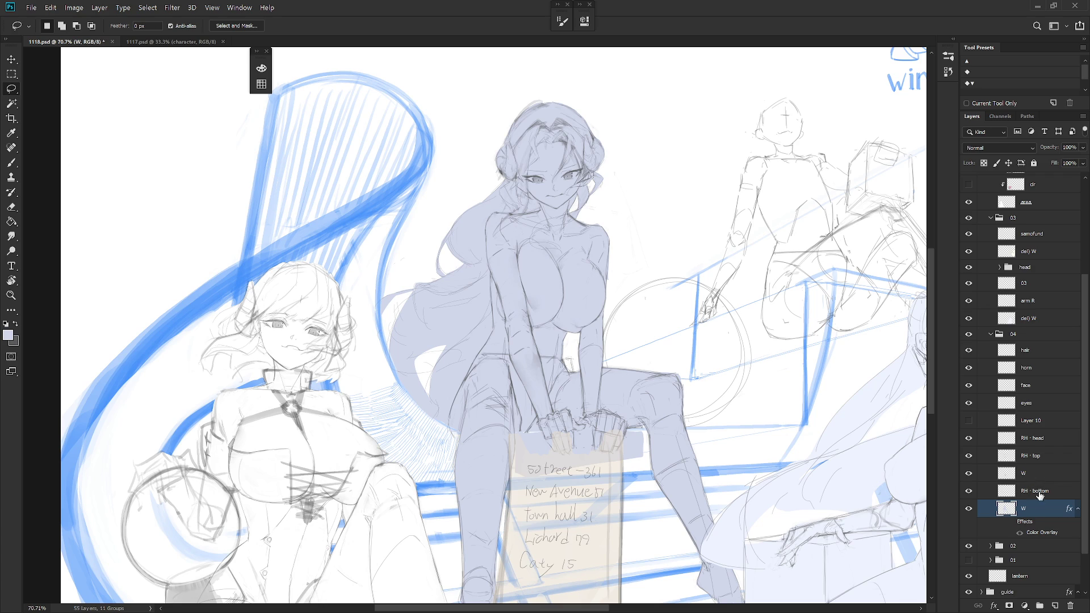
Copy the W layer's Color Overlay style onto the plain W layer, then make hair active
right_click(1042, 509)
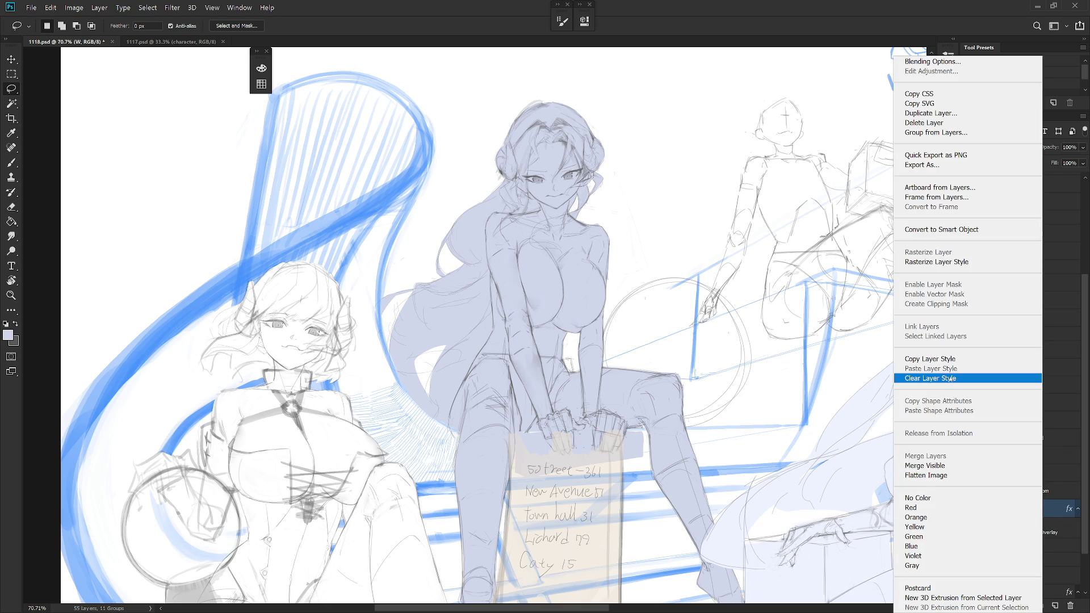
left_click(1010, 359)
left_click(1042, 473)
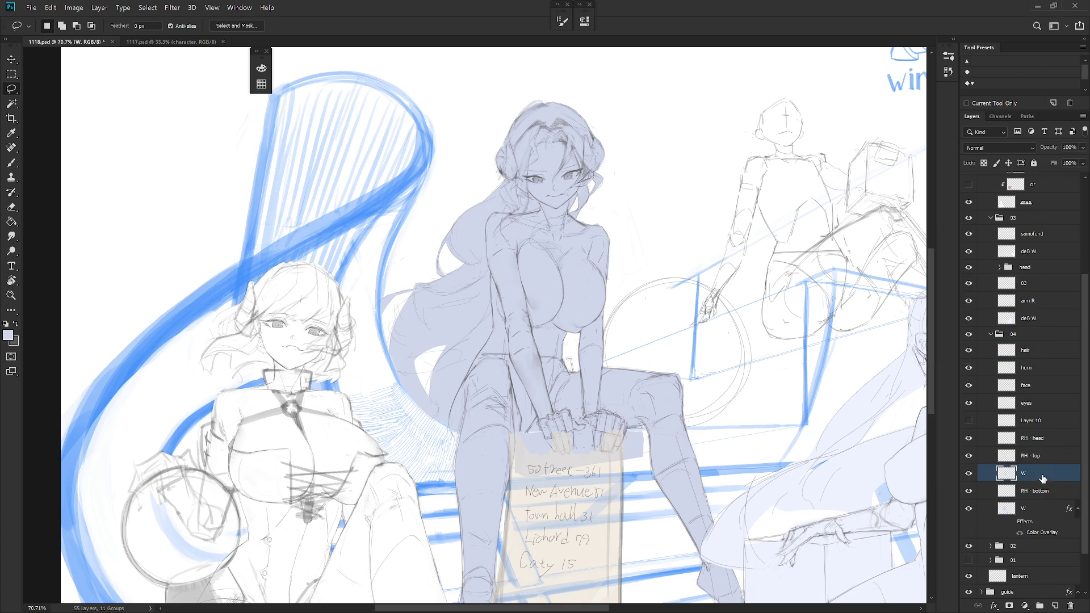
right_click(1042, 473)
left_click(937, 369)
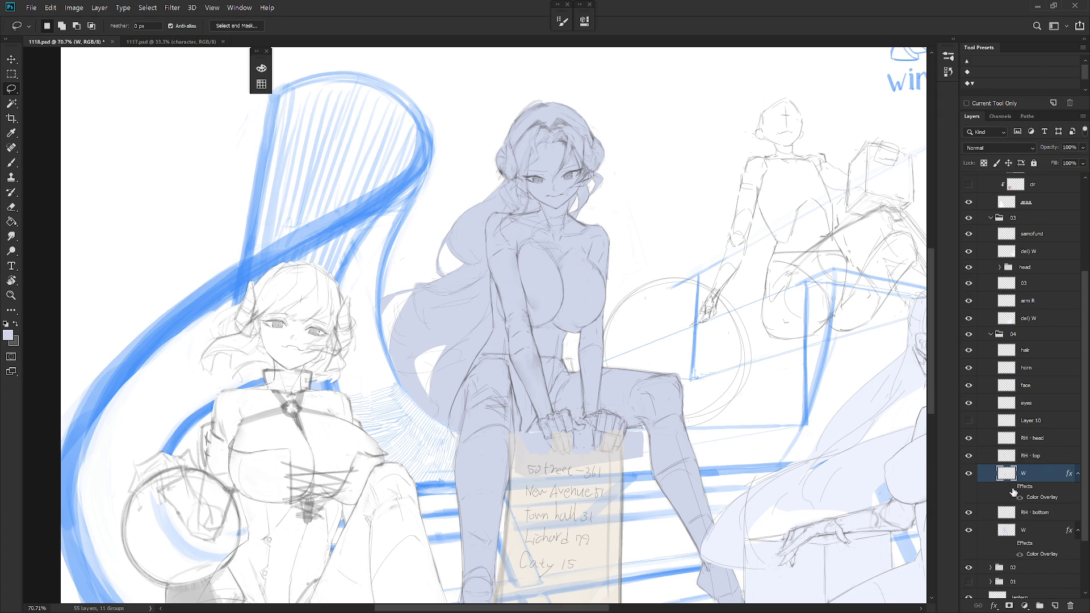
scroll(636, 462, "down", 2)
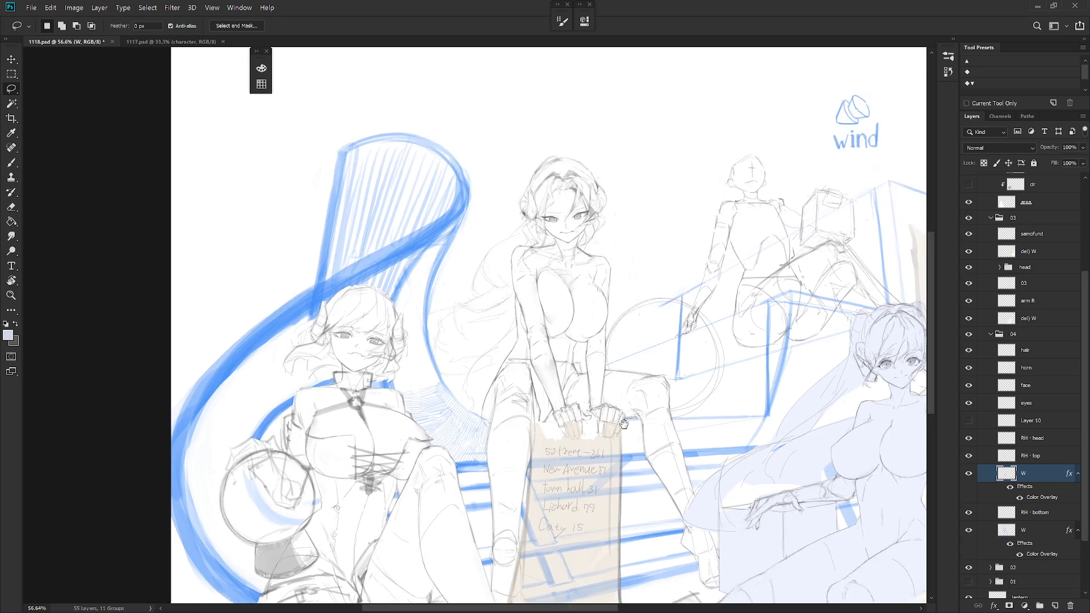
left_click_drag(621, 425, 615, 462)
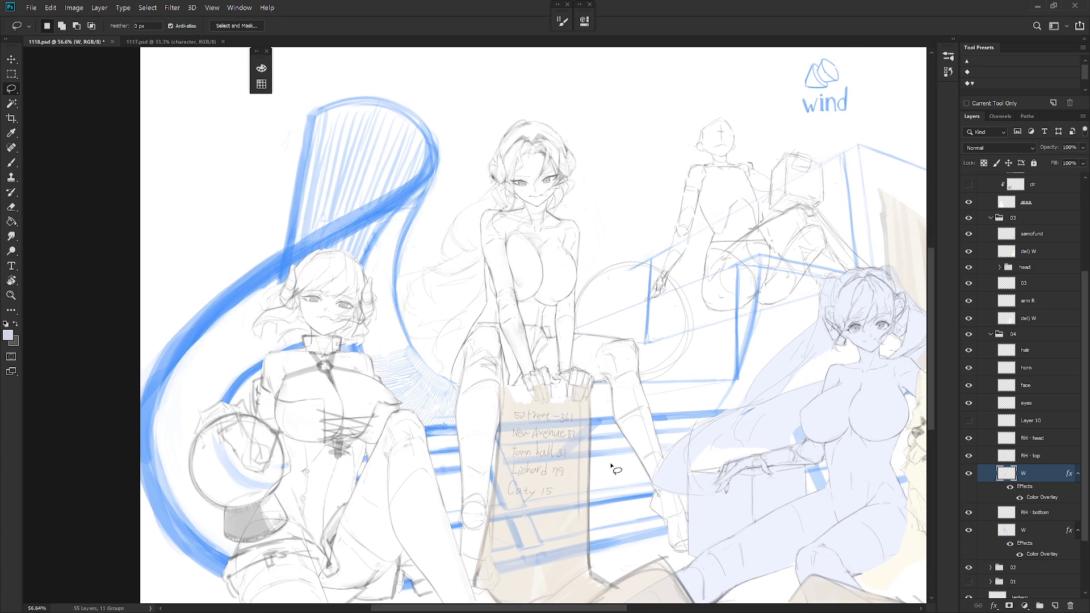
left_click(1021, 355)
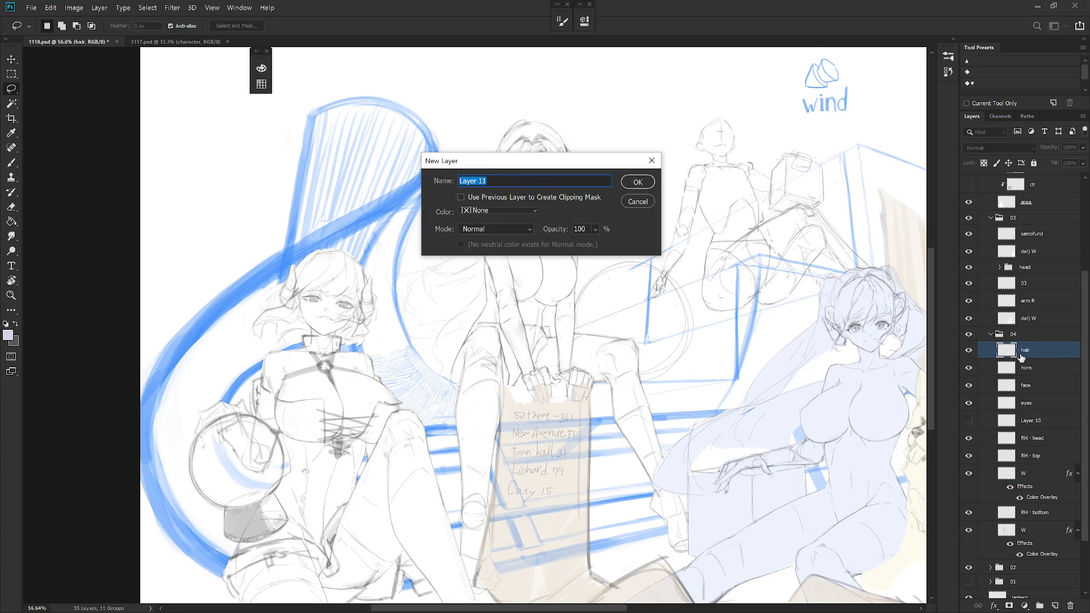
Name the new layer 'cloth' and confirm it
type("cloth")
key("Return")
key("b")
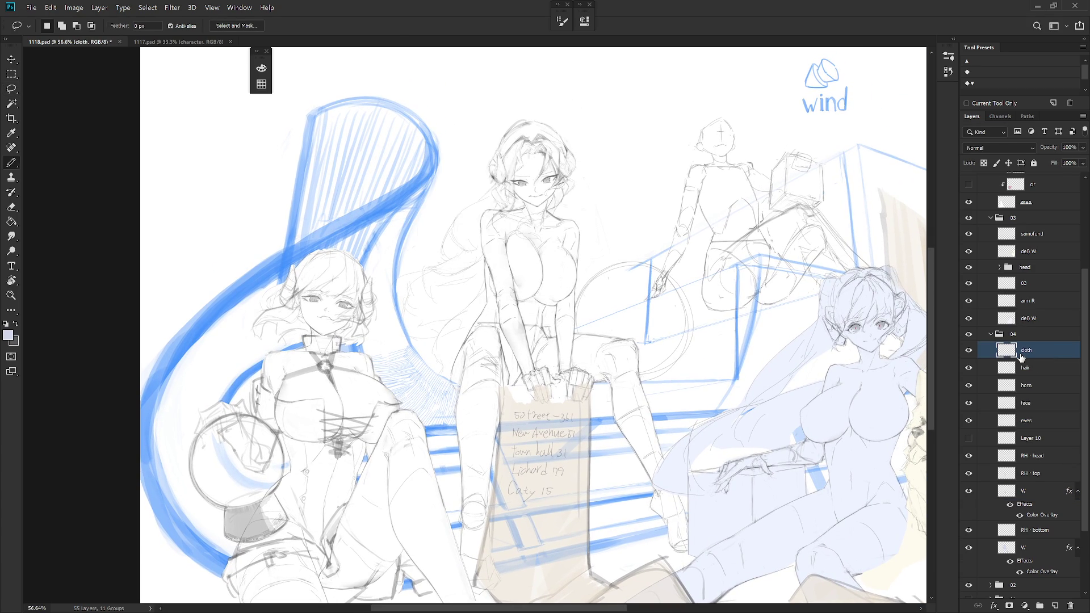
scroll(579, 406, "up", 3)
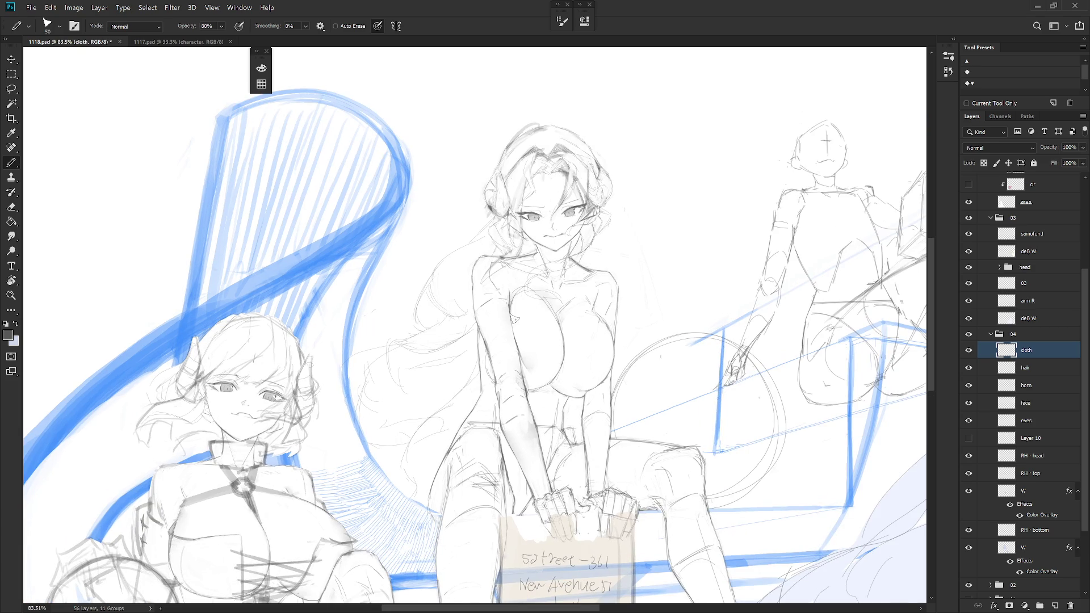
Brush a curve under the central girl's chest, undoing one stray short stroke
key("shift+b")
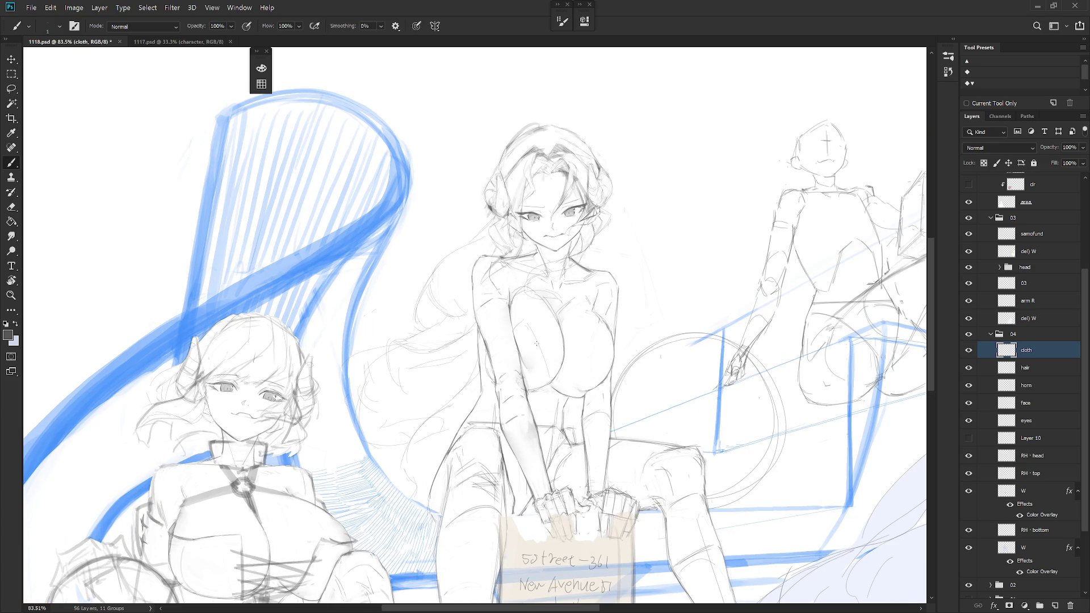
left_click_drag(545, 365, 551, 380)
key("ctrl+z")
left_click_drag(561, 390, 595, 364)
left_click_drag(537, 342, 528, 361)
After glancing at the 1117 reference, pencil an armband on the upper arm and touch up its edges
key("ctrl+Tab")
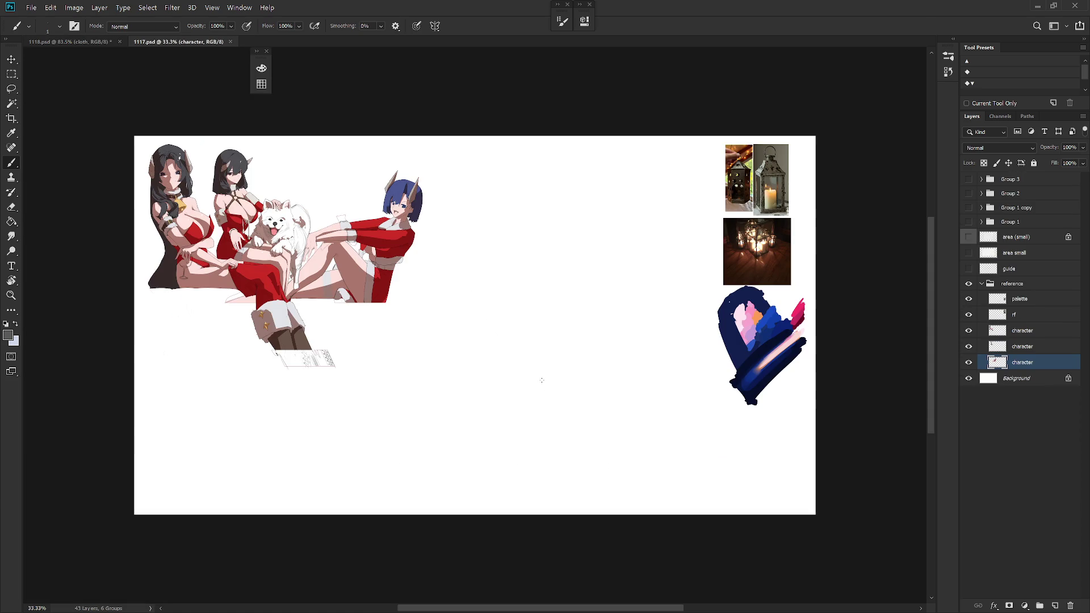
key("ctrl+Tab")
key("shift+b")
mouse_move(469, 295)
left_mouse_down()
mouse_move(477, 332)
mouse_move(498, 295)
mouse_move(512, 327)
mouse_move(470, 300)
mouse_move(475, 340)
mouse_move(483, 307)
mouse_move(458, 309)
mouse_move(506, 300)
mouse_move(511, 327)
mouse_move(502, 307)
mouse_move(468, 321)
left_mouse_up()
key("e")
key("b")
key("e")
key("b")
Rework the armband's edges with pencil and eraser, comparing against the reference
key("e")
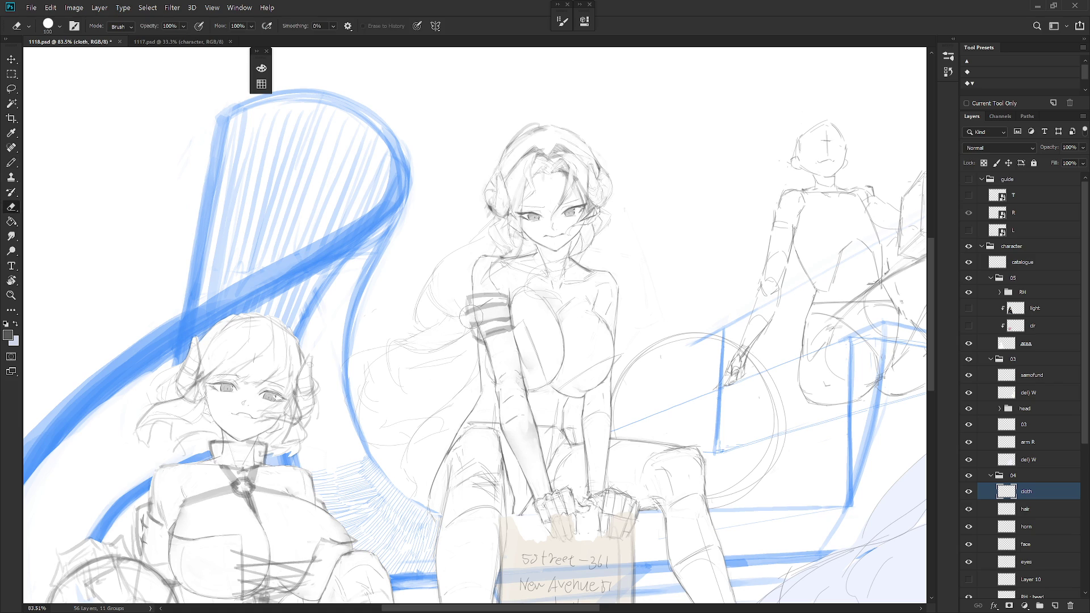
key("b")
key("e")
key("b")
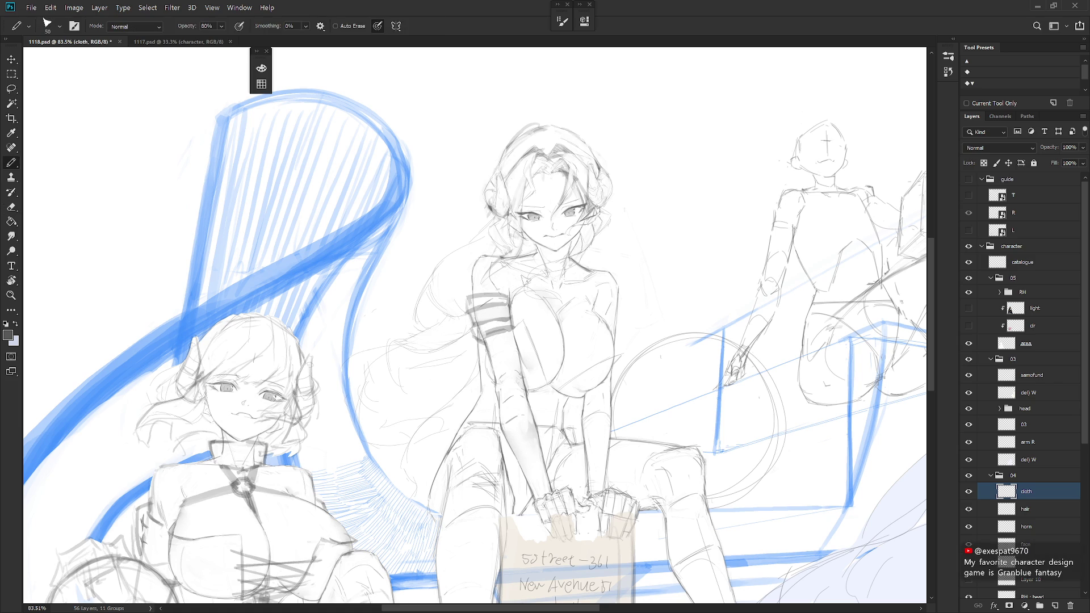
key("ctrl+Tab")
key("ctrl+Tab")
key("shift+b")
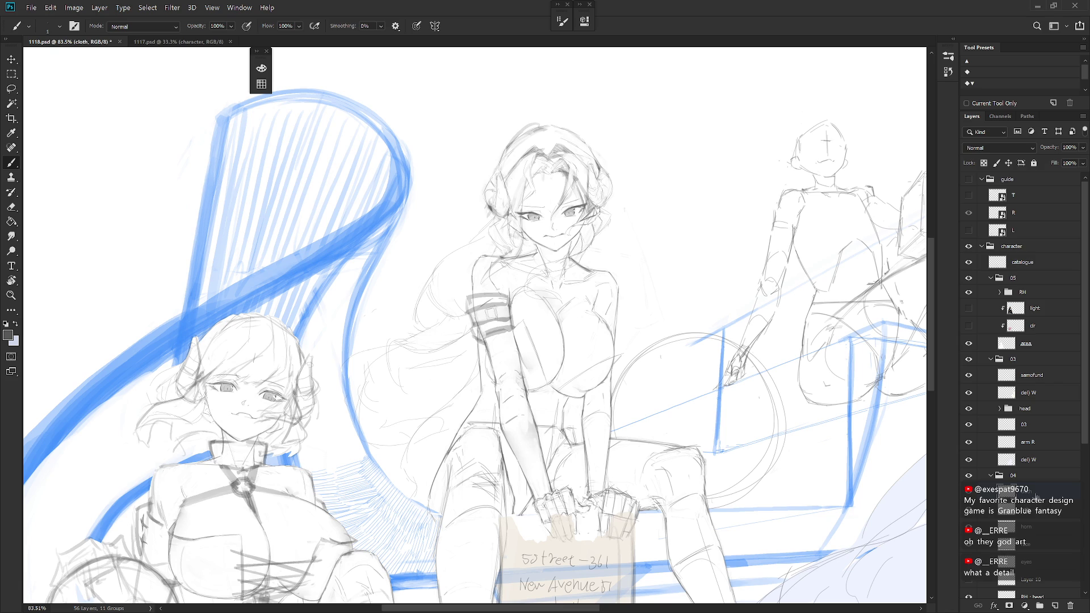
scroll(510, 295, "up", 3)
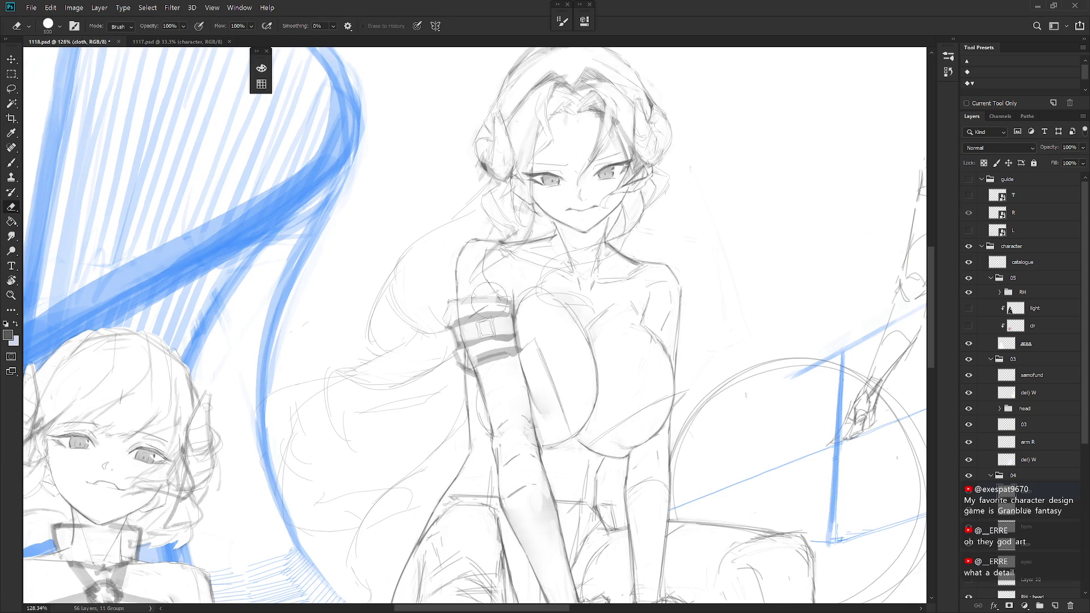
Erase part of the armband's top strokes and add dark strokes across its band
key("e")
key("b")
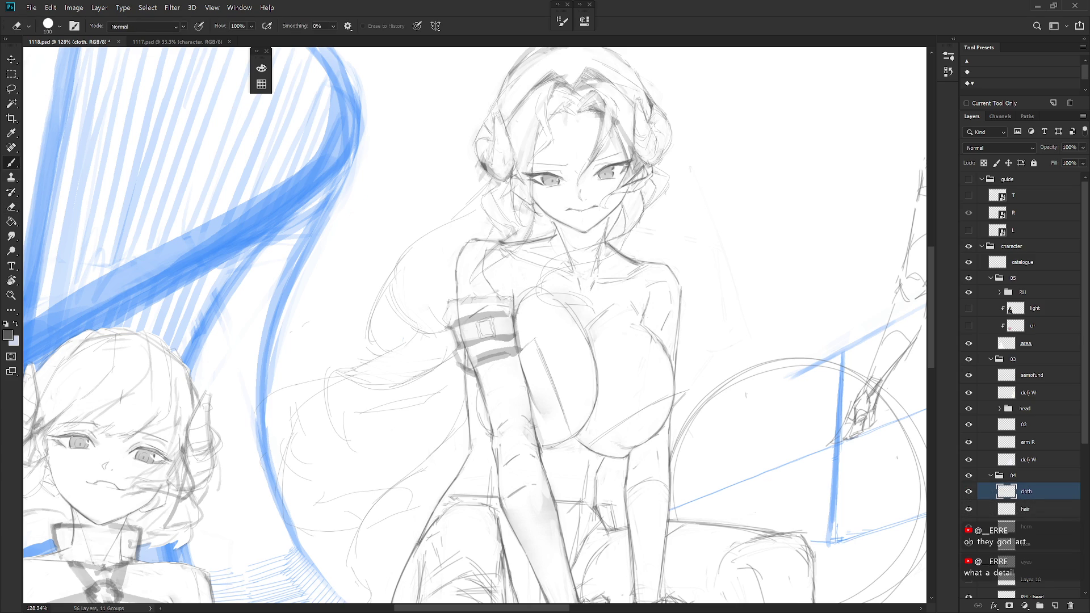
key("e")
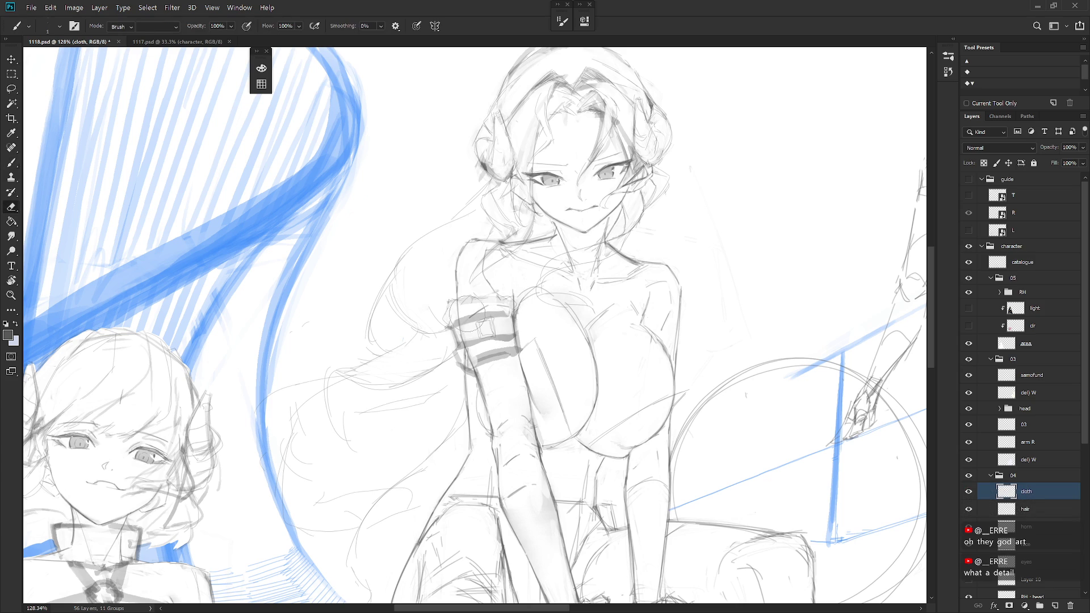
mouse_move(511, 296)
left_mouse_down()
mouse_move(443, 326)
mouse_move(477, 292)
mouse_move(514, 291)
left_mouse_up()
key("b")
key("e")
key("b")
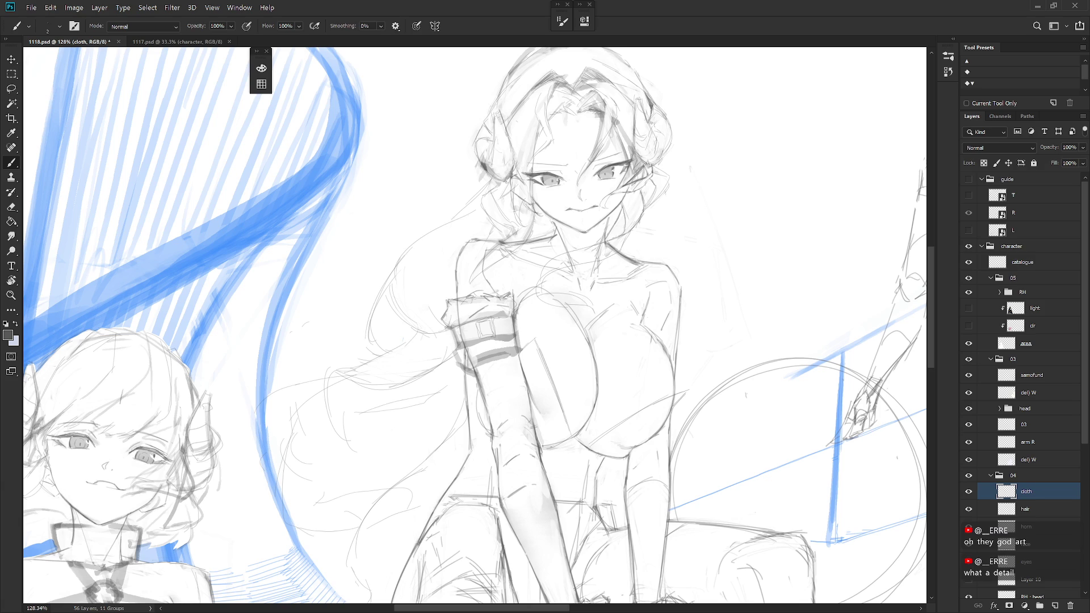
left_click_drag(447, 333, 499, 315)
left_click_drag(493, 321, 518, 293)
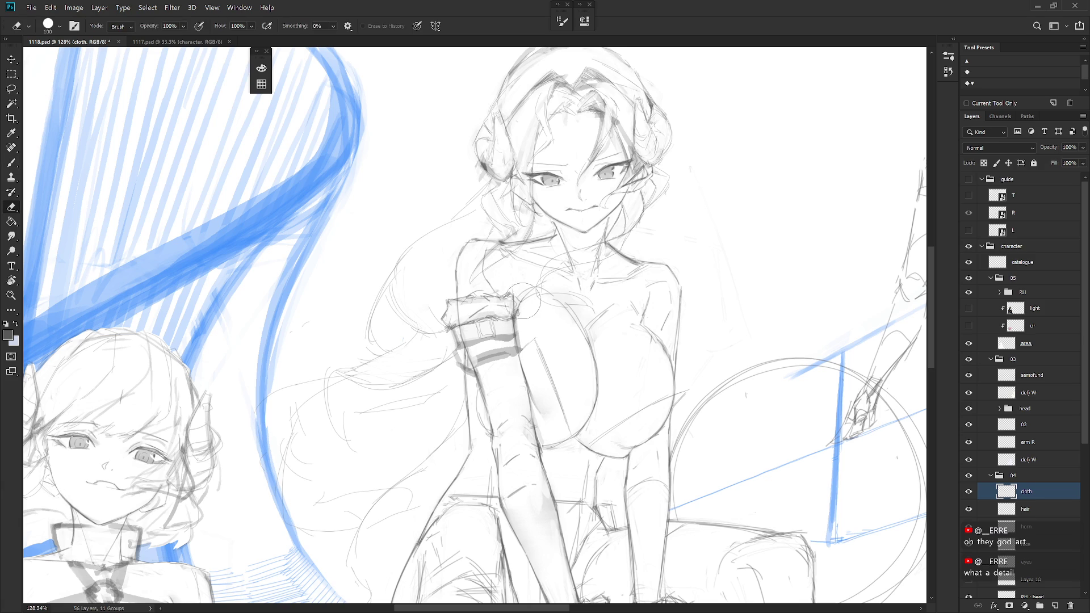
mouse_move(474, 372)
left_mouse_down()
mouse_move(518, 357)
mouse_move(471, 337)
mouse_move(485, 340)
mouse_move(474, 366)
mouse_move(482, 344)
mouse_move(449, 317)
mouse_move(471, 300)
mouse_move(457, 335)
mouse_move(475, 333)
mouse_move(494, 309)
left_mouse_up()
Shade the armband's square buckle with a dark stroke and bring up the 1117.psd reference
key("e")
key("b")
key("shift+b")
key("b")
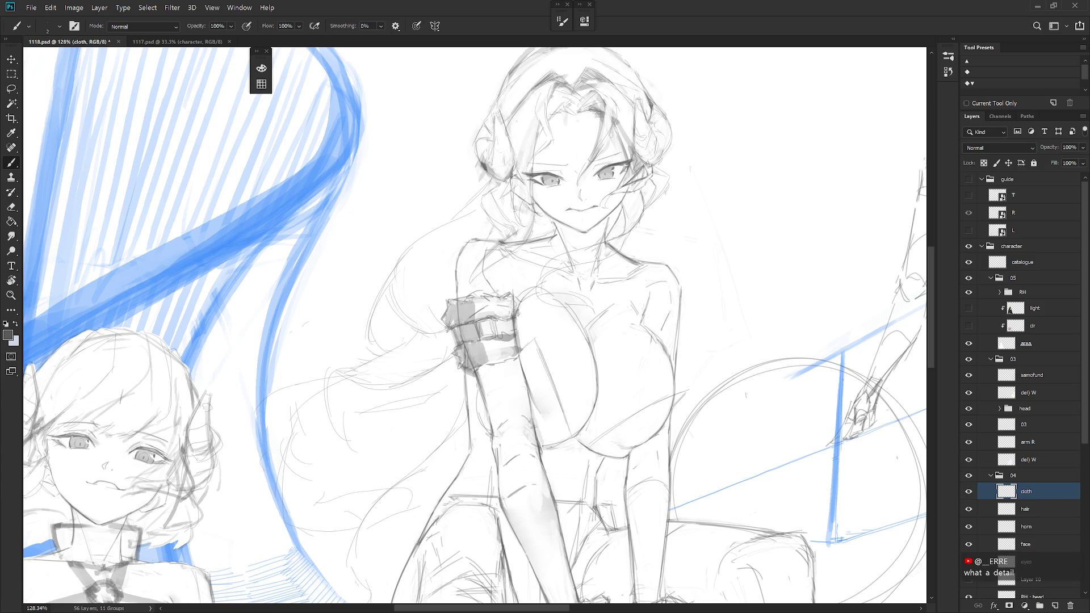
left_click_drag(481, 330, 494, 337)
key("ctrl+Tab")
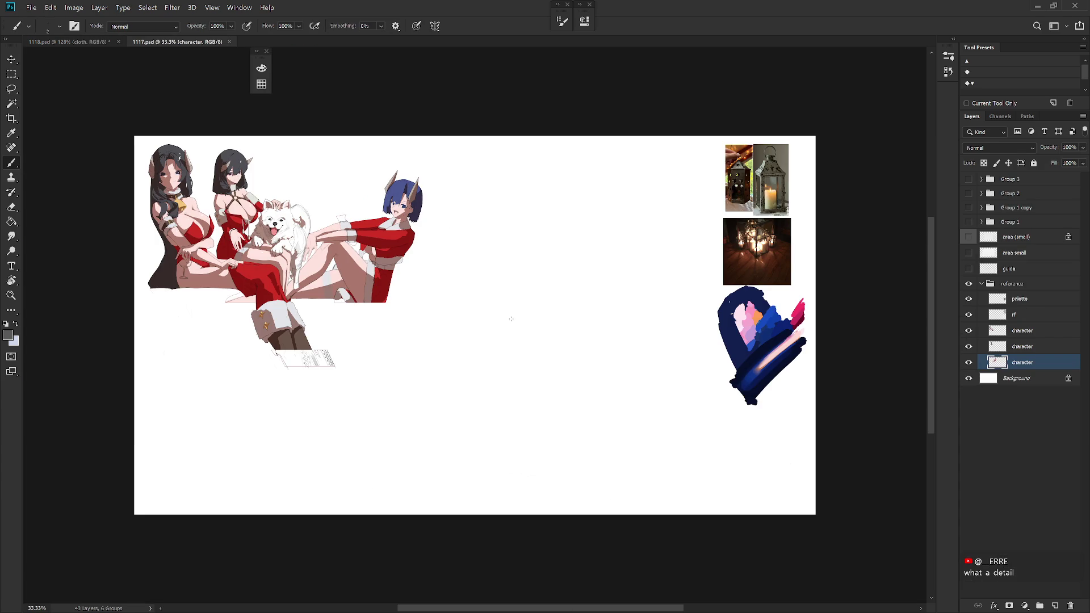
Shade the armband's left side grey with the pencil, checking the colour reference
key("ctrl+Tab")
key("shift+b")
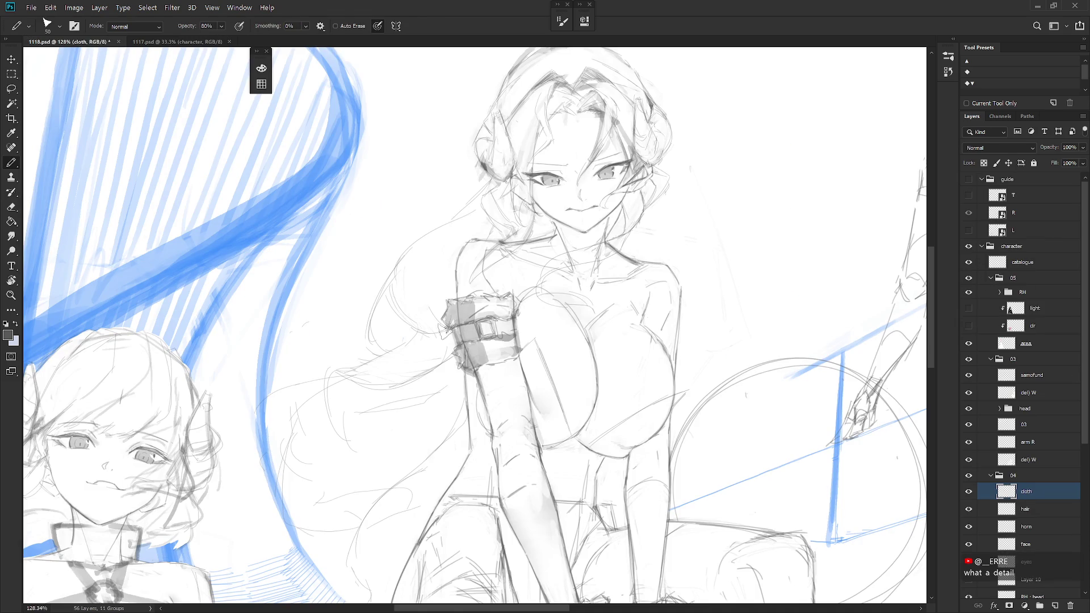
mouse_move(446, 328)
left_mouse_down()
mouse_move(463, 348)
mouse_move(470, 335)
mouse_move(429, 347)
mouse_move(461, 346)
left_mouse_up()
key("shift+b")
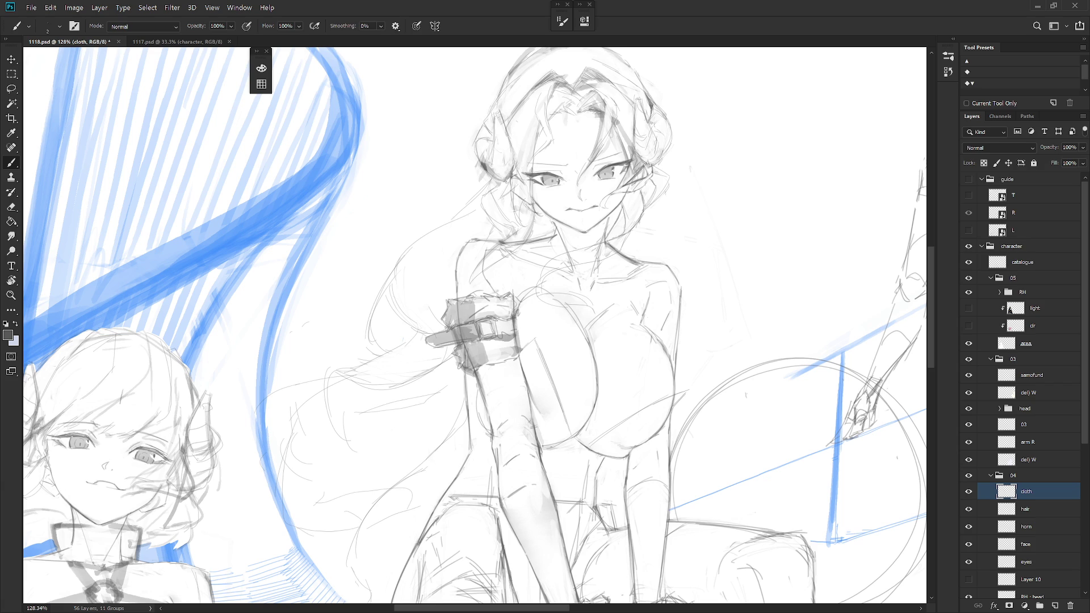
scroll(587, 383, "down", 3)
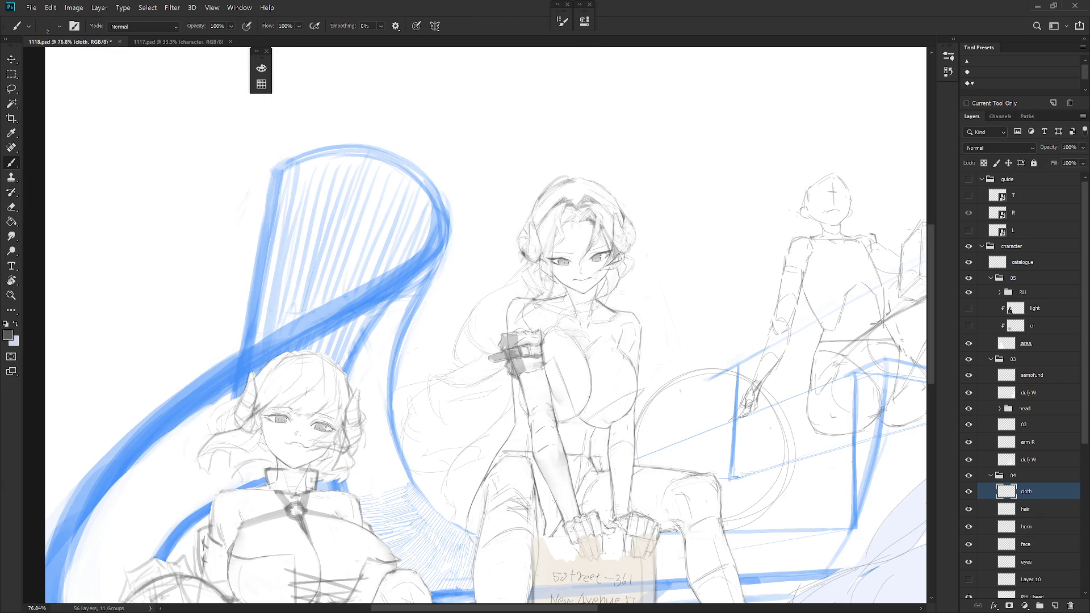
key("ctrl+Tab")
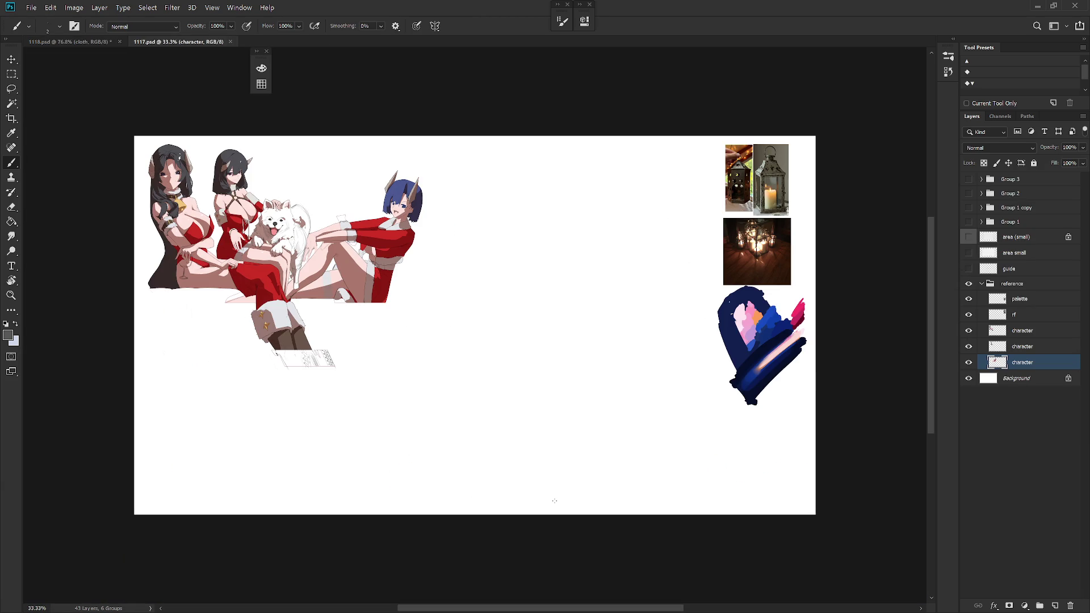
key("ctrl+Tab")
scroll(554, 267, "up", 3)
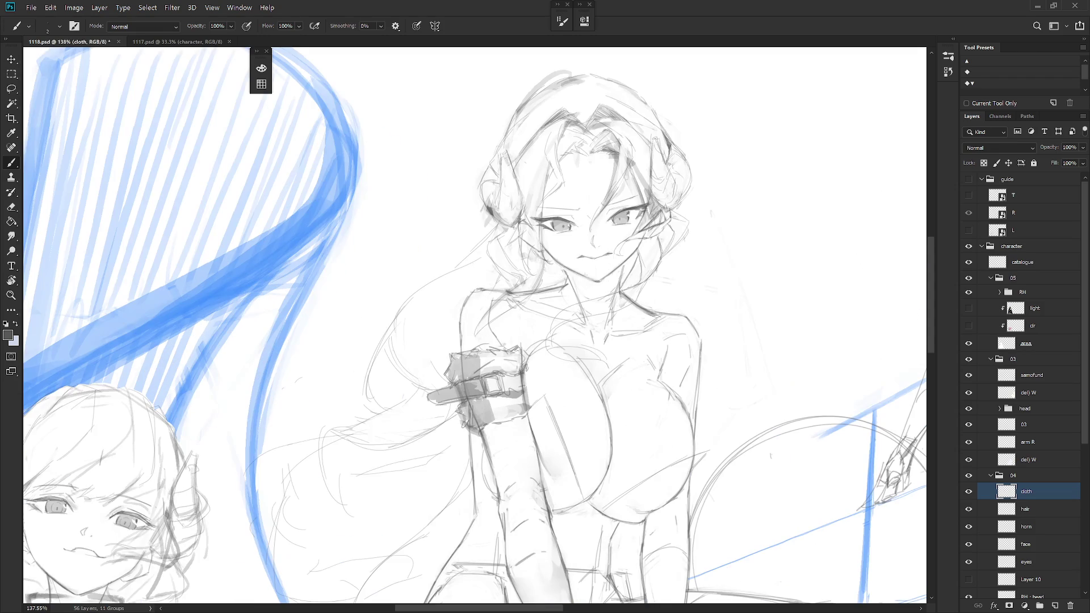
Pencil a choker line around the neck, thickening its left start and shading under the chin
key("shift+b")
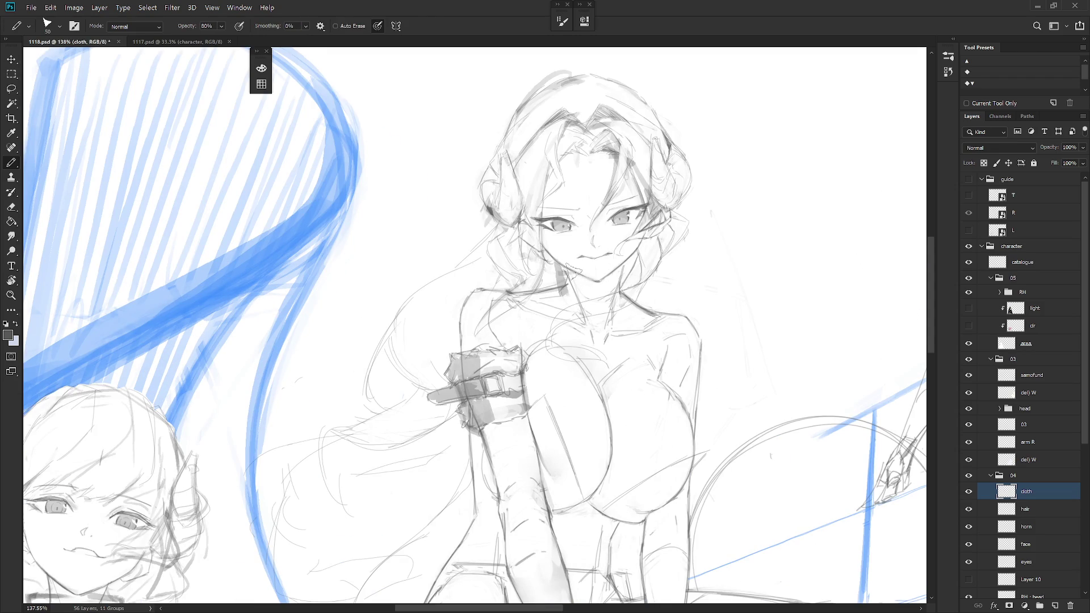
mouse_move(555, 272)
left_mouse_down()
mouse_move(584, 321)
mouse_move(605, 330)
mouse_move(619, 291)
left_mouse_up()
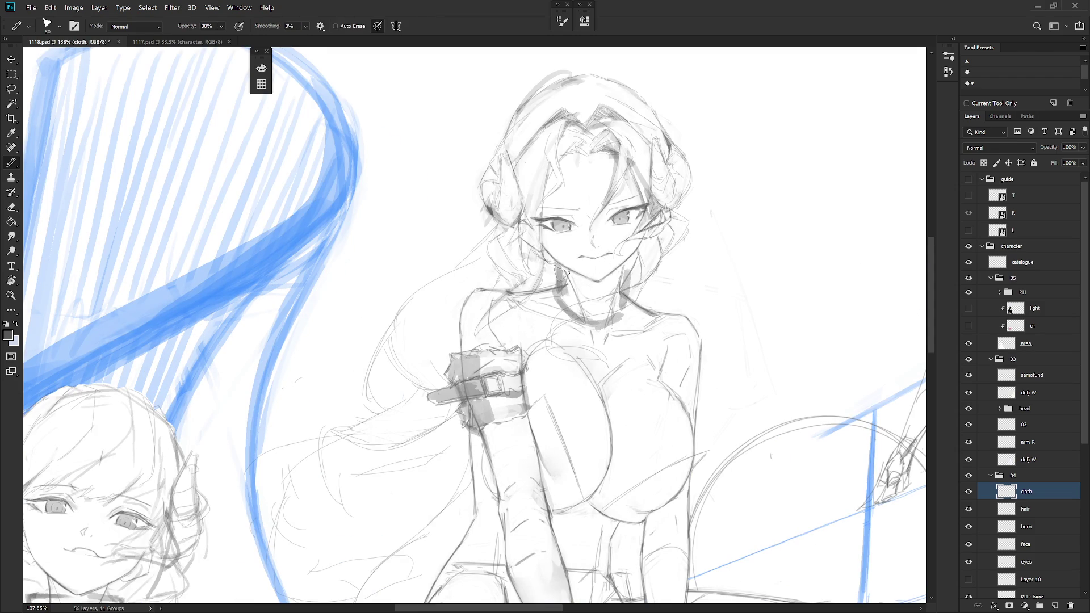
mouse_move(559, 270)
left_mouse_down()
mouse_move(584, 287)
mouse_move(627, 267)
mouse_move(624, 278)
left_mouse_up()
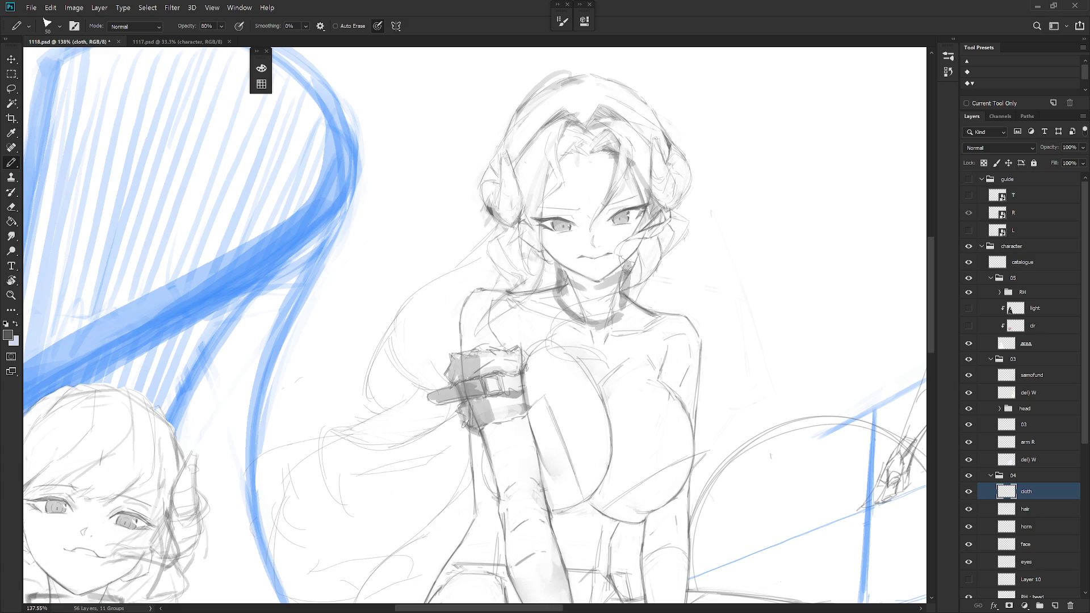
mouse_move(555, 288)
left_mouse_down()
mouse_move(559, 273)
mouse_move(559, 293)
left_mouse_up()
Darken the choker with the brush and deepen the shadow under the jaw
key("shift+b")
mouse_move(599, 329)
left_mouse_down()
mouse_move(627, 311)
mouse_move(631, 262)
mouse_move(628, 311)
mouse_move(597, 314)
mouse_move(556, 287)
mouse_move(558, 267)
mouse_move(550, 276)
left_mouse_up()
key("e")
key("b")
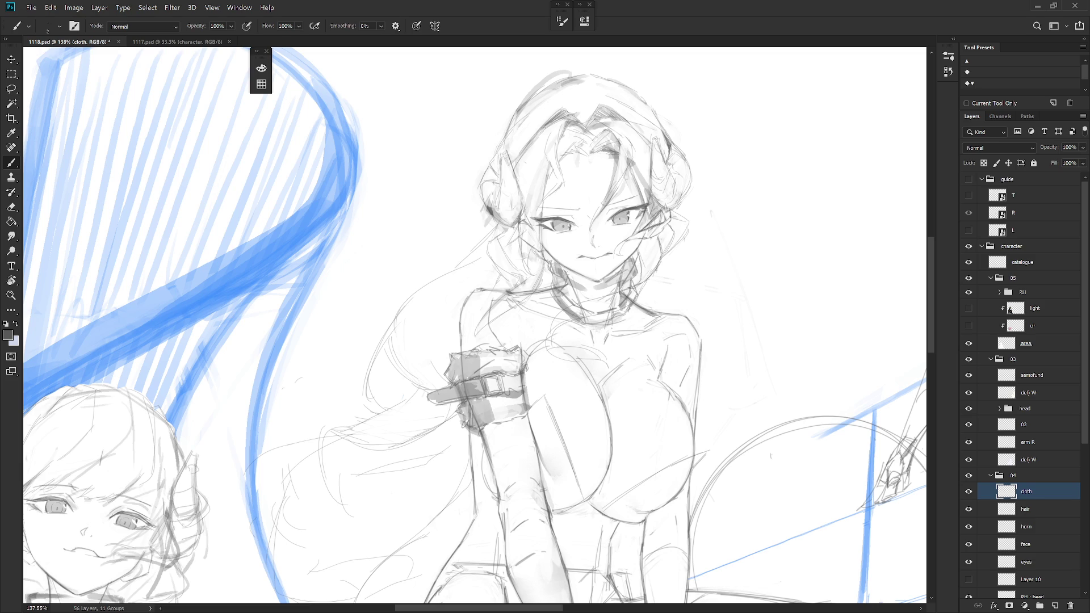
key("shift+b")
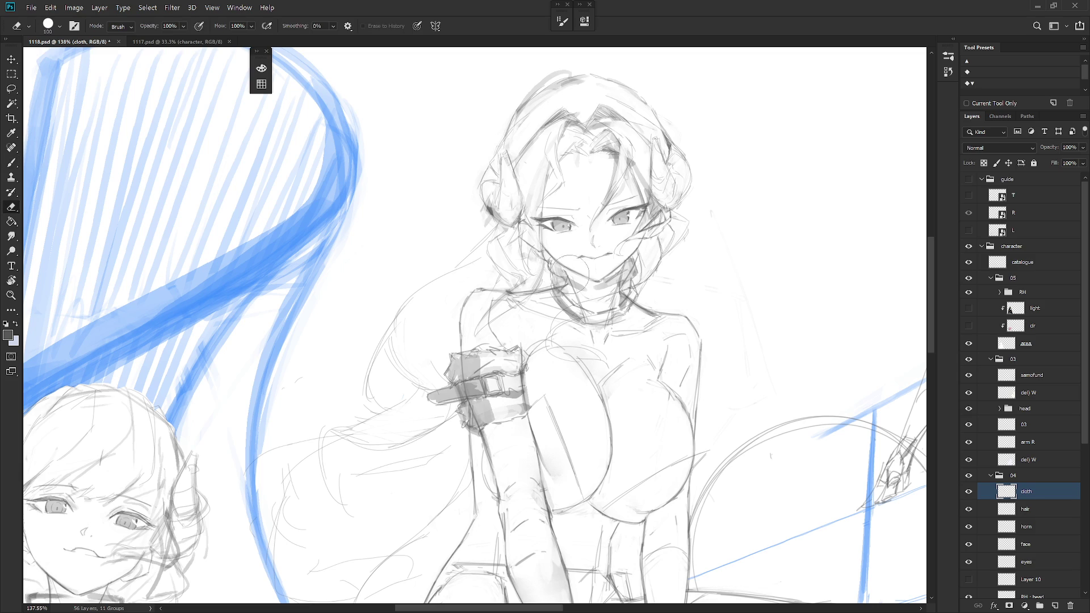
mouse_move(573, 277)
left_mouse_down()
mouse_move(602, 287)
mouse_move(622, 272)
left_mouse_up()
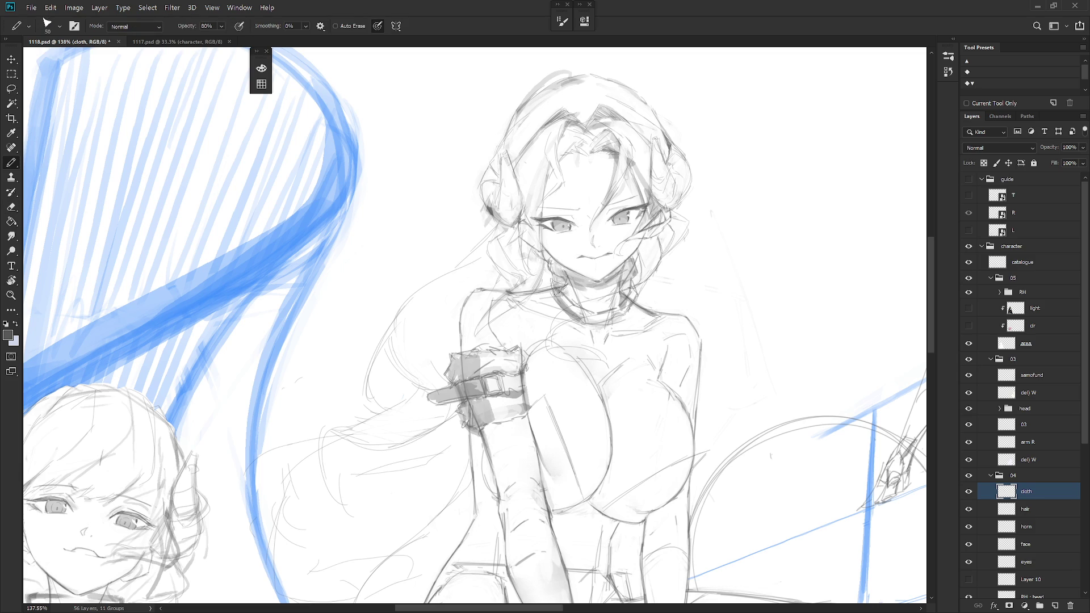
key("shift+b")
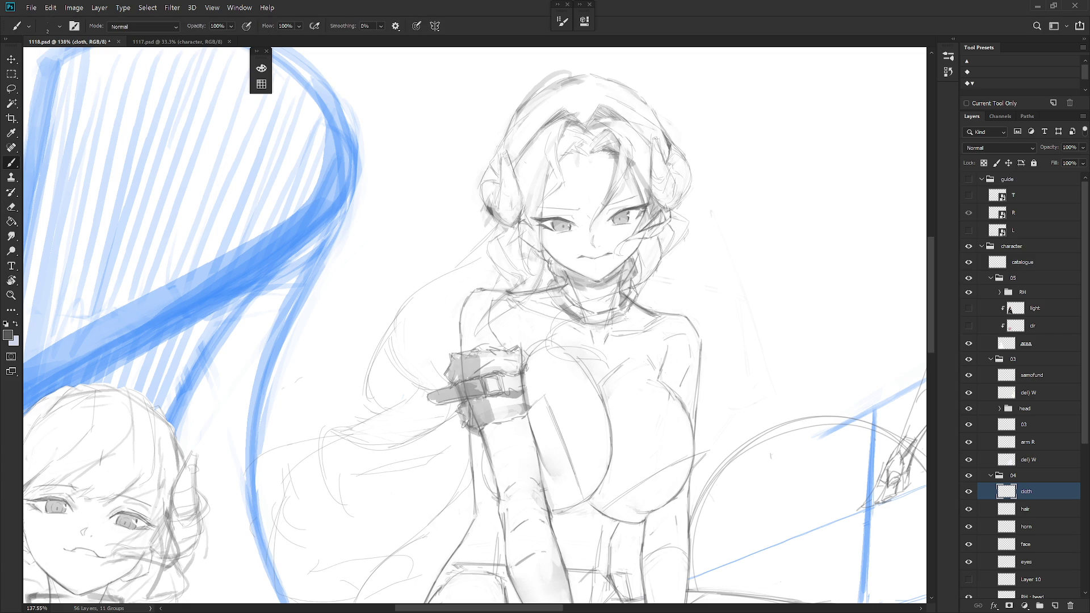
Zoom in and erase stray sketch lines around the girl's mouth and chin
scroll(624, 320, "down", 5)
scroll(630, 321, "up", 4)
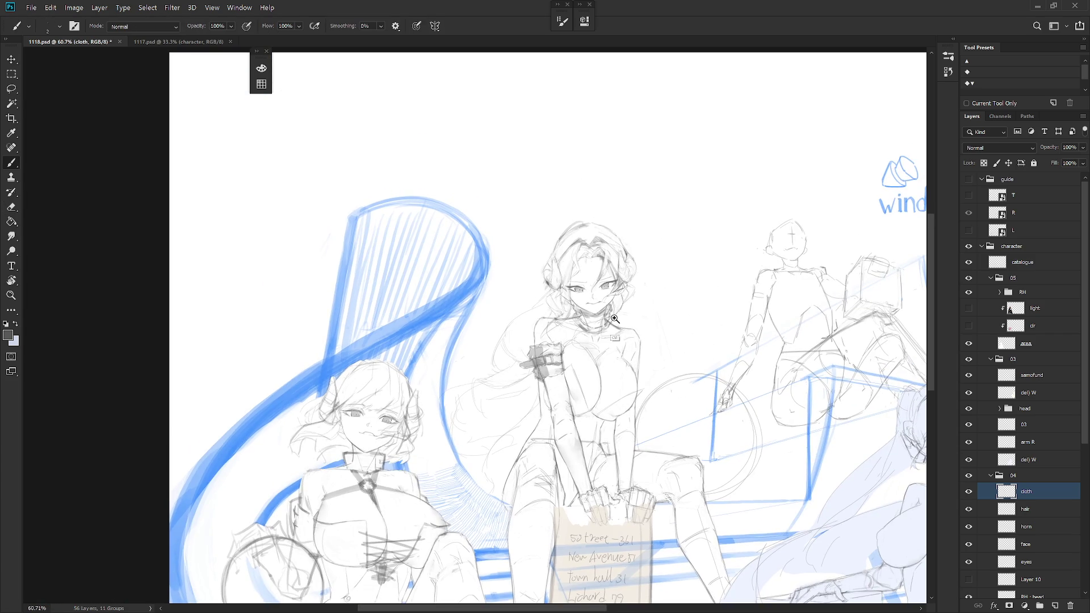
scroll(633, 332, "down", 5)
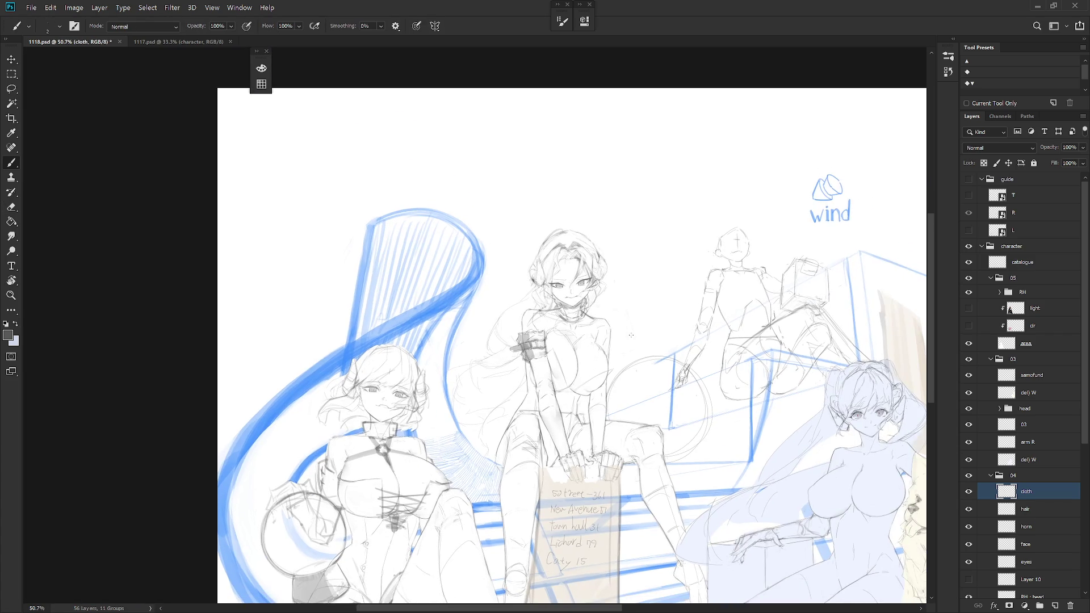
scroll(590, 290, "up", 3)
scroll(590, 288, "up", 3)
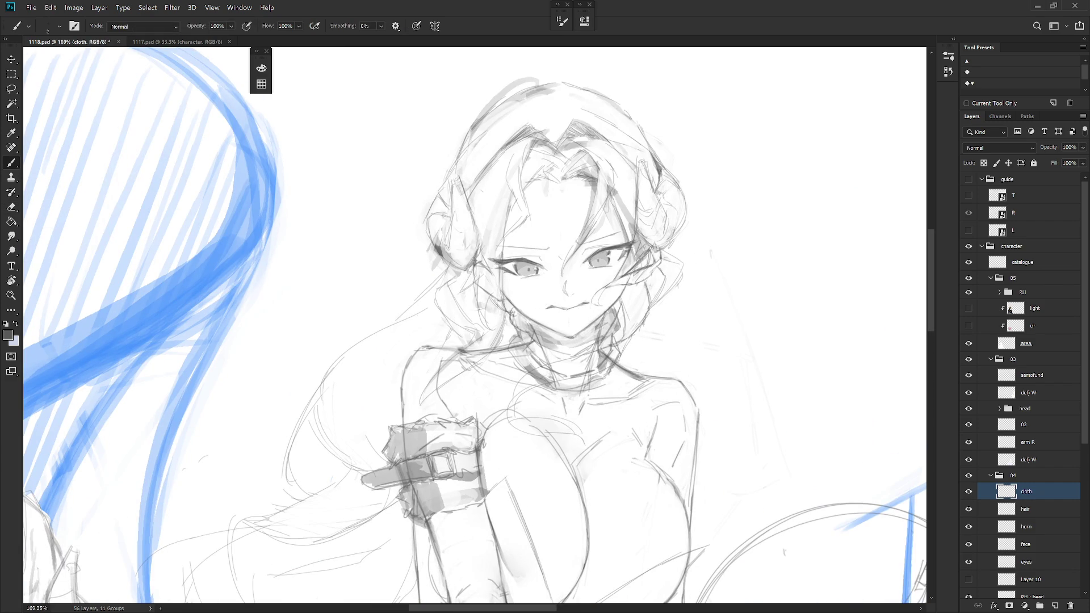
key("e")
mouse_move(551, 332)
left_mouse_down()
mouse_move(596, 329)
mouse_move(601, 321)
mouse_move(576, 335)
mouse_move(618, 312)
mouse_move(568, 340)
left_mouse_up()
key("b")
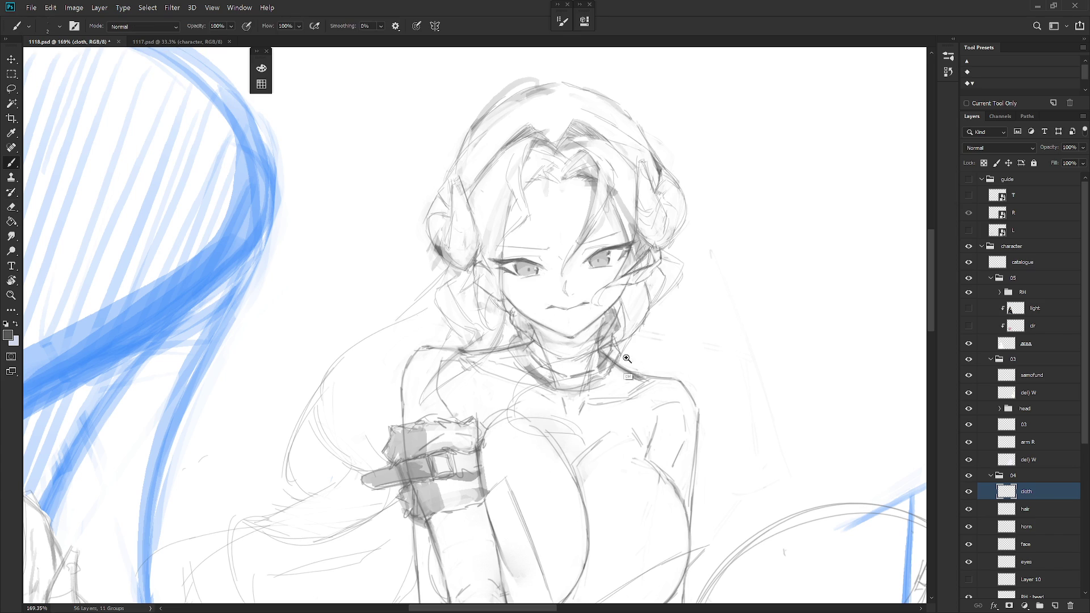
Check the 1117 reference, then erase and redraw the neck lines into a high collar
scroll(510, 312, "down", 5)
scroll(511, 313, "up", 4)
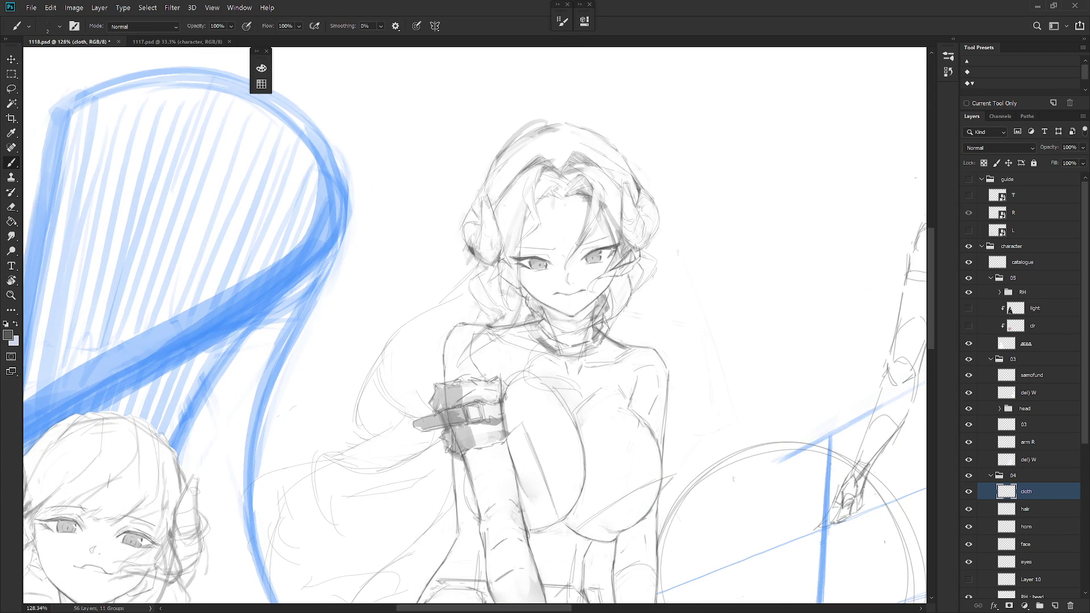
scroll(605, 371, "down", 4)
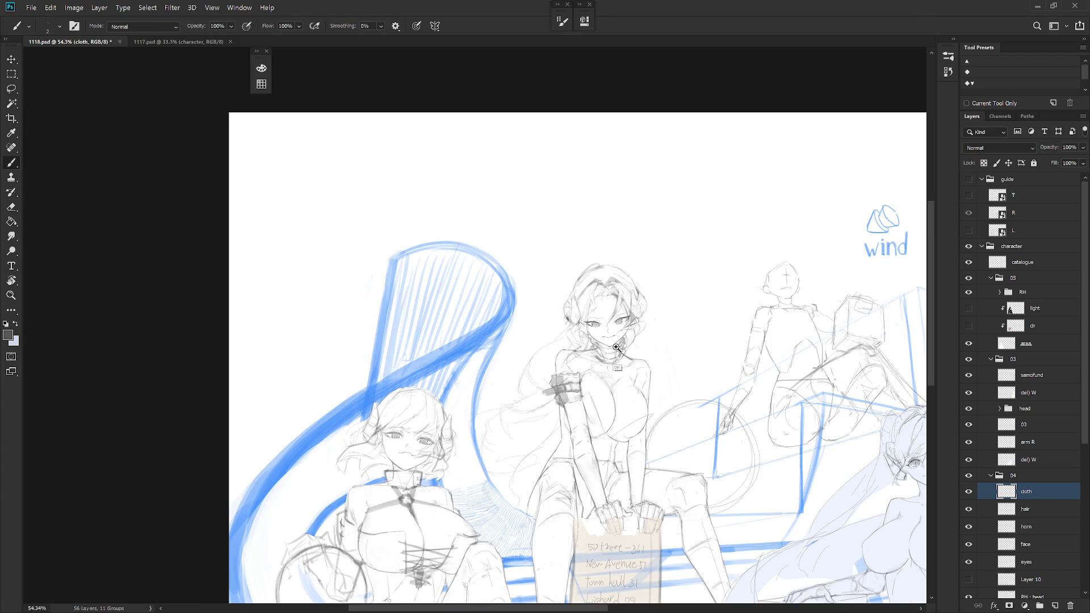
scroll(614, 347, "up", 4)
key("shift+b")
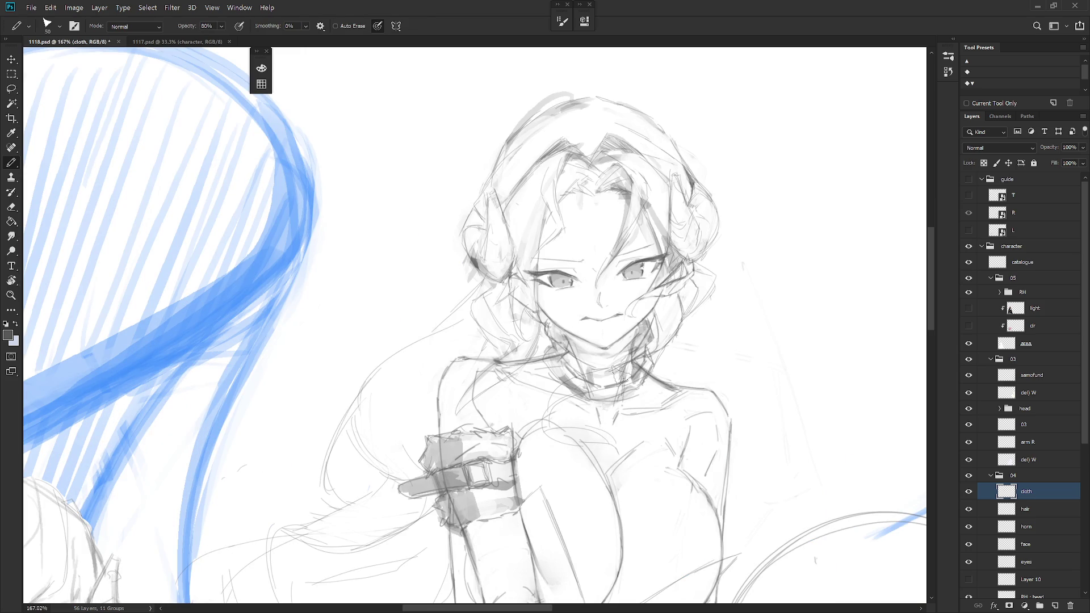
key("ctrl+Tab")
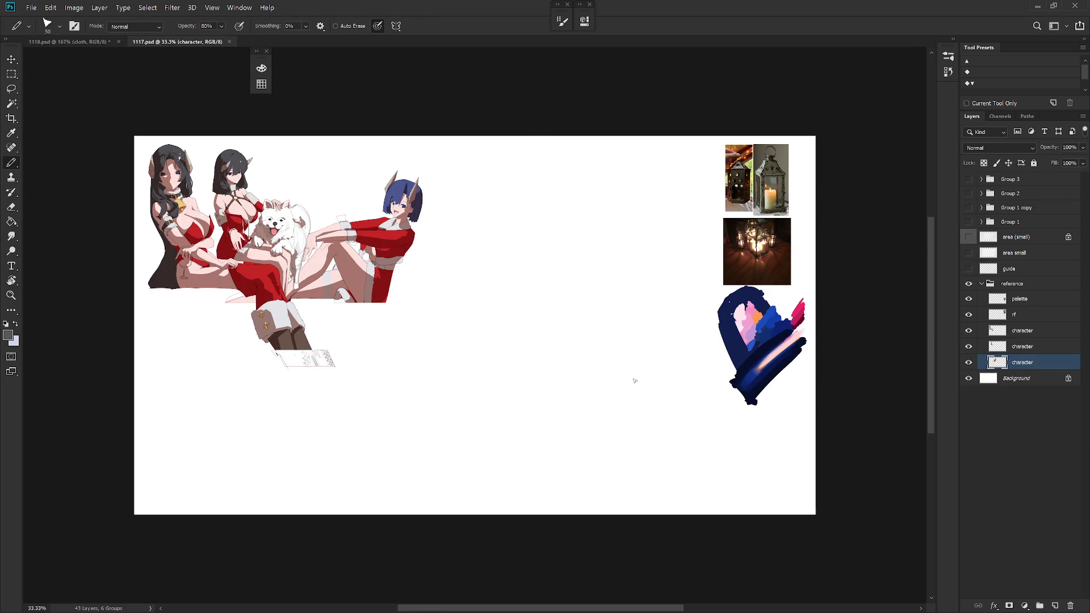
key("ctrl+Tab")
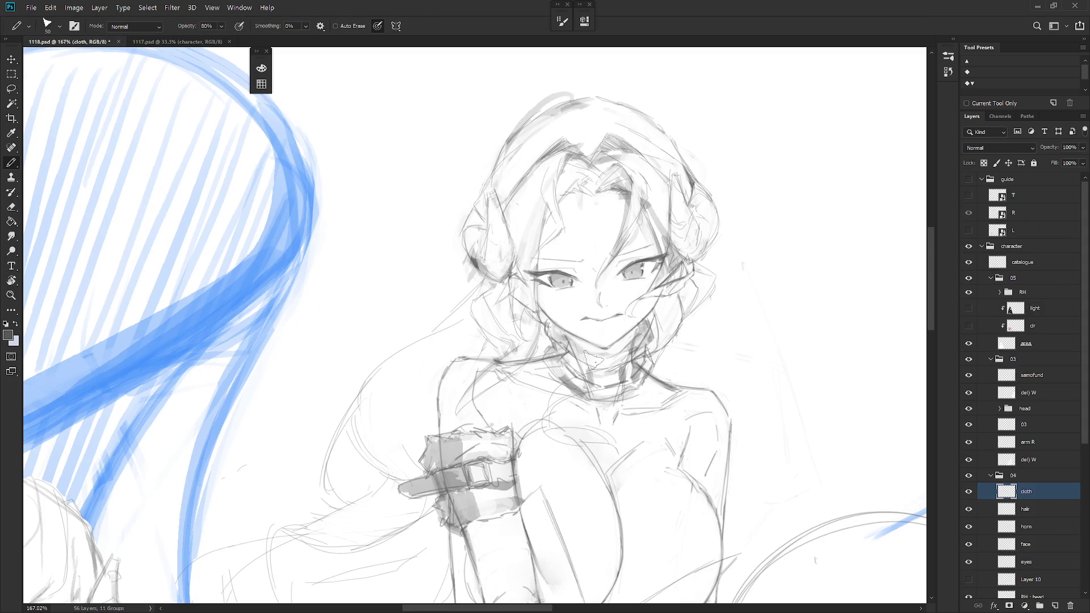
key("shift+b")
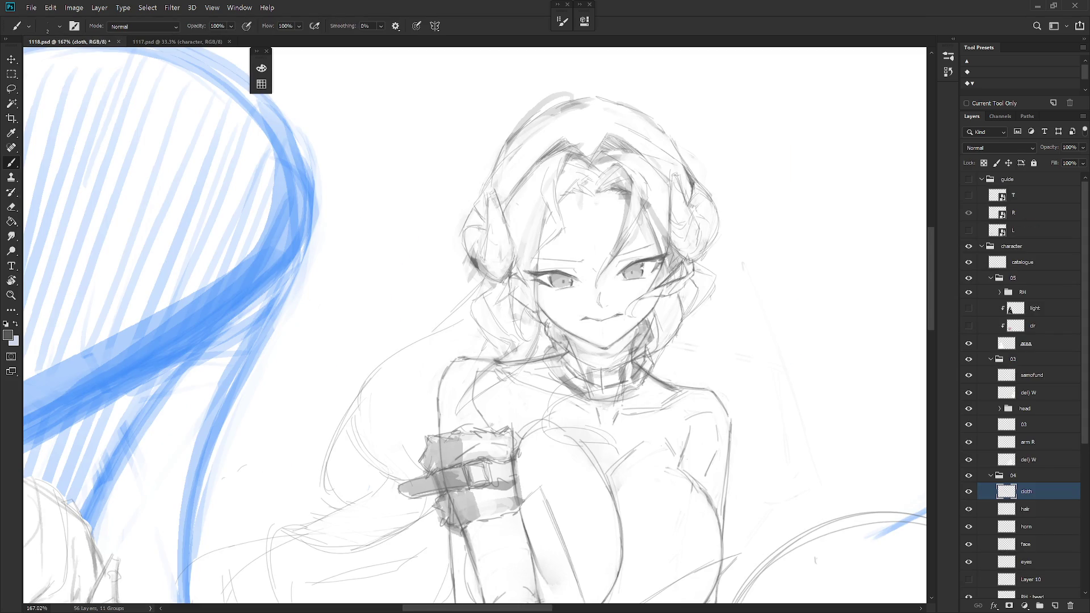
key("e")
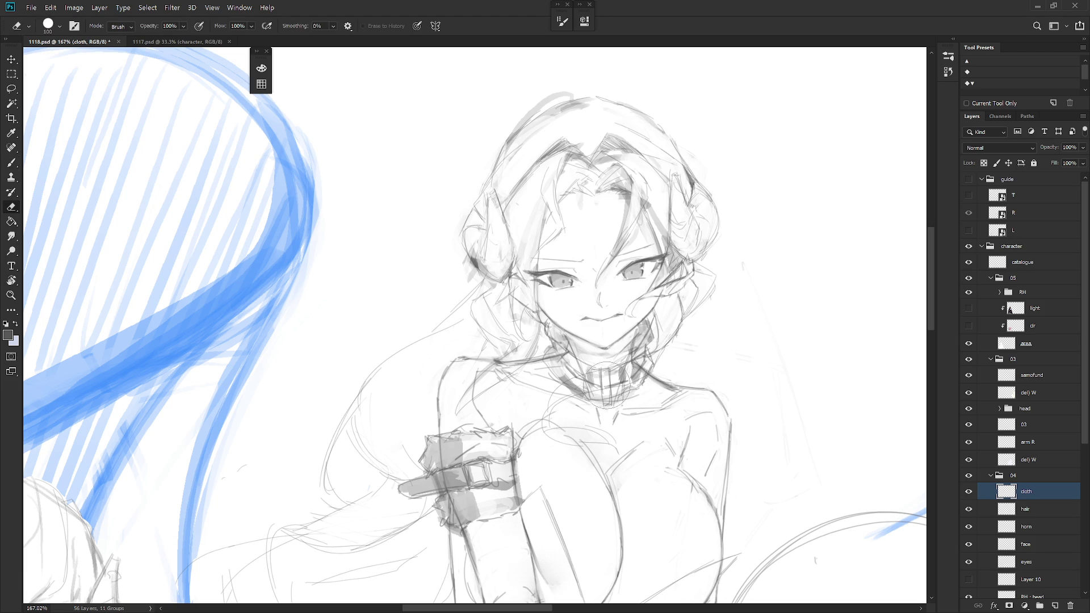
mouse_move(606, 386)
left_mouse_down()
mouse_move(599, 409)
mouse_move(605, 383)
mouse_move(616, 397)
mouse_move(610, 371)
mouse_move(597, 369)
mouse_move(595, 387)
left_mouse_up()
key("b")
scroll(605, 315, "down", 2)
key("shift+b")
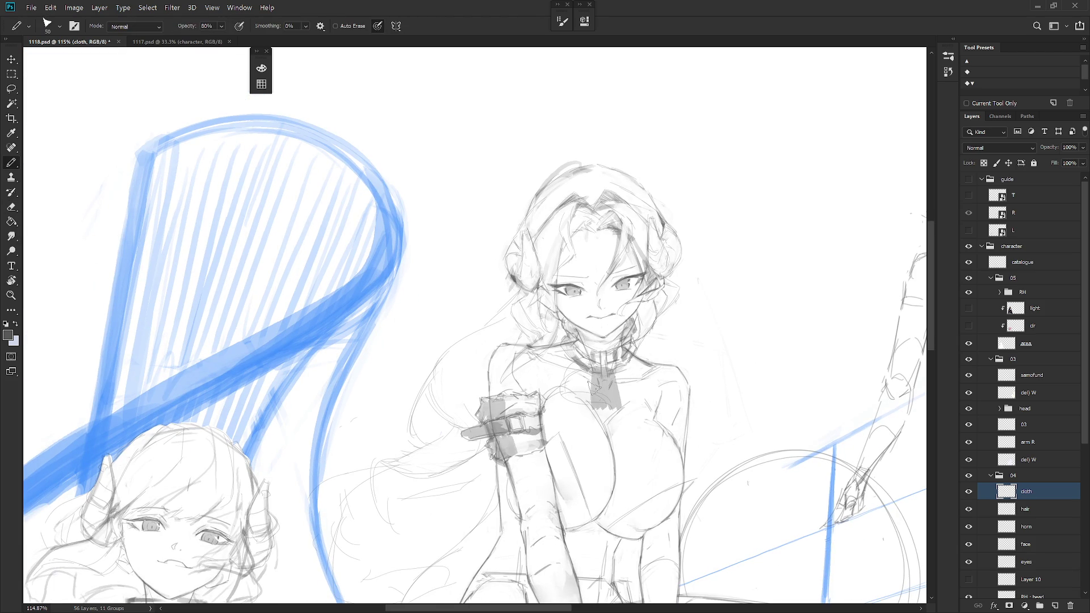
Try erasing part of the grey collar, check the colour reference, then undo those erasures
key("e")
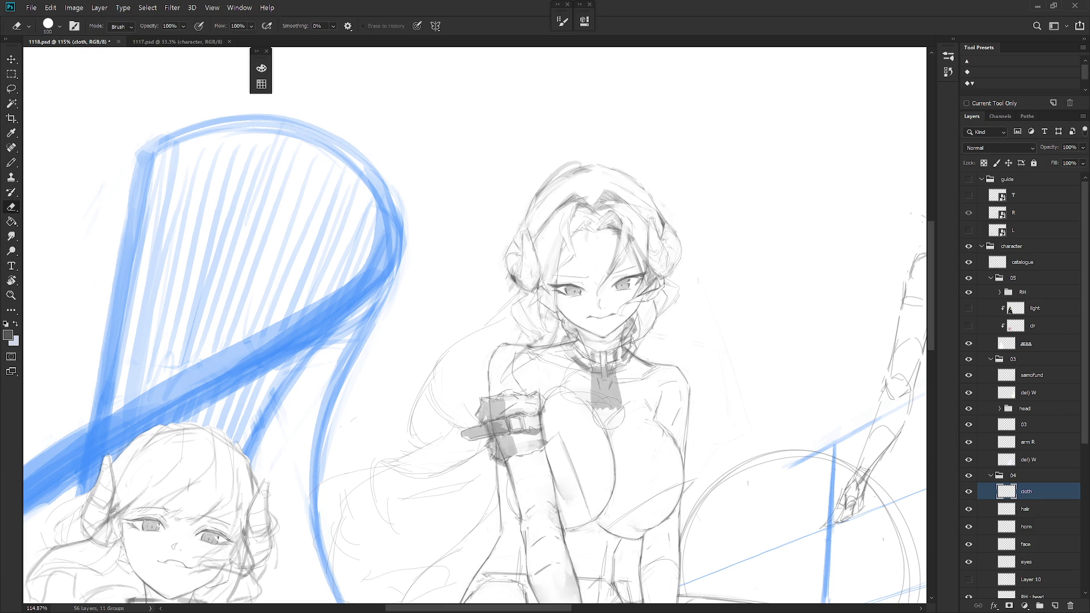
key("b")
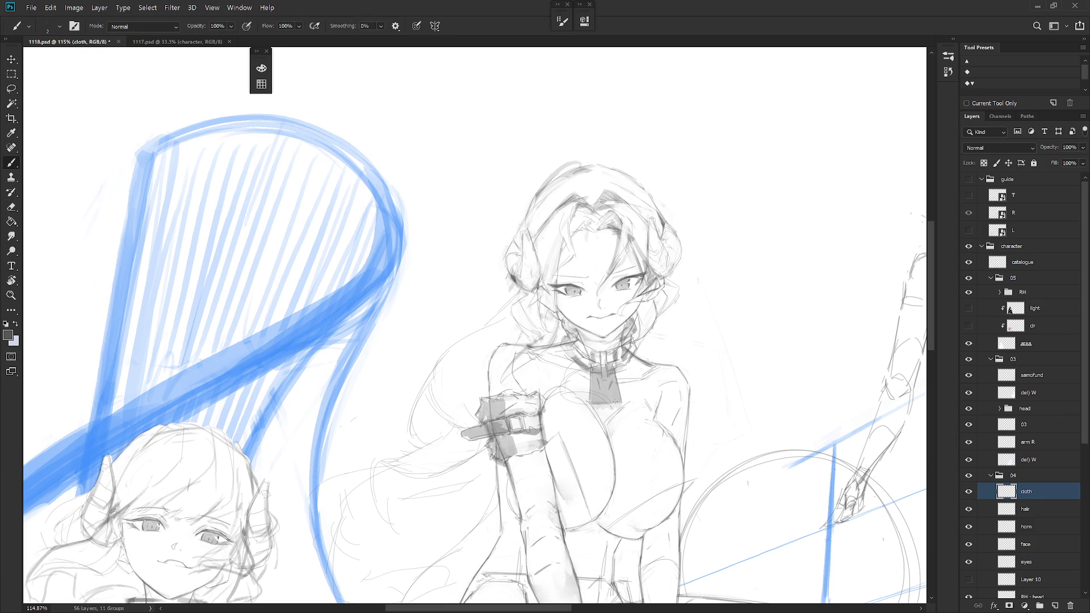
key("e")
mouse_move(593, 400)
left_mouse_down()
mouse_move(602, 351)
mouse_move(596, 380)
mouse_move(613, 391)
mouse_move(601, 393)
left_mouse_up()
key("ctrl+Tab")
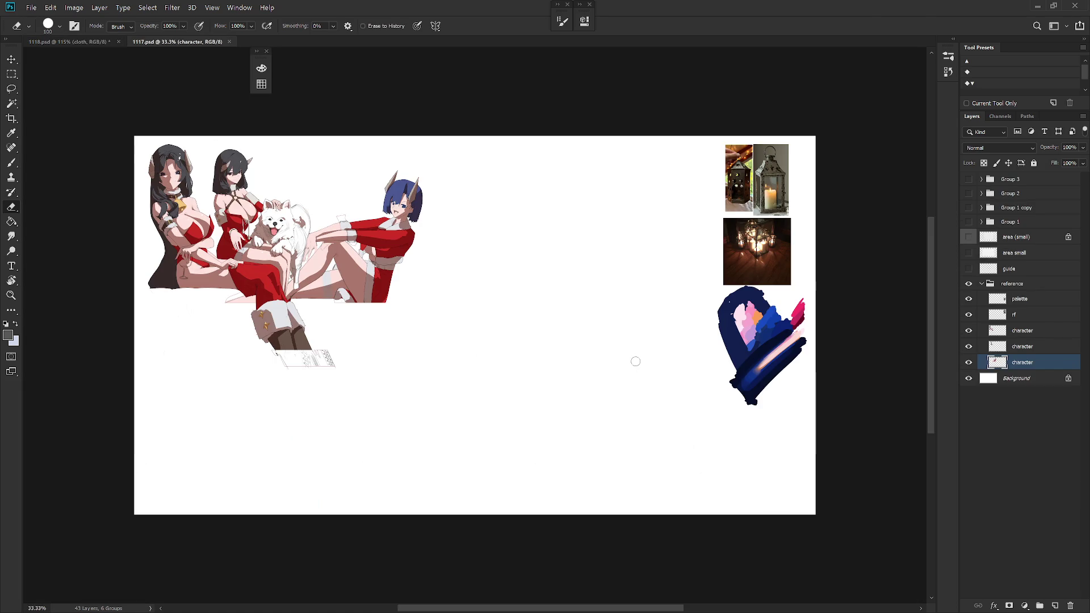
key("ctrl+Tab")
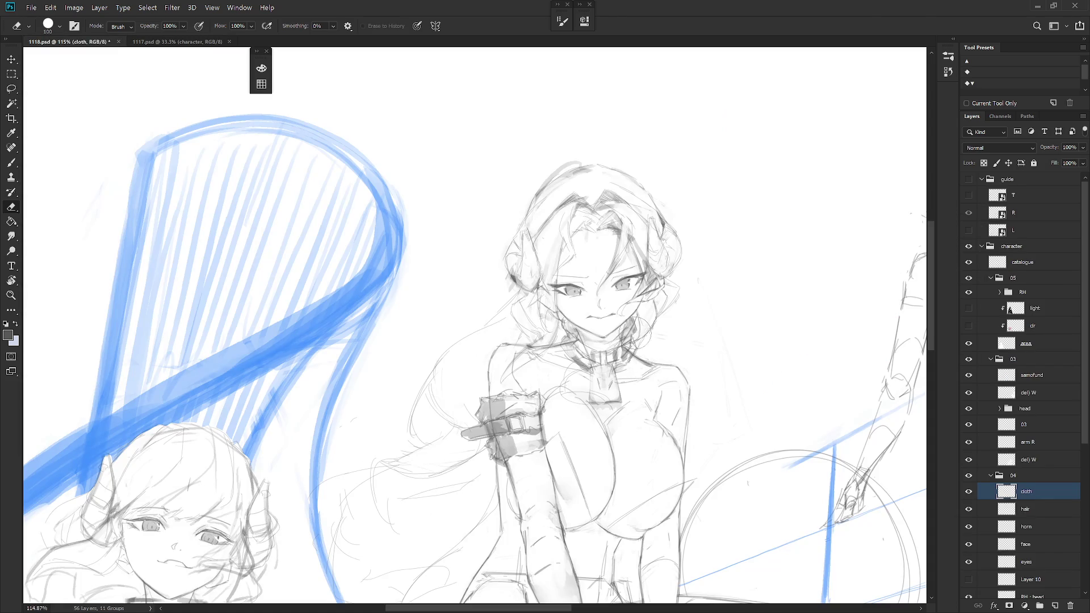
key("ctrl+z")
key("ctrl+z")
key("ctrl+z")
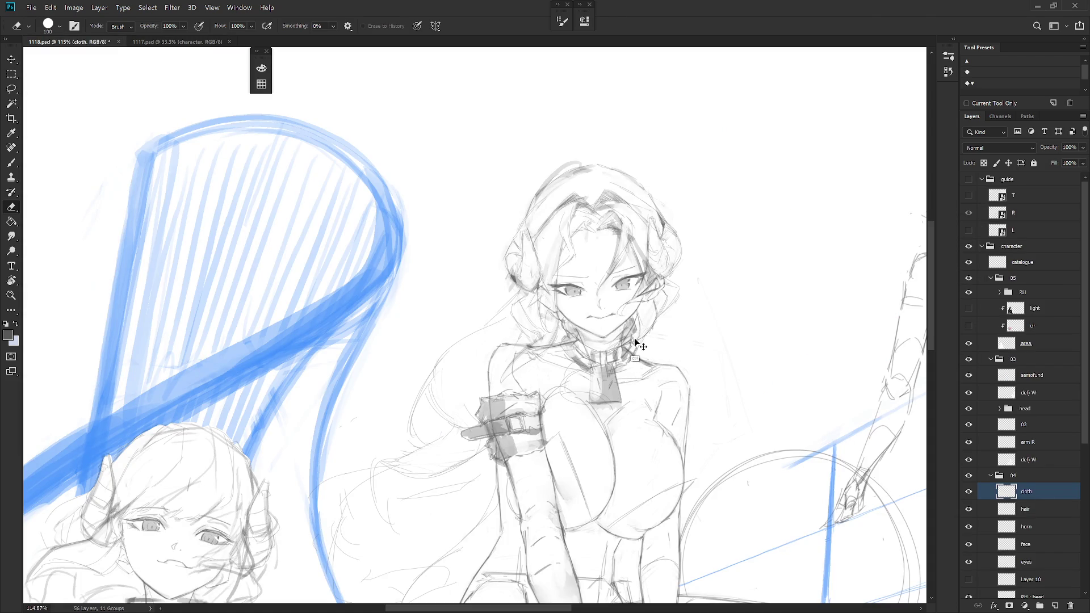
key("ctrl+z")
key("ctrl+z")
key("ctrl+z")
key("ctrl+z")
key("ctrl+z")
key("ctrl+z")
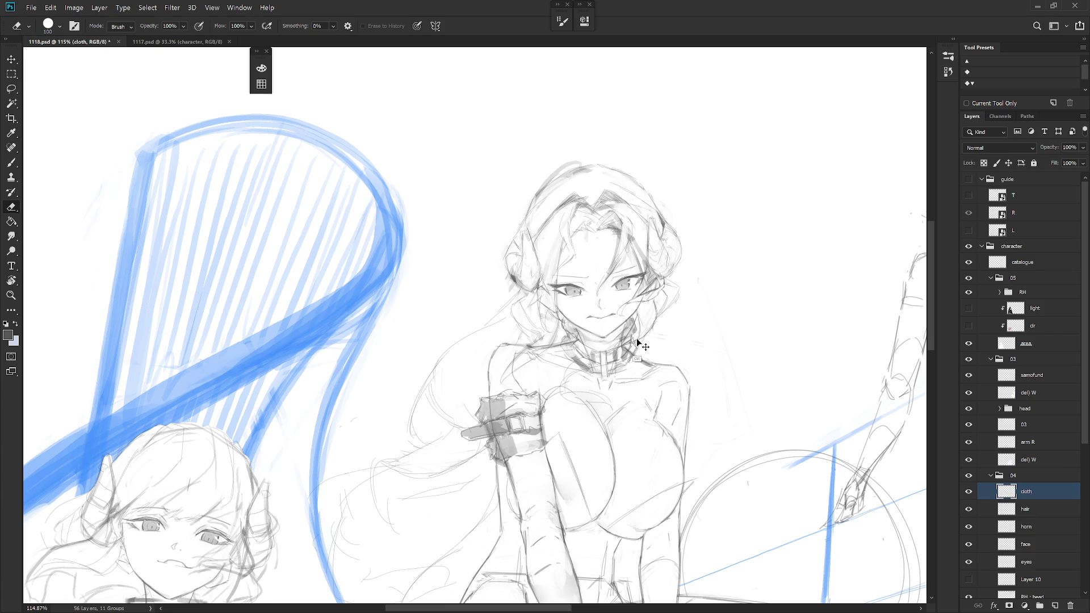
Shade the collar pendant with a dark grey pencil stroke
key("b")
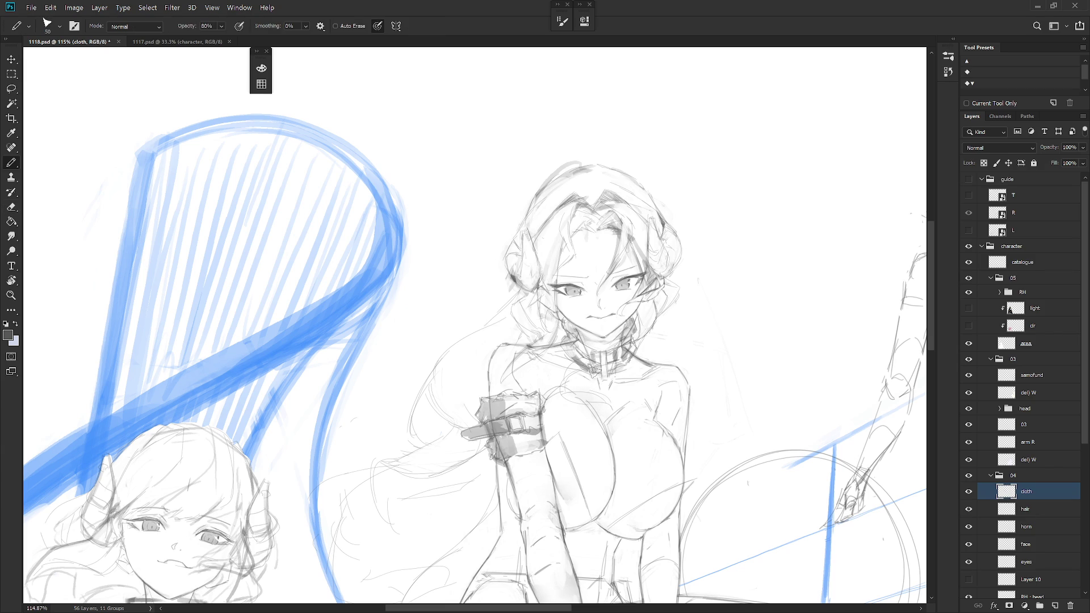
mouse_move(605, 381)
left_mouse_down()
mouse_move(595, 369)
mouse_move(608, 371)
left_mouse_up()
key("e")
key("b")
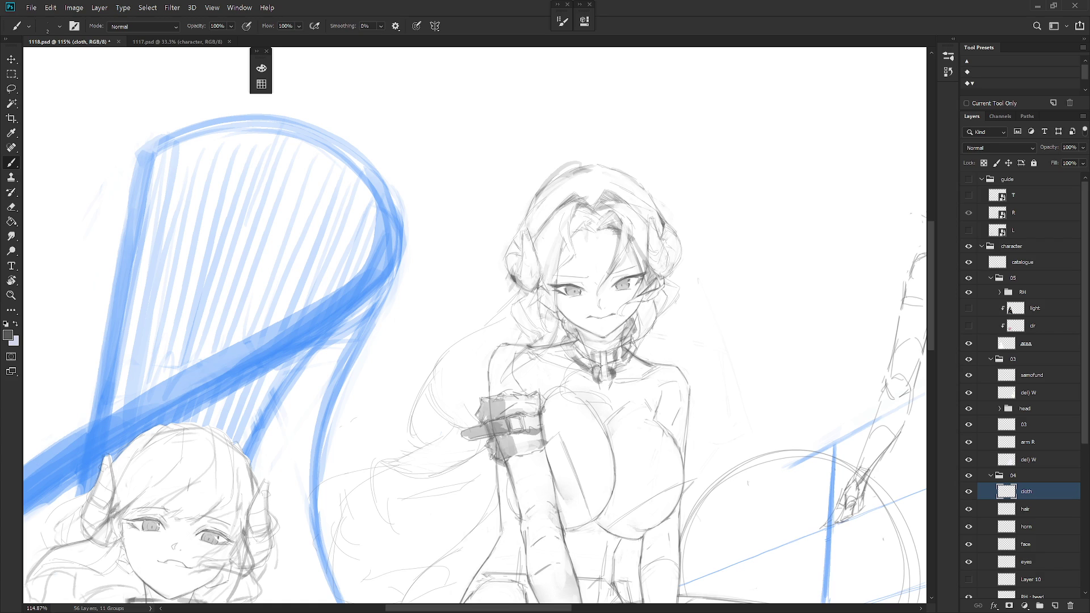
key("e")
key("b")
Outline a rectangular pendant below the collar and darken its bottom edge
mouse_move(593, 400)
left_mouse_down()
mouse_move(600, 379)
mouse_move(616, 391)
mouse_move(602, 410)
mouse_move(616, 402)
mouse_move(593, 400)
mouse_move(617, 400)
mouse_move(593, 406)
left_mouse_up()
key("e")
key("b")
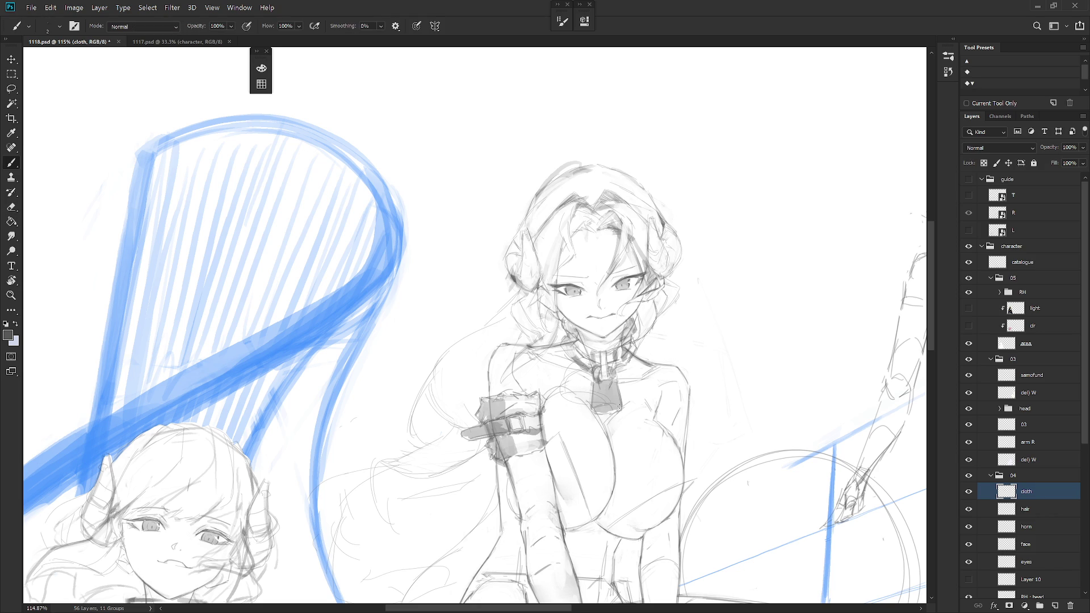
left_click_drag(595, 415, 614, 415)
key("e")
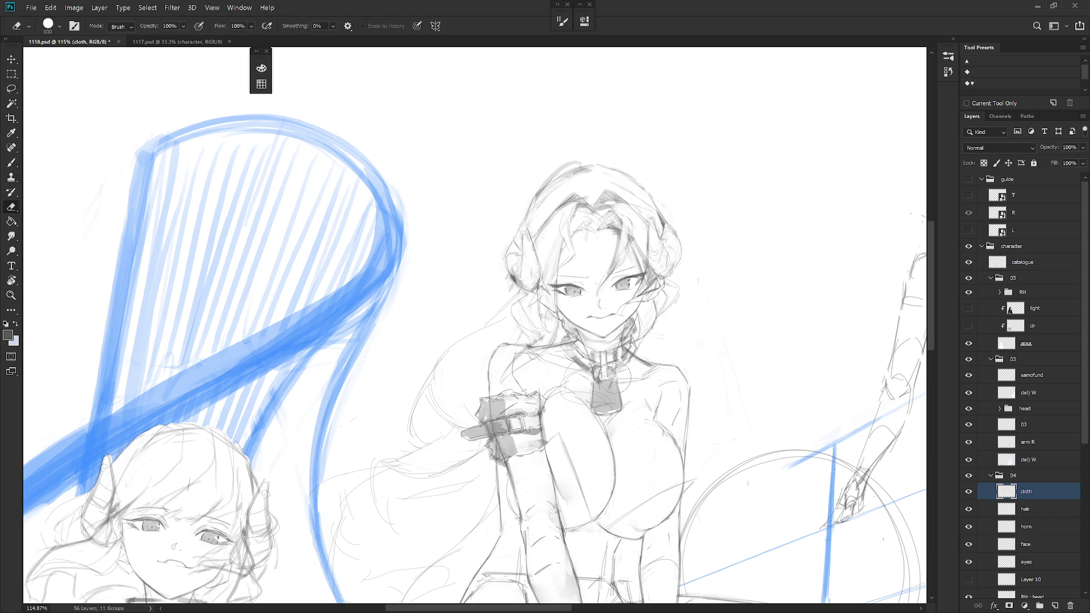
key("b")
left_click_drag(613, 381, 622, 406)
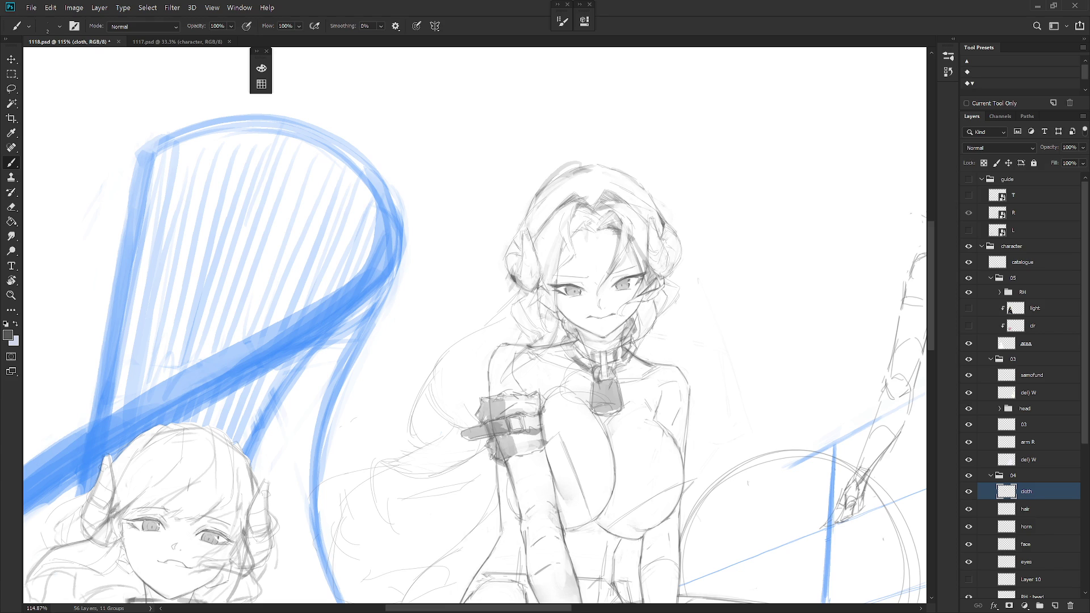
left_click_drag(591, 408, 618, 416)
Erase some of the padlock pendant's shading to lighten it
scroll(642, 405, "down", 5)
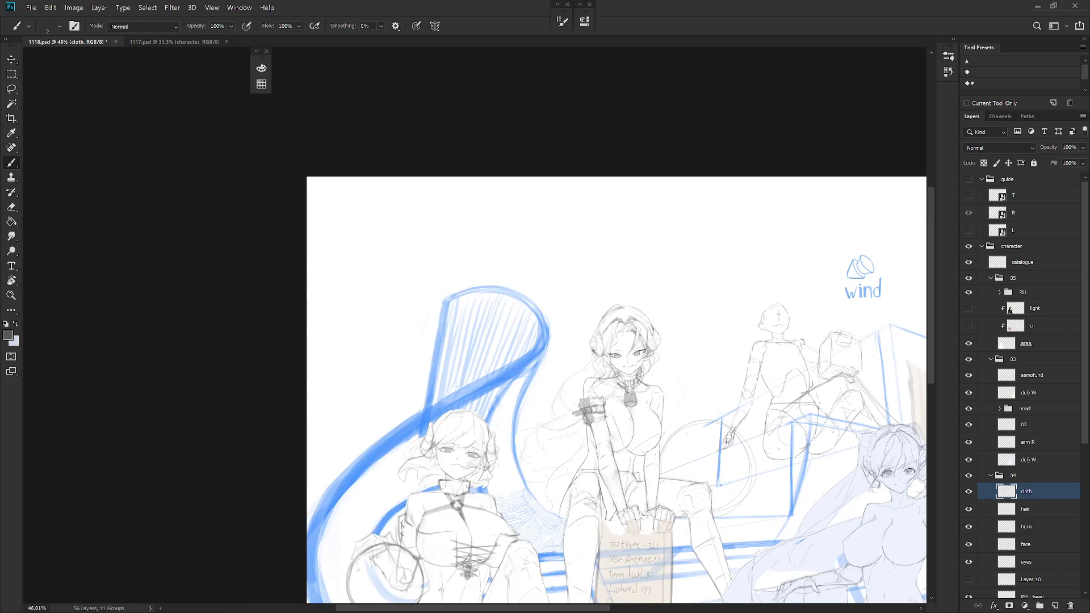
scroll(624, 375, "up", 5)
key("e")
mouse_move(622, 363)
left_mouse_down()
mouse_move(647, 392)
mouse_move(628, 384)
left_mouse_up()
key("b")
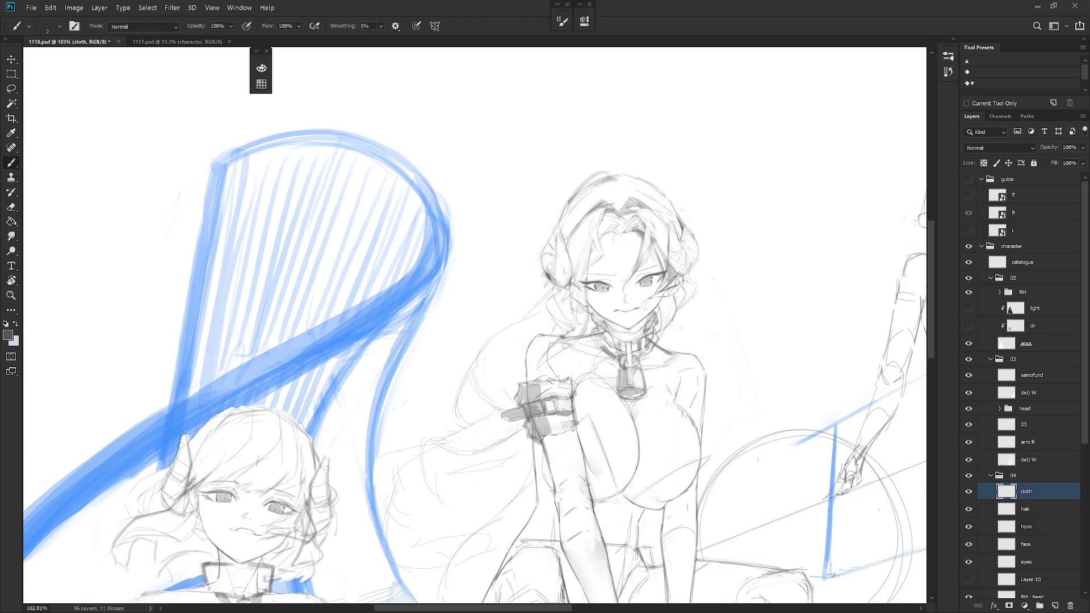
Draw a line beneath the central girl's chest and darken the under-chest curve
scroll(647, 392, "down", 5)
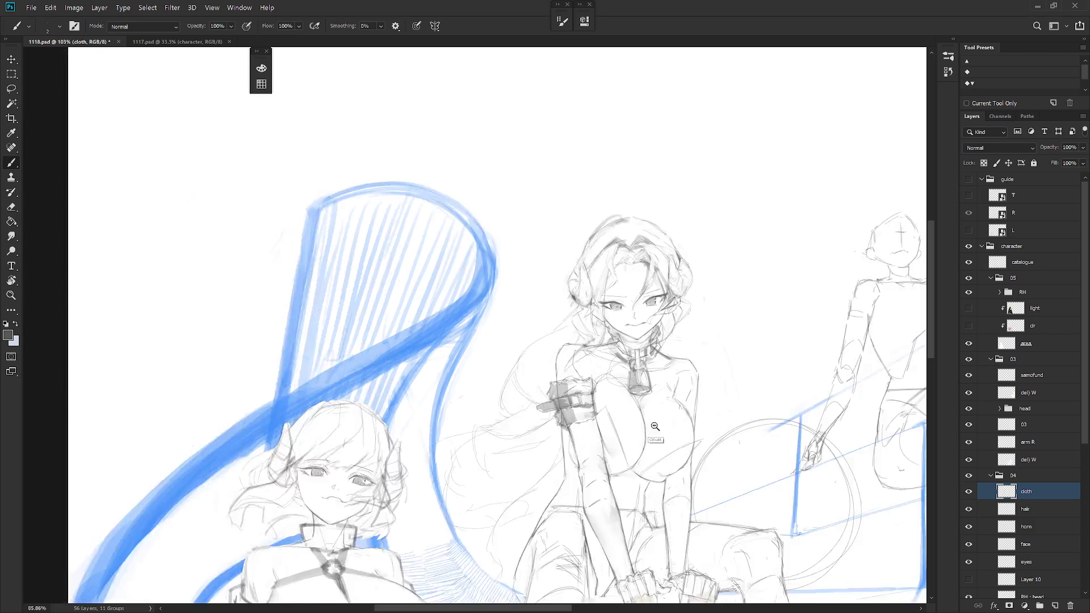
scroll(663, 421, "down", 2)
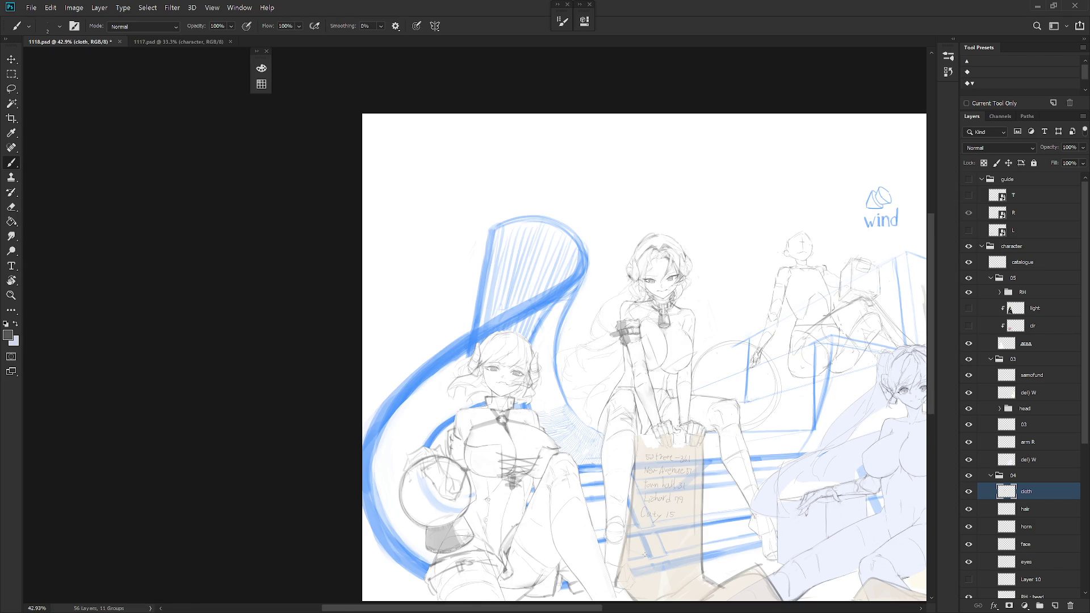
scroll(670, 356, "up", 4)
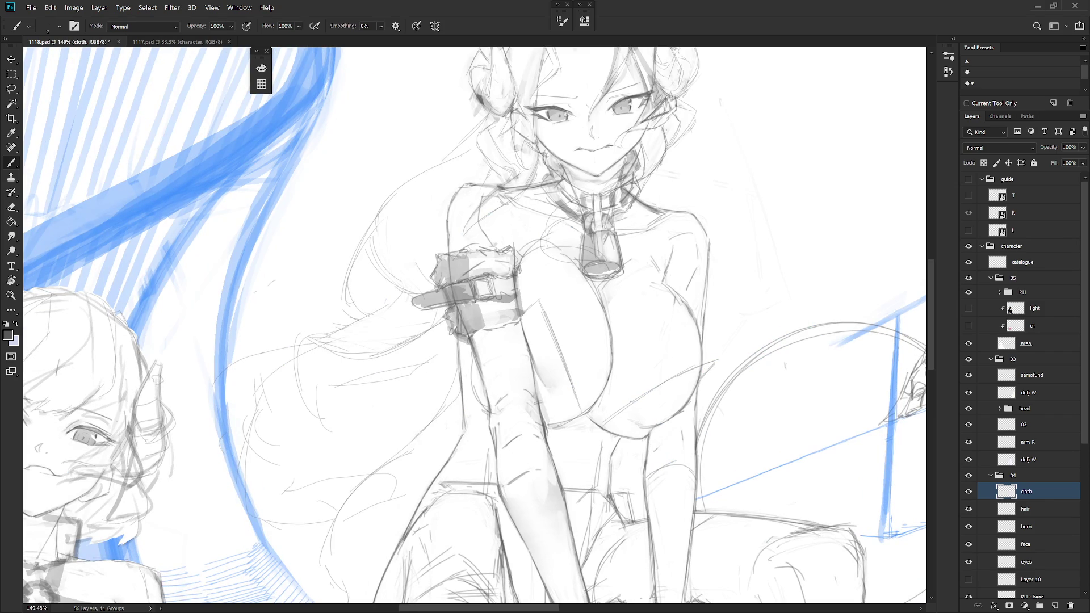
mouse_move(589, 411)
left_mouse_down()
mouse_move(641, 390)
mouse_move(596, 412)
mouse_move(628, 402)
left_mouse_up()
mouse_move(692, 370)
left_mouse_down()
mouse_move(644, 398)
mouse_move(719, 360)
left_mouse_up()
Draw the chest's side edge down toward the waist, adding another vertical stroke
left_click_drag(536, 300, 582, 413)
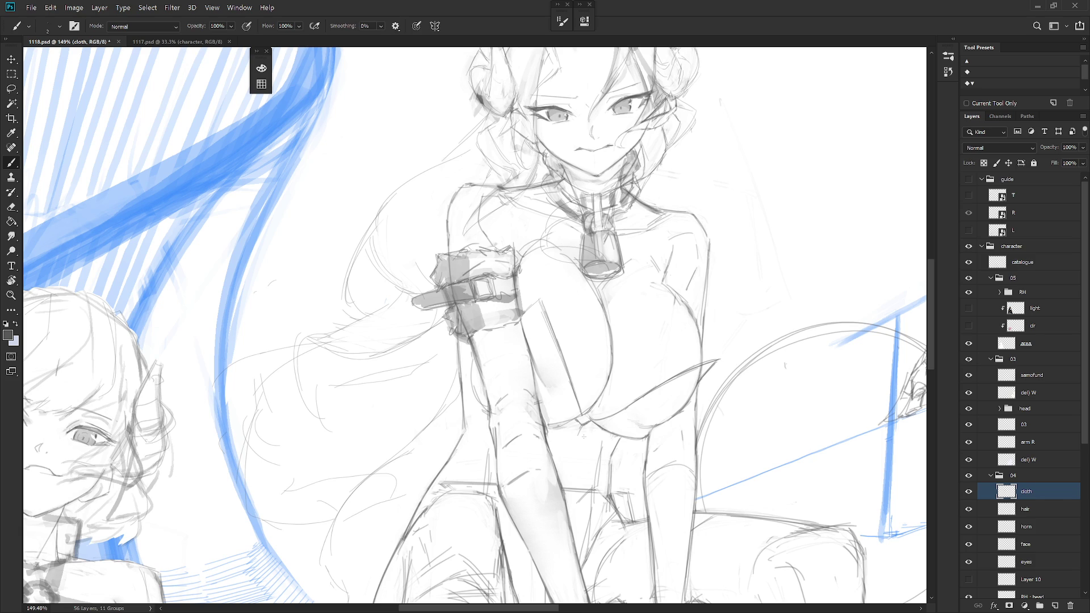
scroll(575, 436, "down", 1)
scroll(575, 436, "up", 3)
scroll(584, 431, "down", 5)
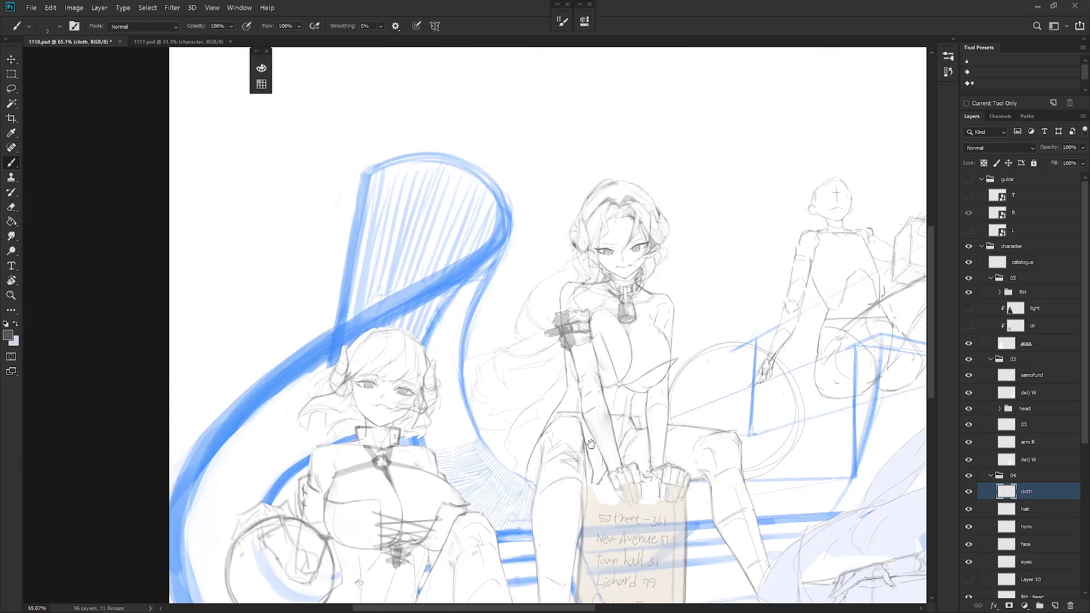
scroll(602, 294, "up", 2)
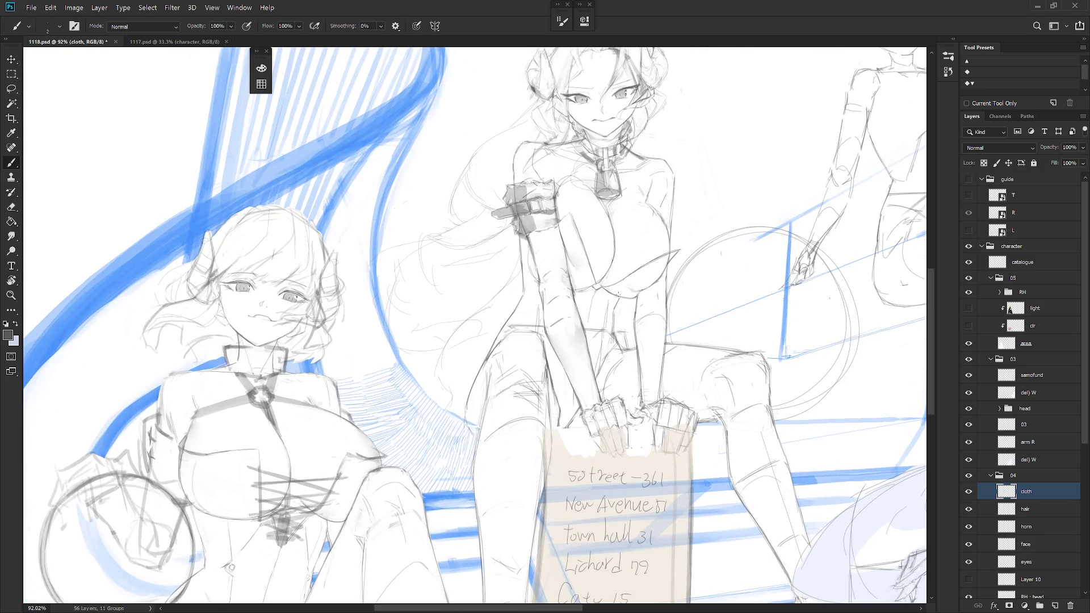
left_click_drag(622, 315, 620, 377)
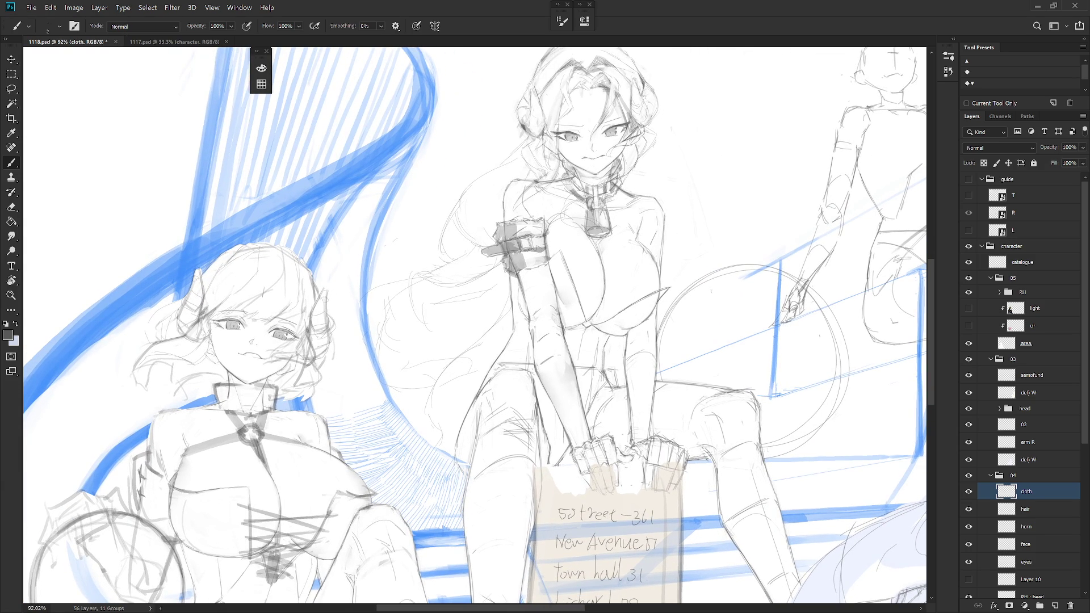
scroll(750, 348, "down", 3)
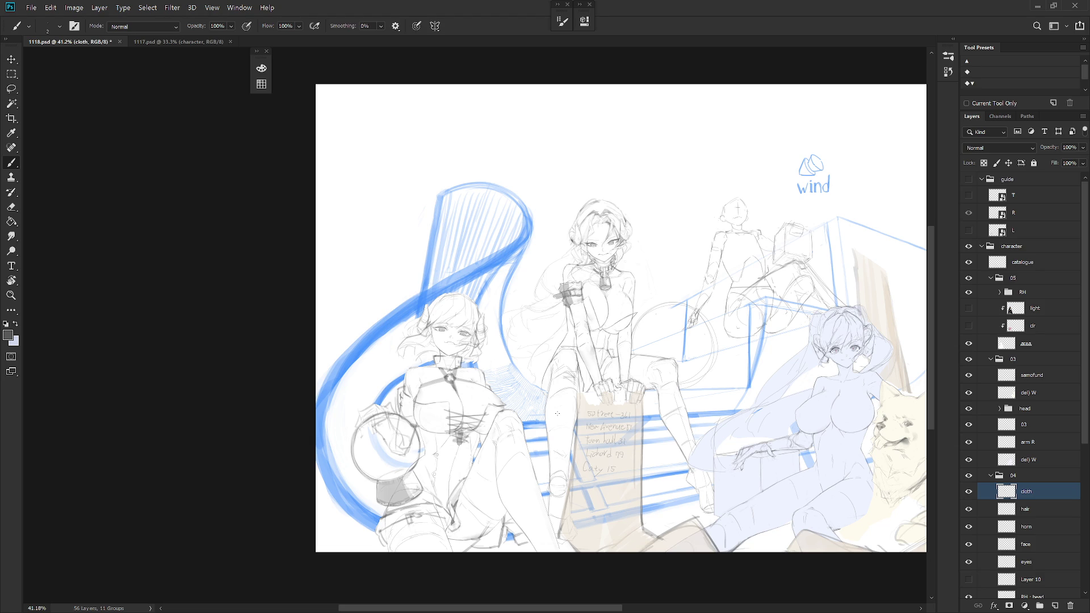
scroll(556, 414, "up", 4)
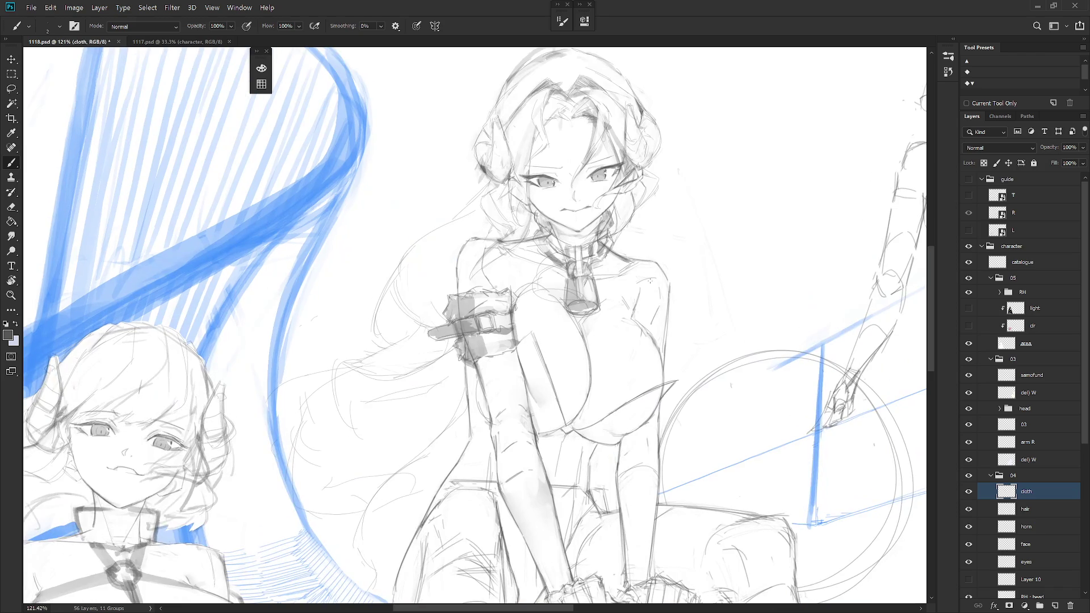
scroll(660, 344, "down", 2)
key("ctrl+Tab")
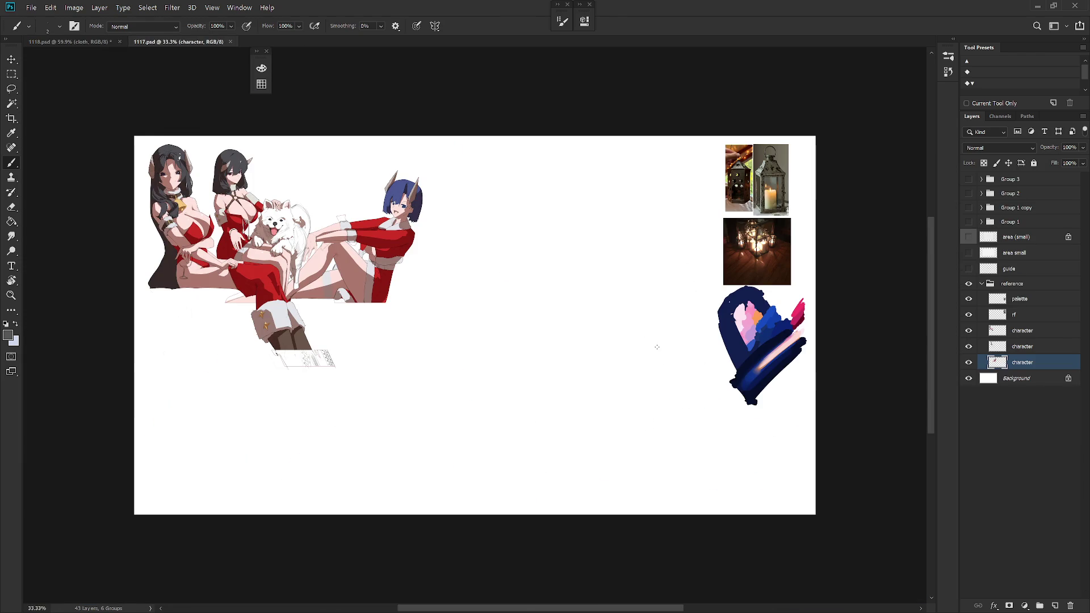
key("ctrl+Tab")
scroll(659, 347, "up", 2)
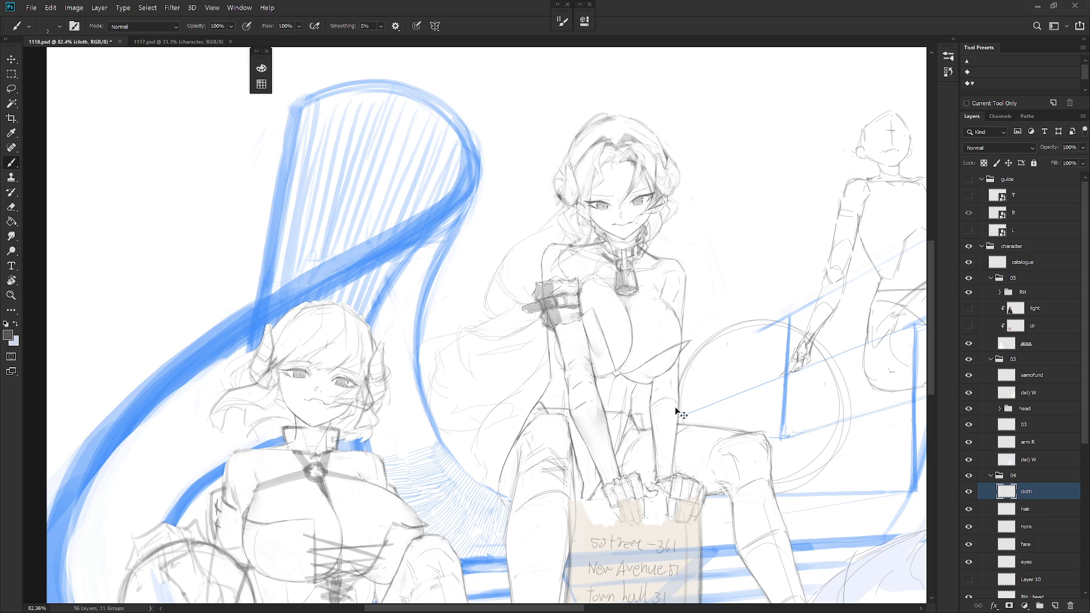
key("ctrl+0")
key("ctrl+Tab")
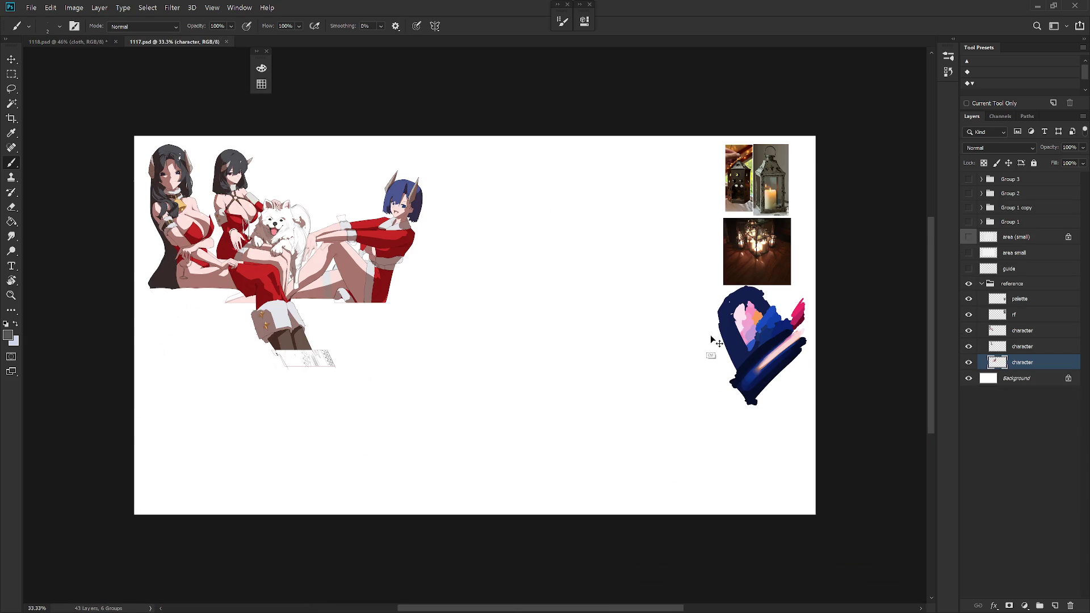
key("ctrl+Tab")
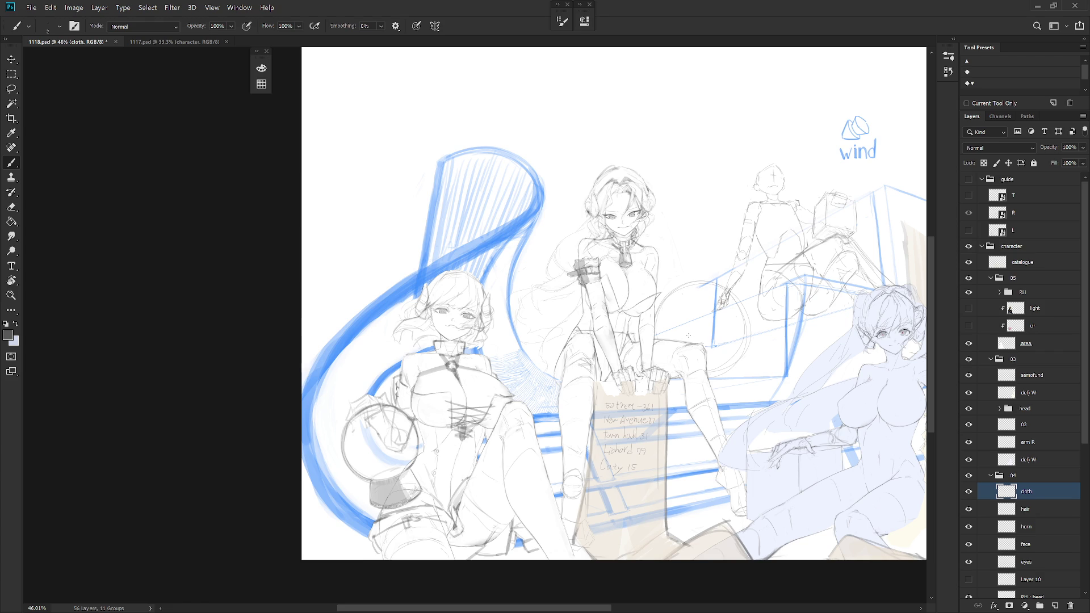
key("ctrl+Tab")
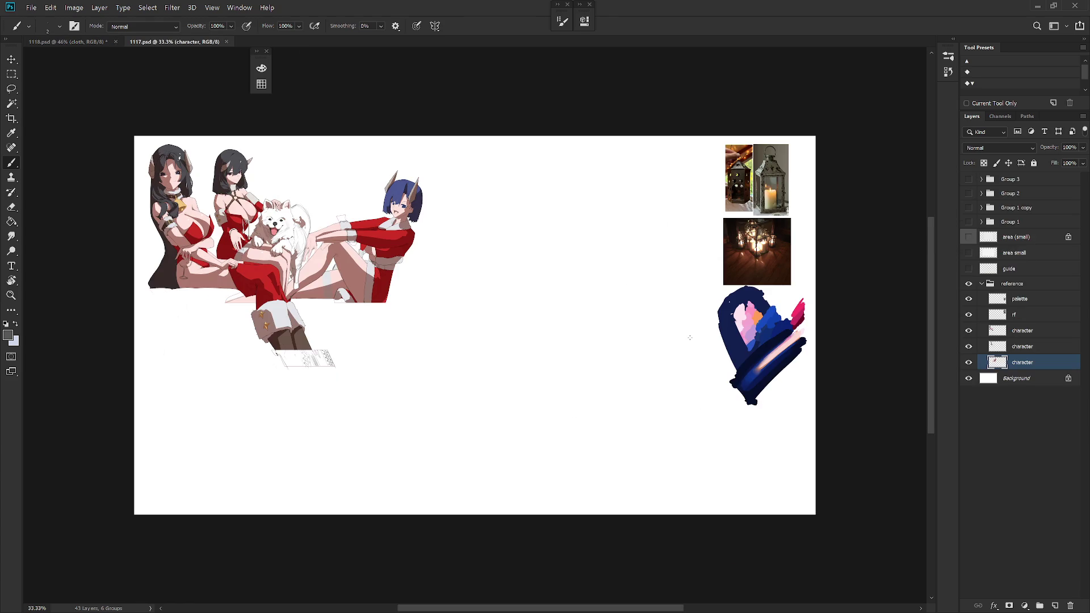
key("ctrl+Tab")
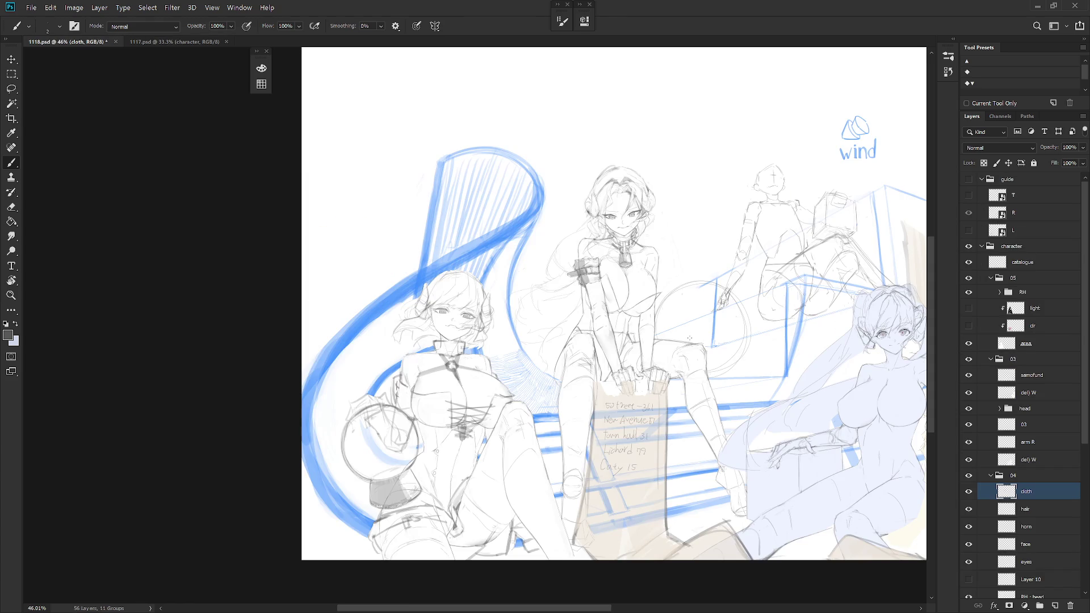
key("shift+b")
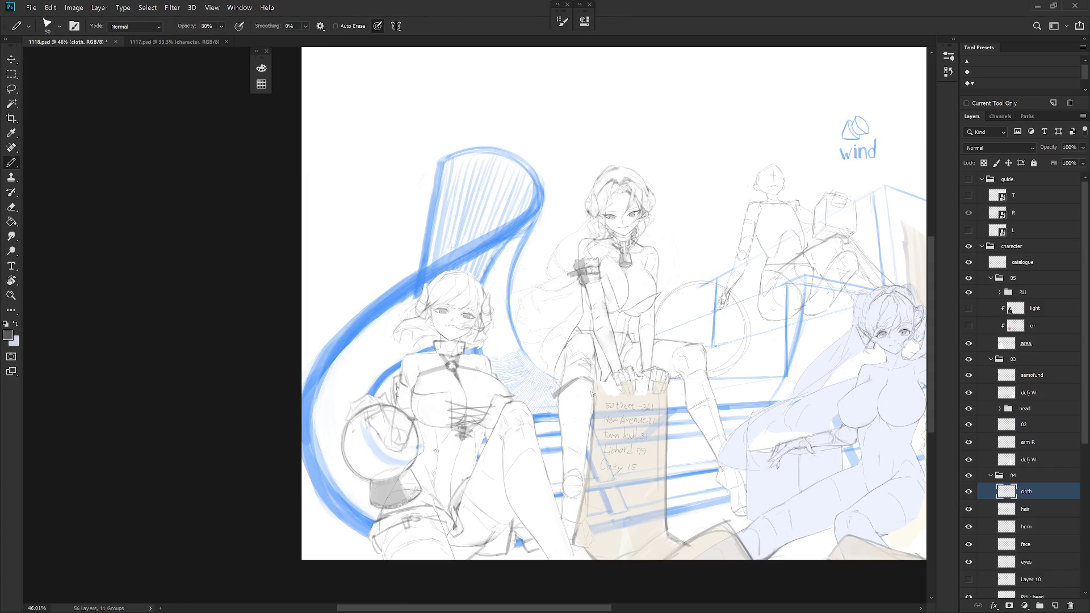
Sketch the lower leg, redraw the left leg edge darker, add the right knee and shin, then glance at 1117.psd
mouse_move(549, 398)
left_mouse_down()
mouse_move(557, 427)
mouse_move(587, 417)
mouse_move(567, 474)
left_mouse_up()
left_click_drag(559, 423, 569, 473)
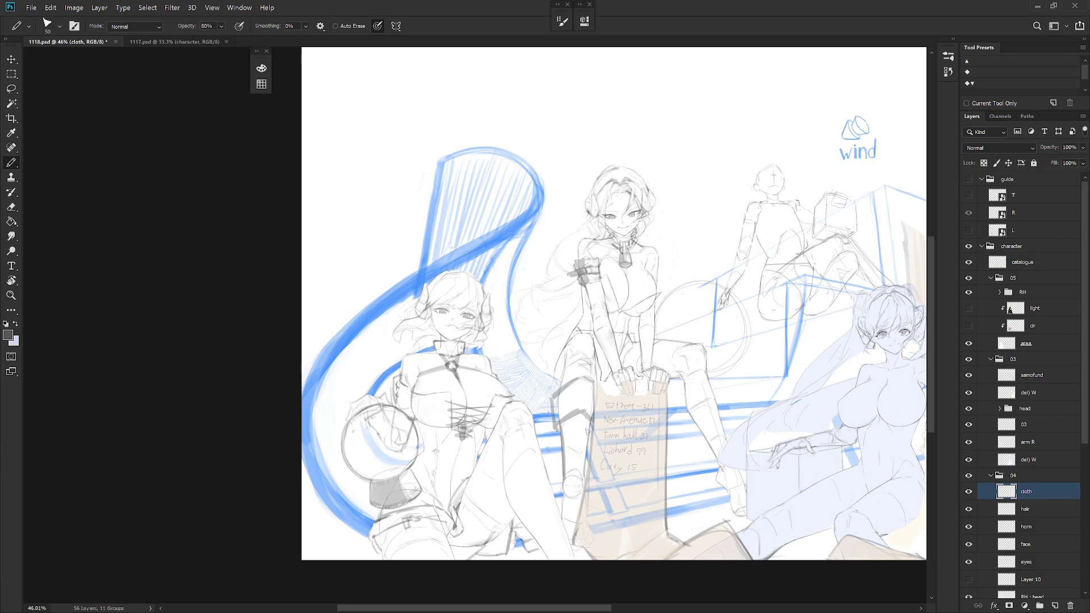
mouse_move(673, 390)
left_mouse_down()
mouse_move(701, 370)
mouse_move(713, 383)
mouse_move(681, 412)
mouse_move(720, 402)
left_mouse_up()
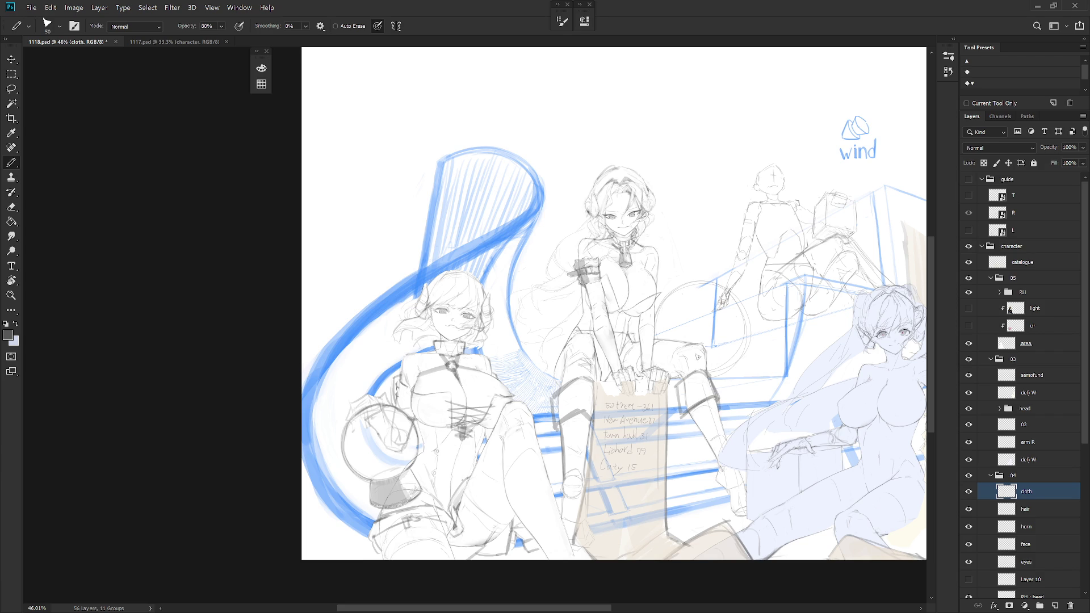
key("ctrl+Tab")
key("ctrl+Tab")
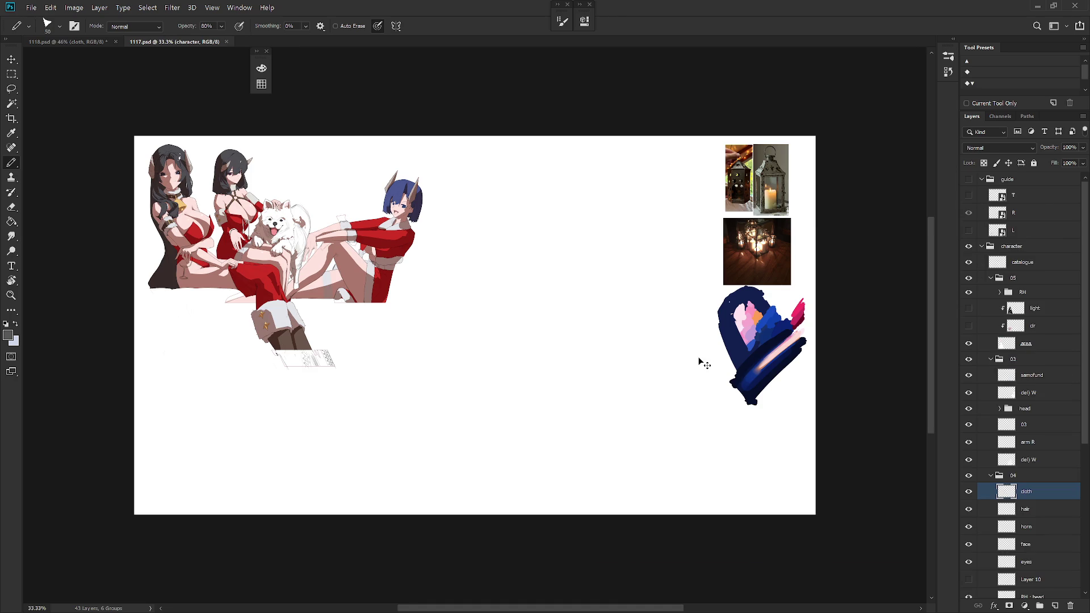
scroll(578, 397, "up", 2)
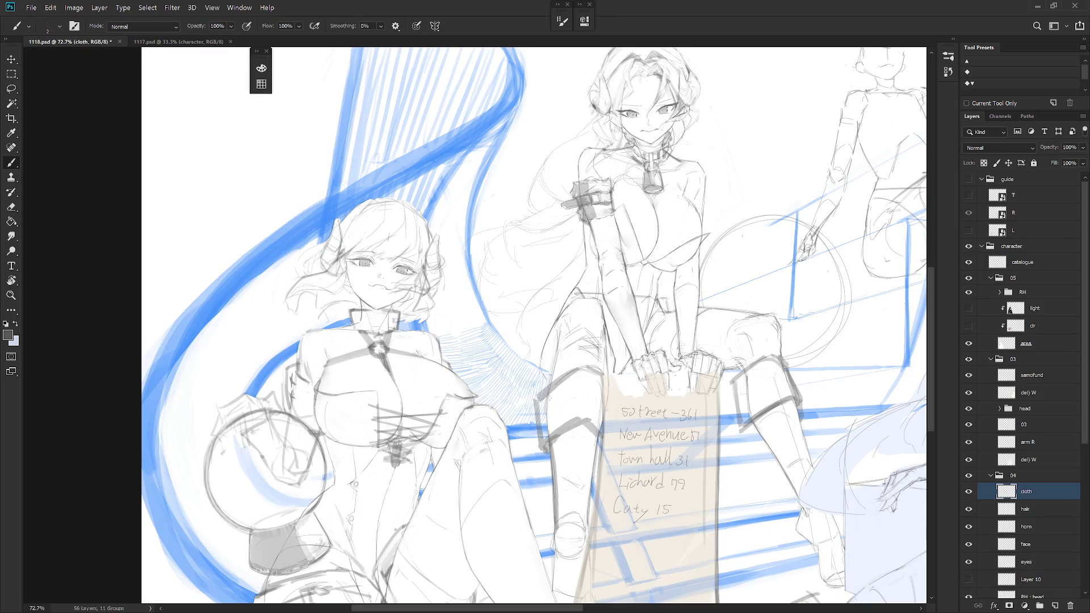
Switch from the pencil to the brush and pan toward the scene's right side
key("b")
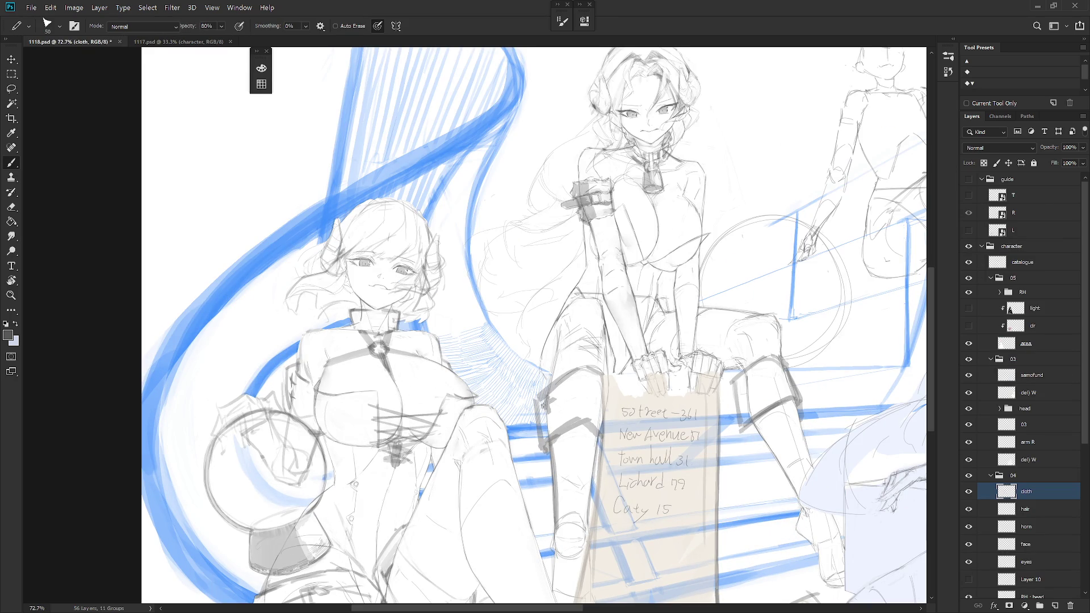
key("shift+b")
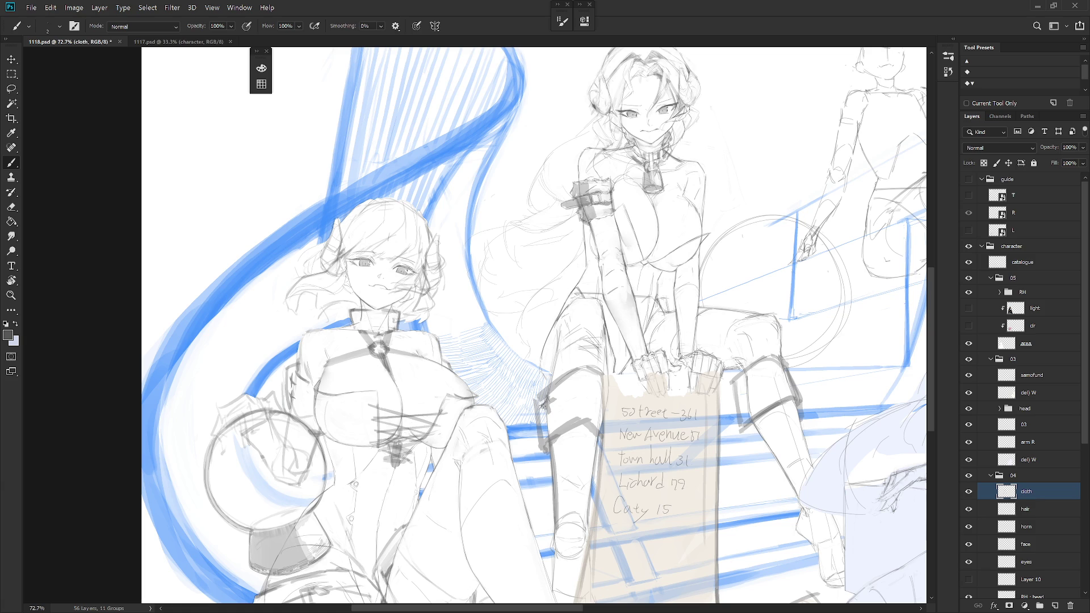
key("shift+b")
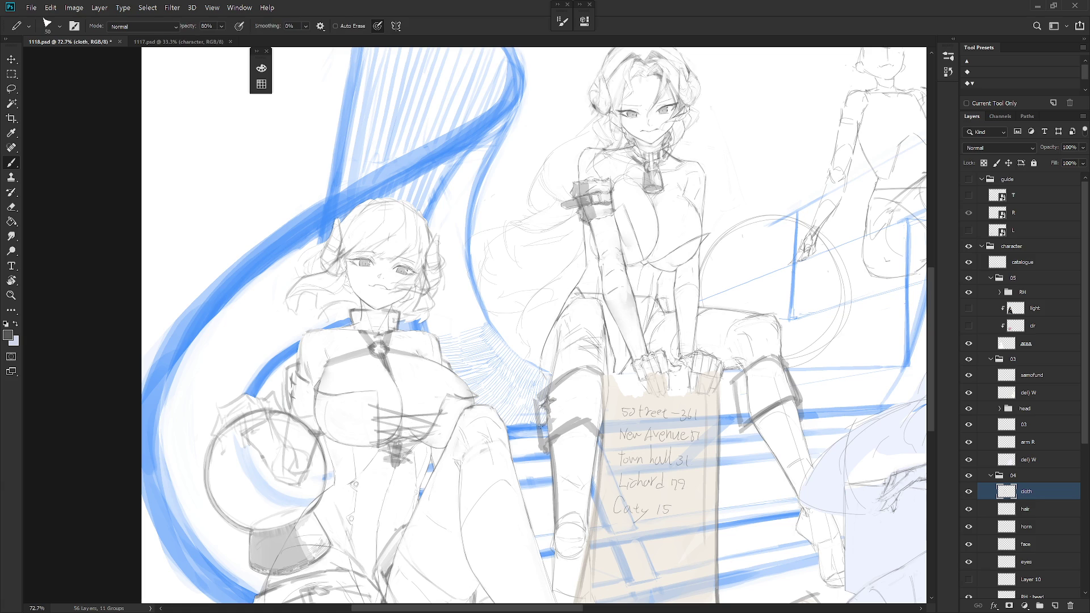
key("shift+b")
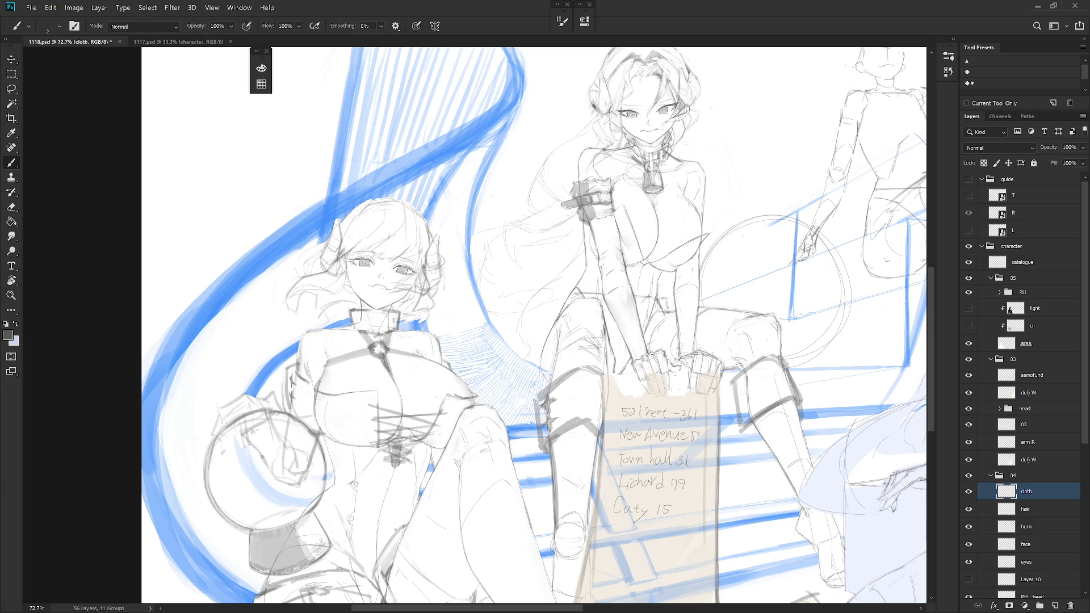
mouse_move(743, 491)
left_mouse_down()
mouse_move(642, 426)
mouse_move(675, 465)
left_mouse_up()
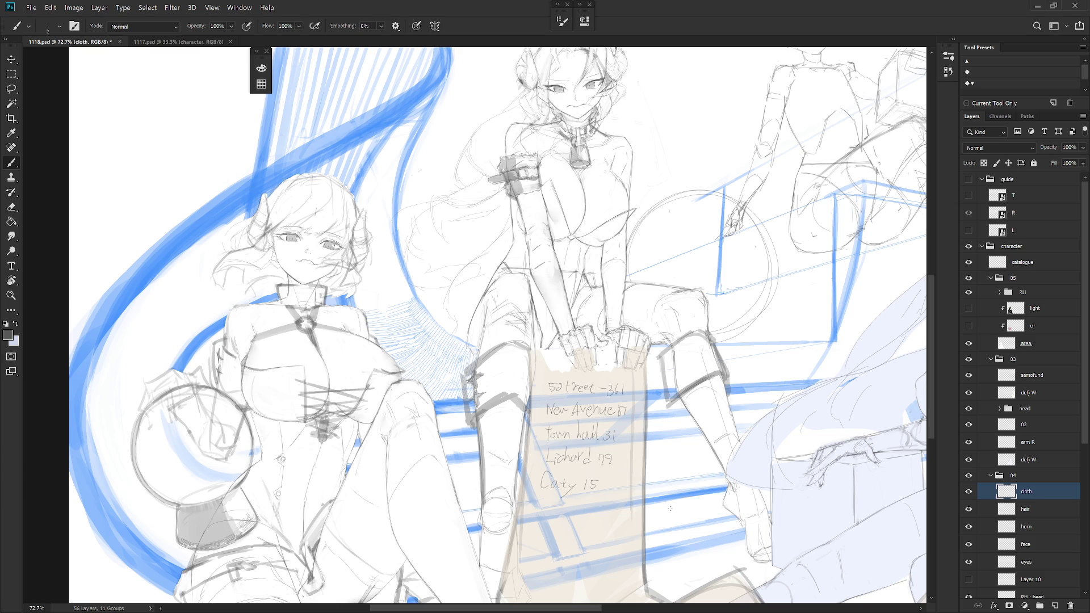
Peek at the reference document, zoom out, and mirror the canvas view horizontally
key("ctrl+Tab")
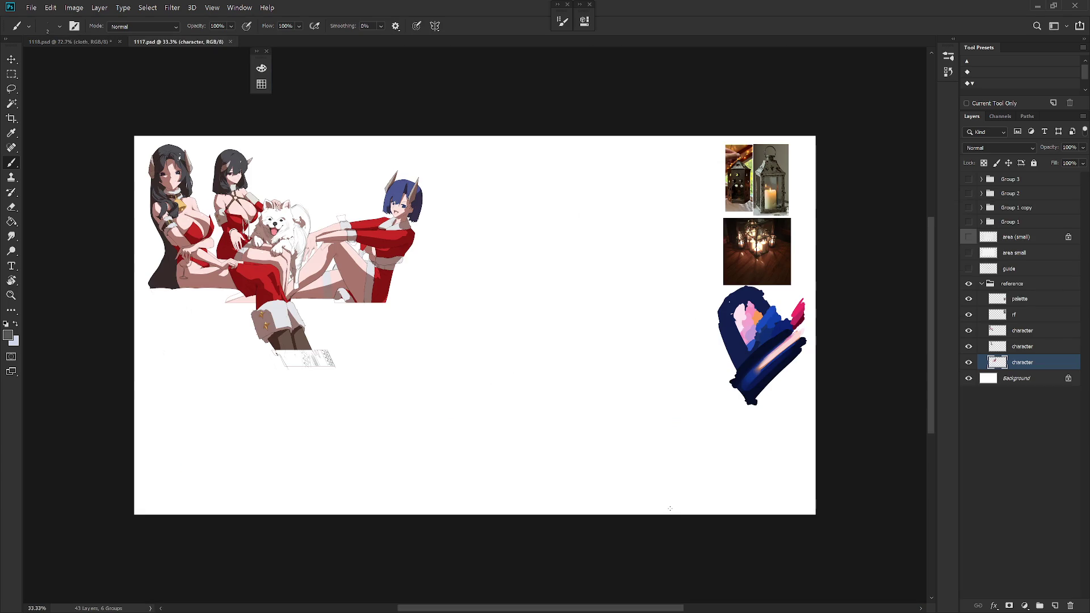
key("ctrl+Tab")
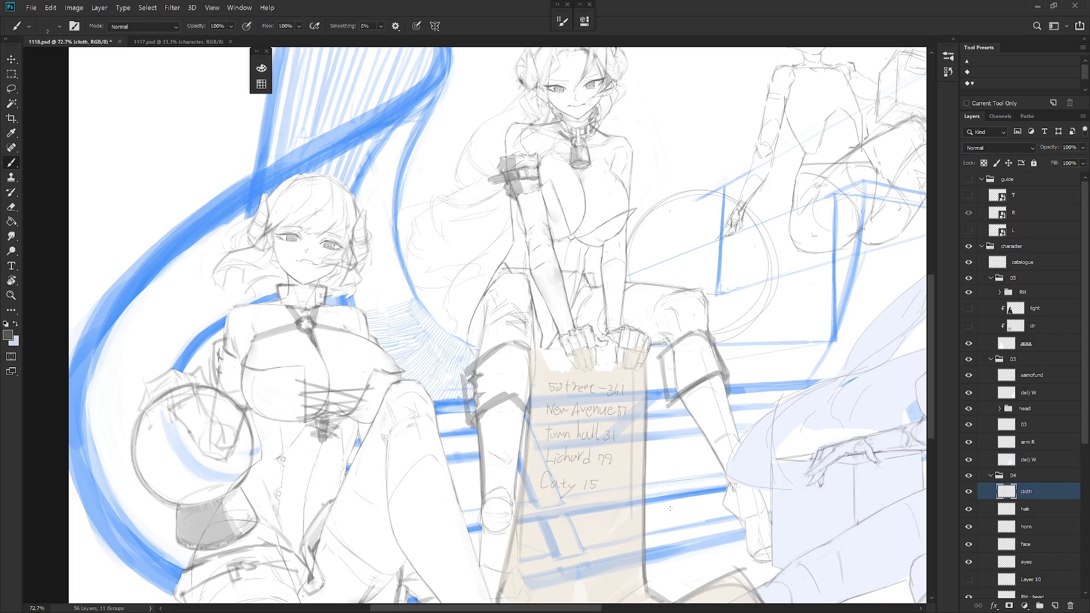
scroll(670, 508, "down", 4)
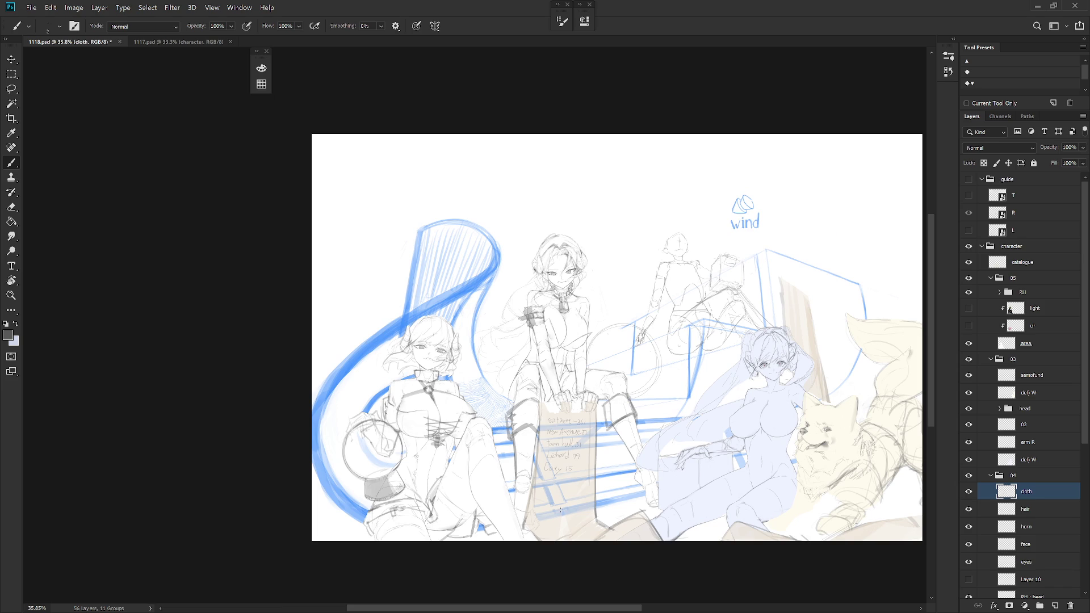
scroll(637, 487, "down", 3)
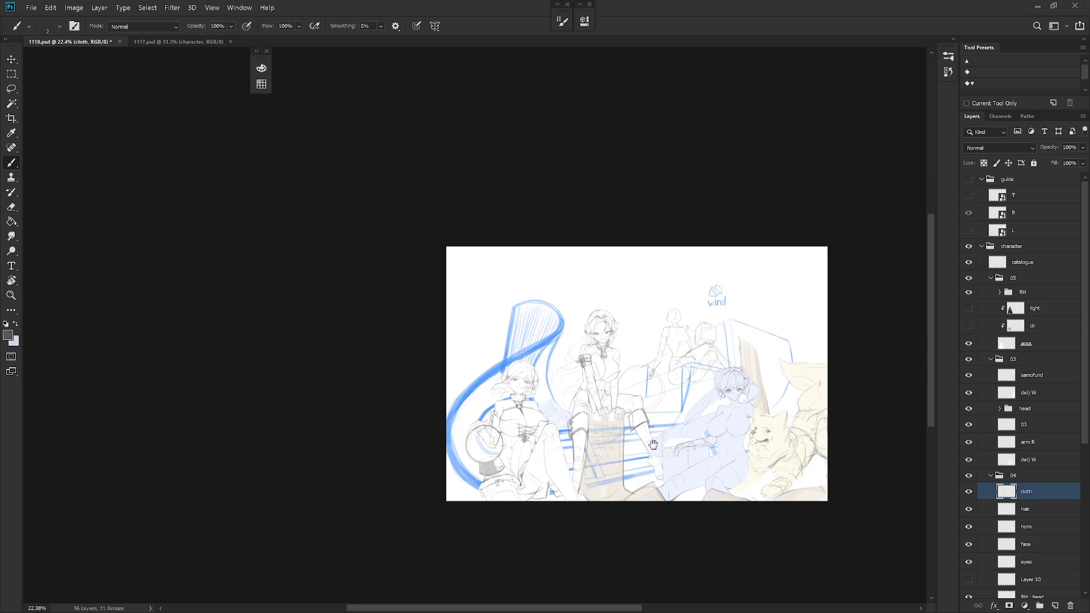
key("ctrl+shift+h")
Zoom and pan around the mirrored scene to review the composition
scroll(600, 406, "up", 5)
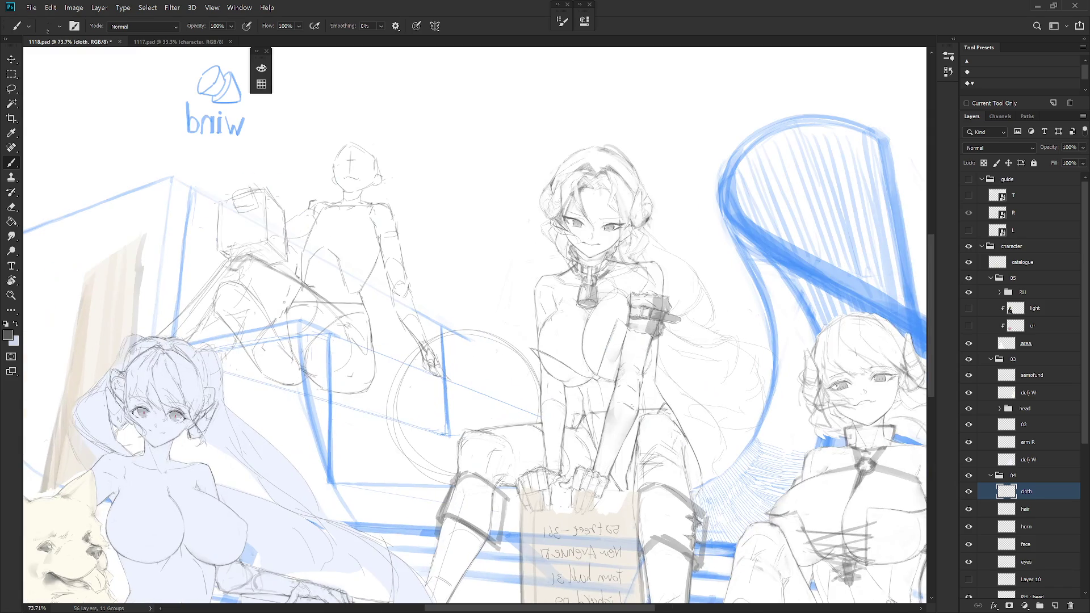
left_click_drag(627, 452, 626, 495)
scroll(627, 495, "down", 3)
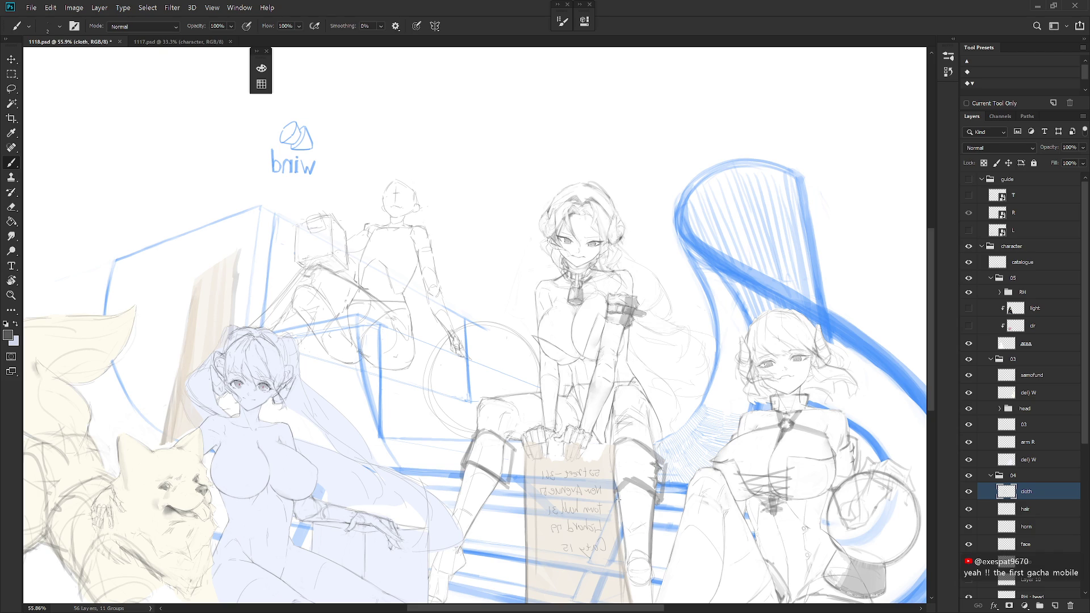
scroll(617, 500, "down", 3)
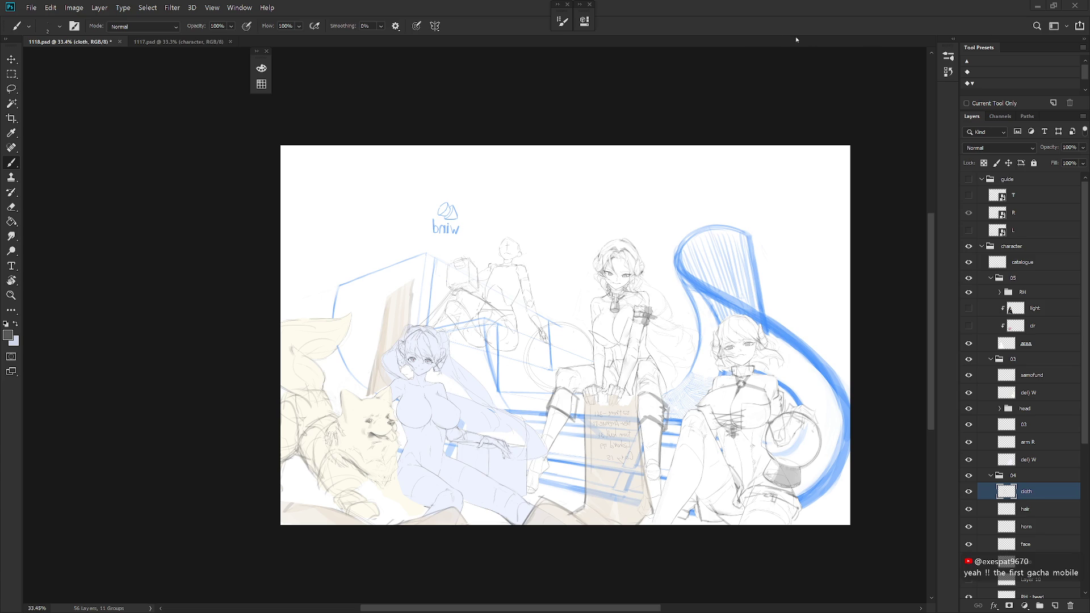
Flip the canvas view back to its normal orientation
key("h")
scroll(548, 297, "up", 2)
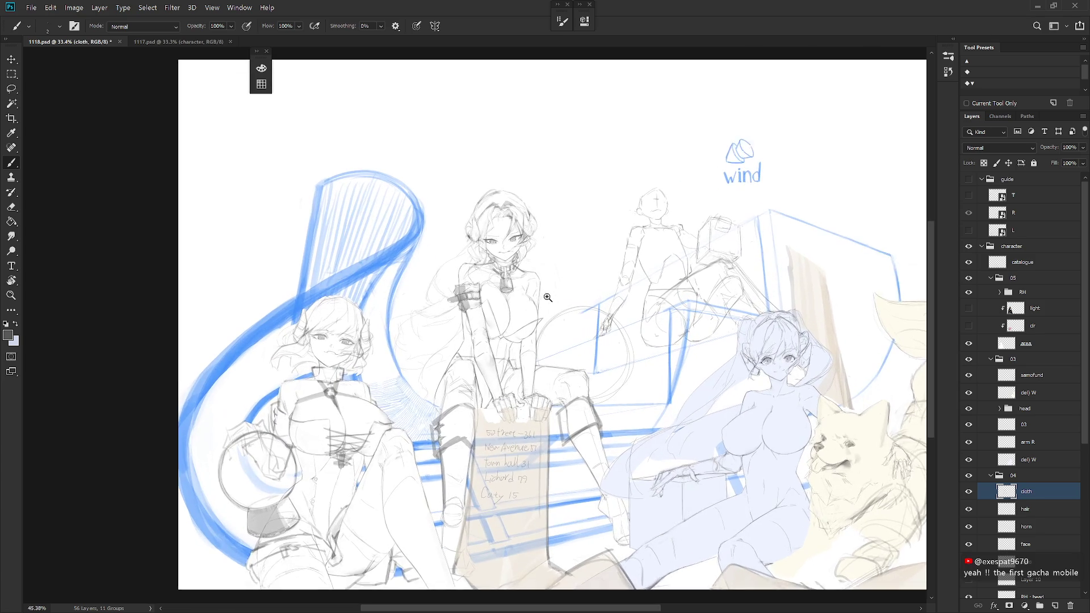
scroll(548, 297, "up", 1)
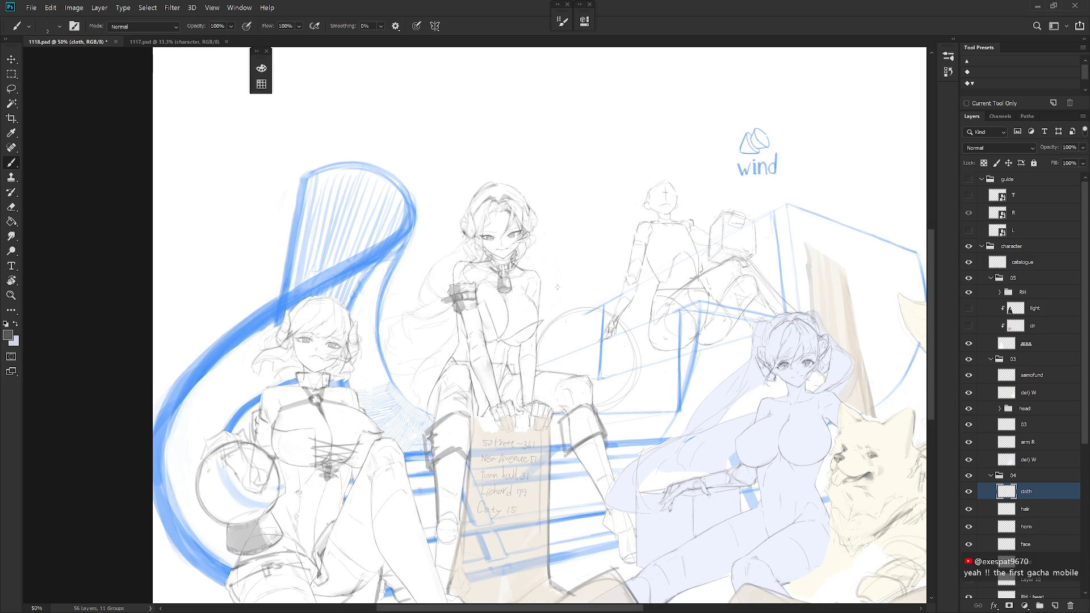
Check 1117.psd, return to the sketch, recentre on the central figures, and open New Layer
left_click(170, 42)
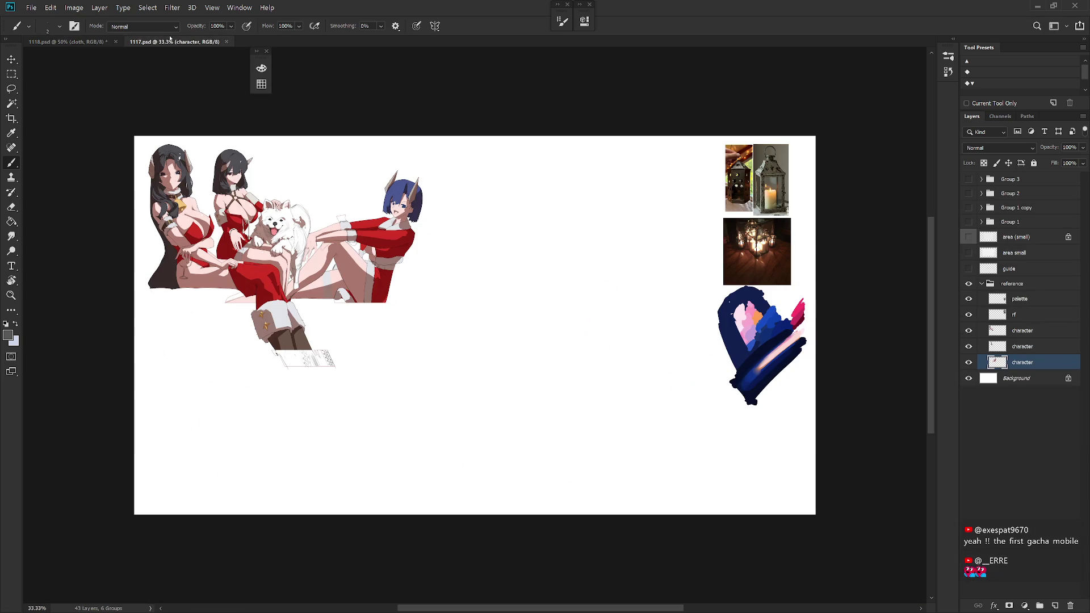
key("ctrl+Tab")
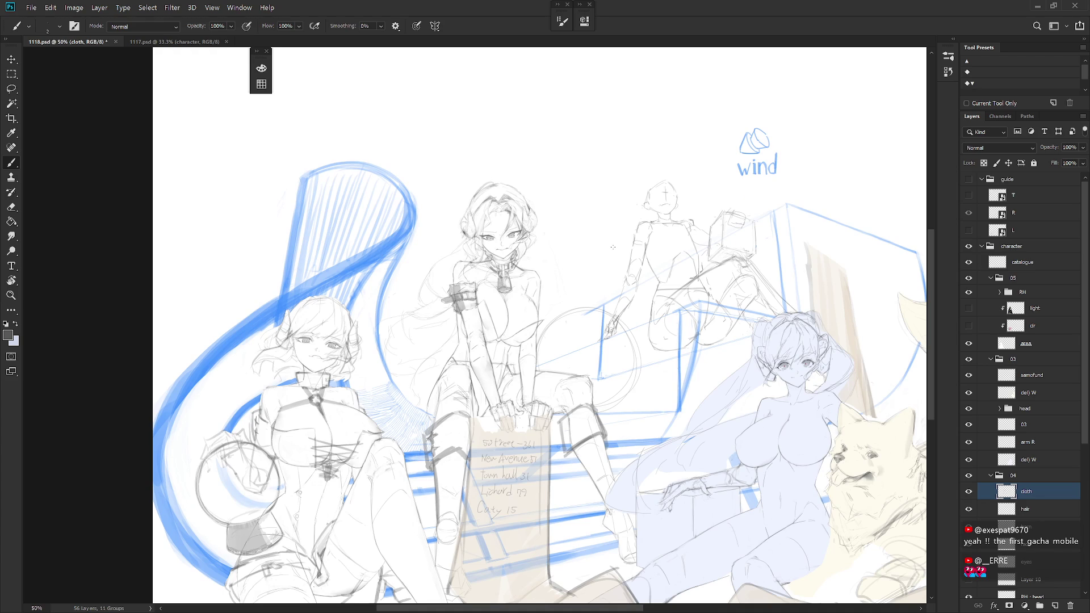
mouse_move(506, 274)
left_mouse_down()
mouse_move(520, 234)
mouse_move(532, 234)
mouse_move(552, 281)
left_mouse_up()
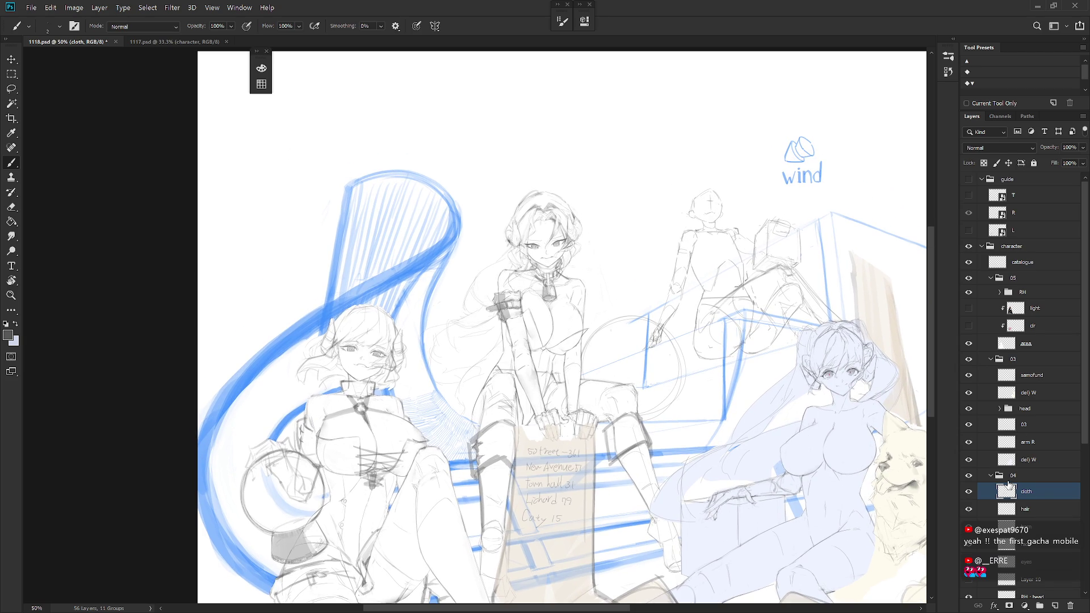
left_click_drag(1082, 451, 1087, 474)
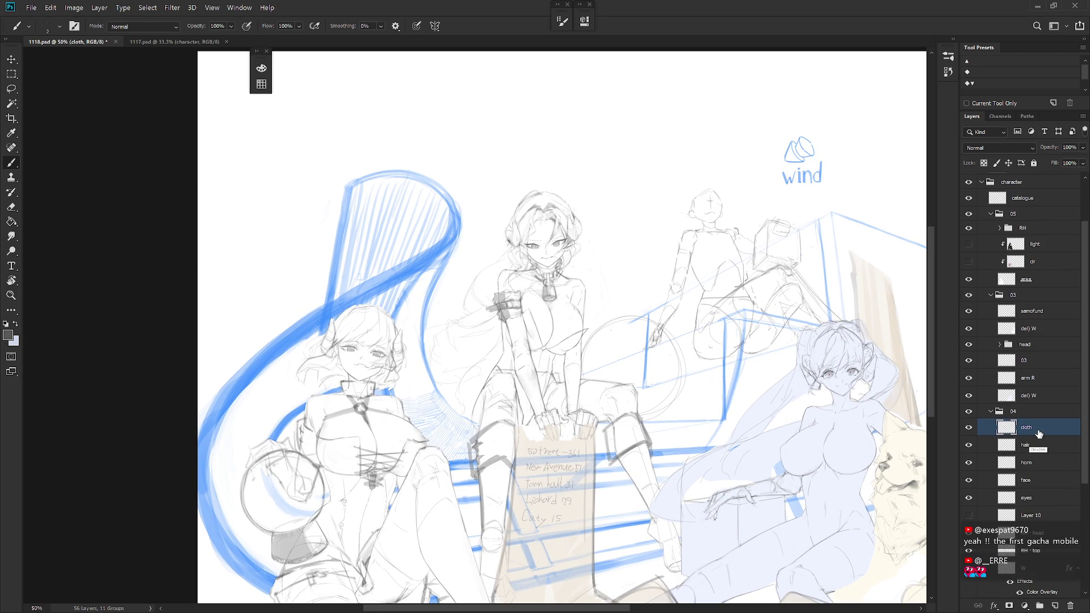
key("ctrl+shift+n")
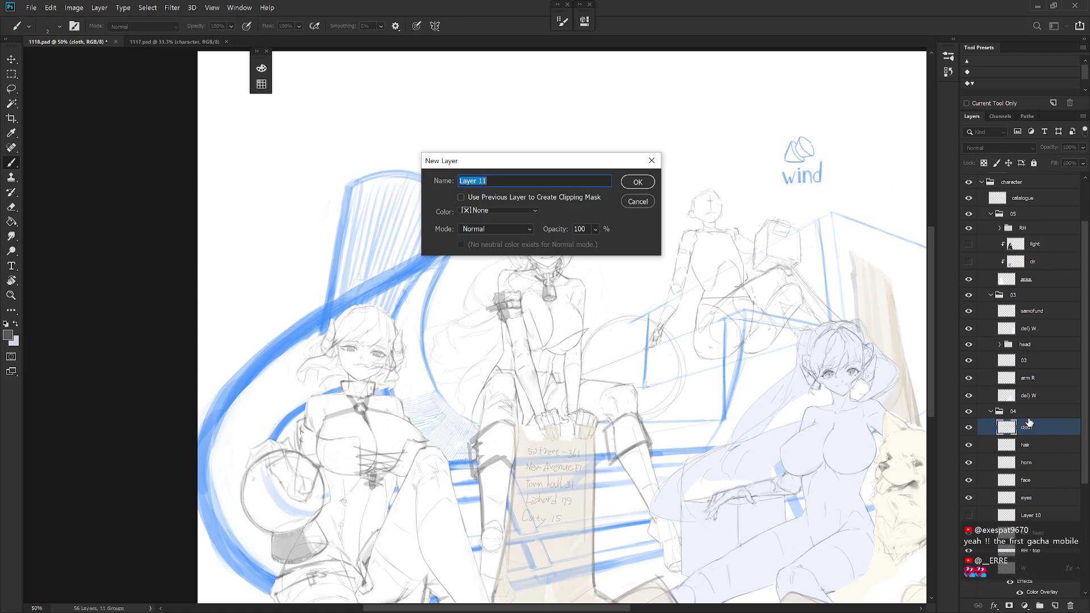
Cancel the first dialog, create a new layer named 'flush', and zoom to the girl's face
key("Escape")
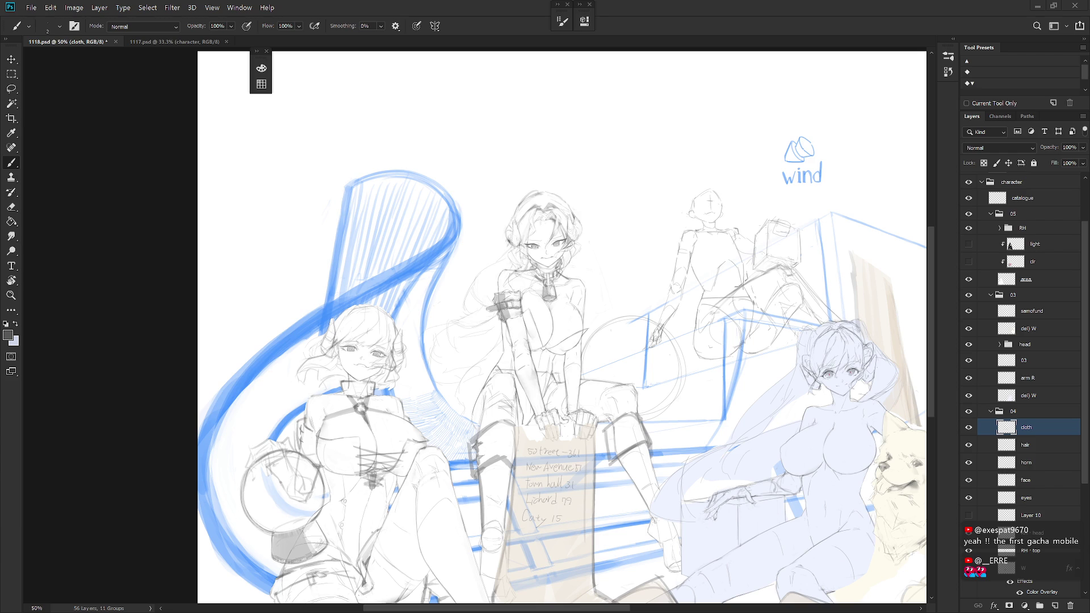
key("ctrl+shift+n")
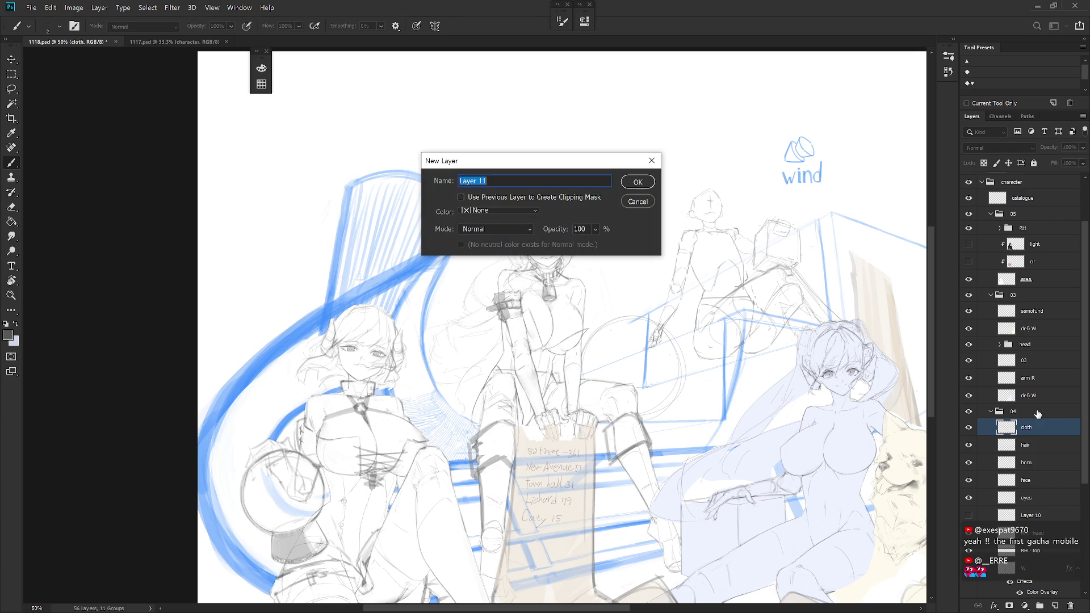
type("flush")
key("Return")
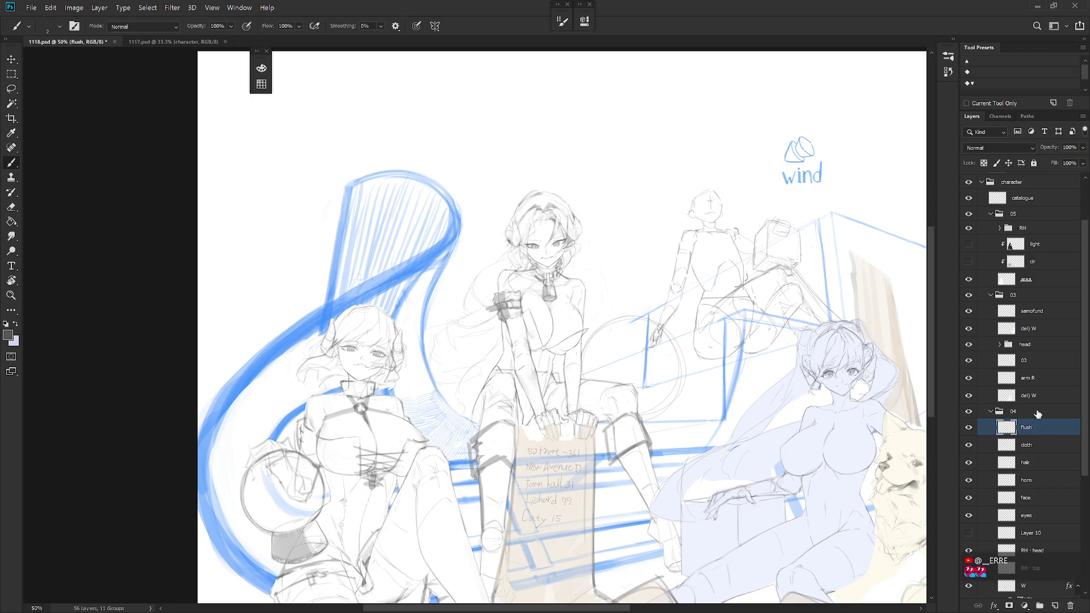
left_click_drag(533, 230, 573, 230)
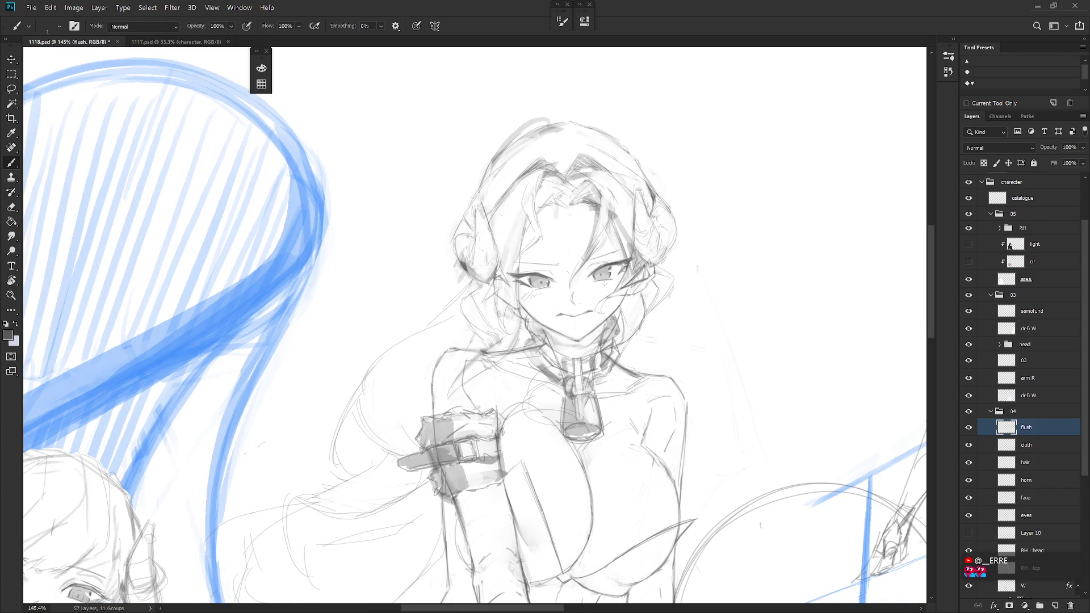
Move the flush layer in the Layers panel to sit just below catalogue
scroll(639, 363, "down", 8)
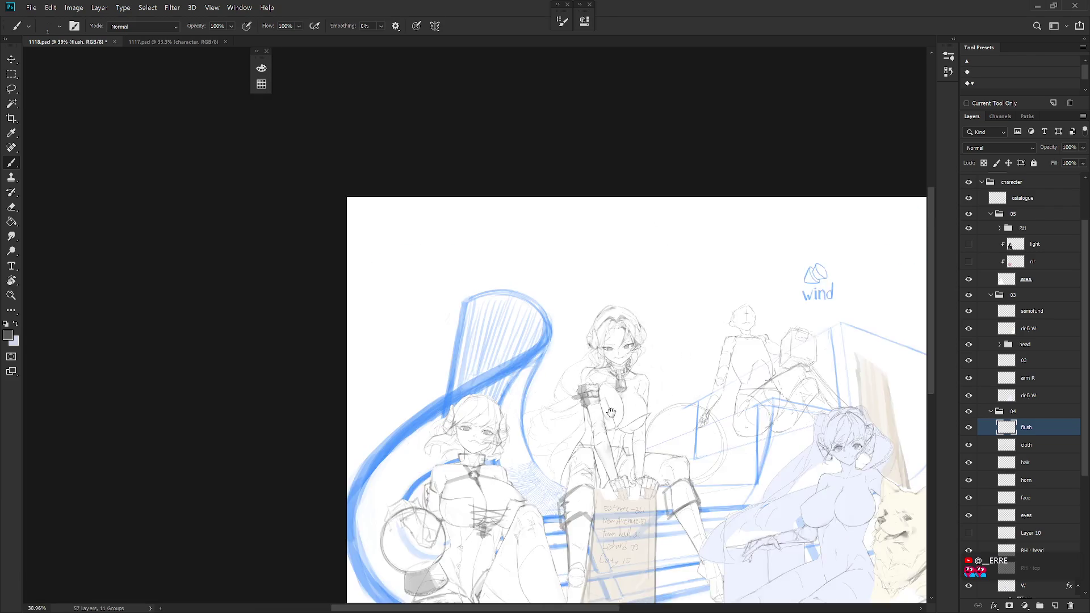
scroll(613, 402, "up", 4)
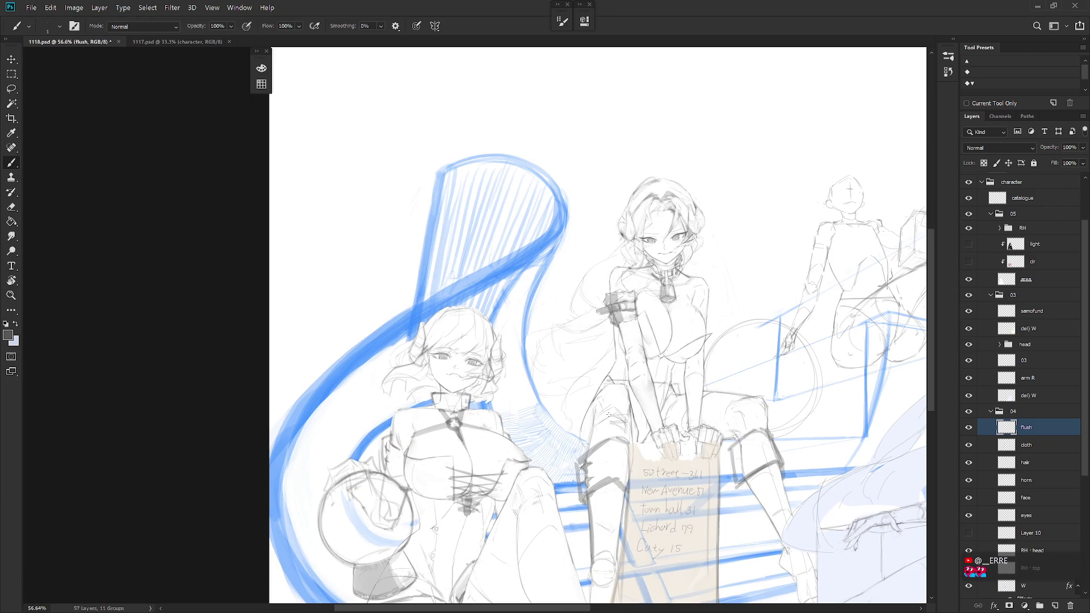
left_click_drag(1039, 427, 1035, 215)
Frame the whole composition and preview it in greyscale with Proof Colors
scroll(443, 363, "up", 5)
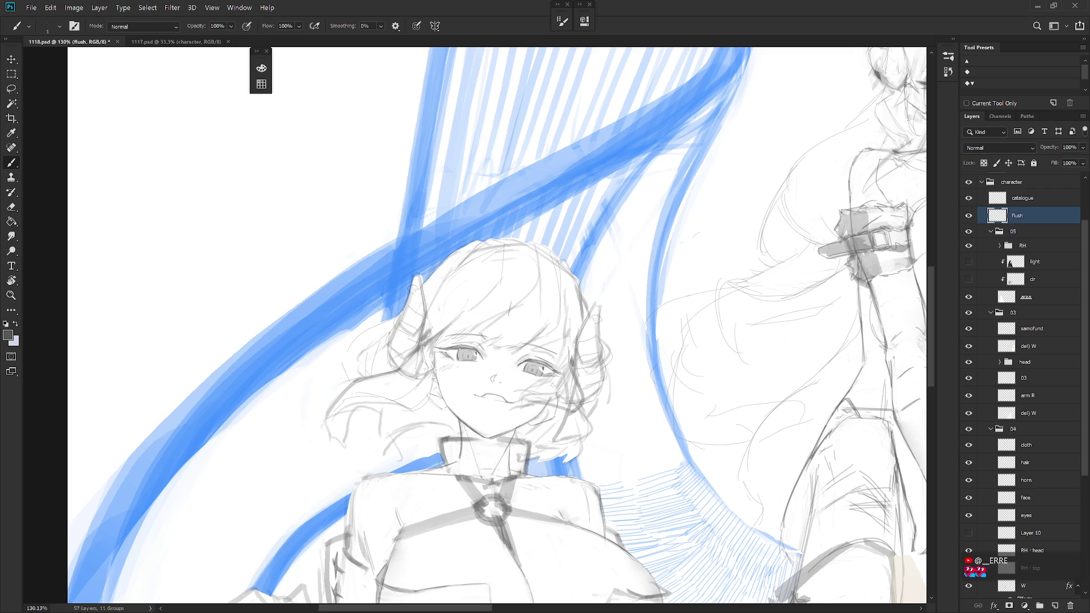
scroll(630, 356, "down", 5)
left_click_drag(831, 437, 519, 432)
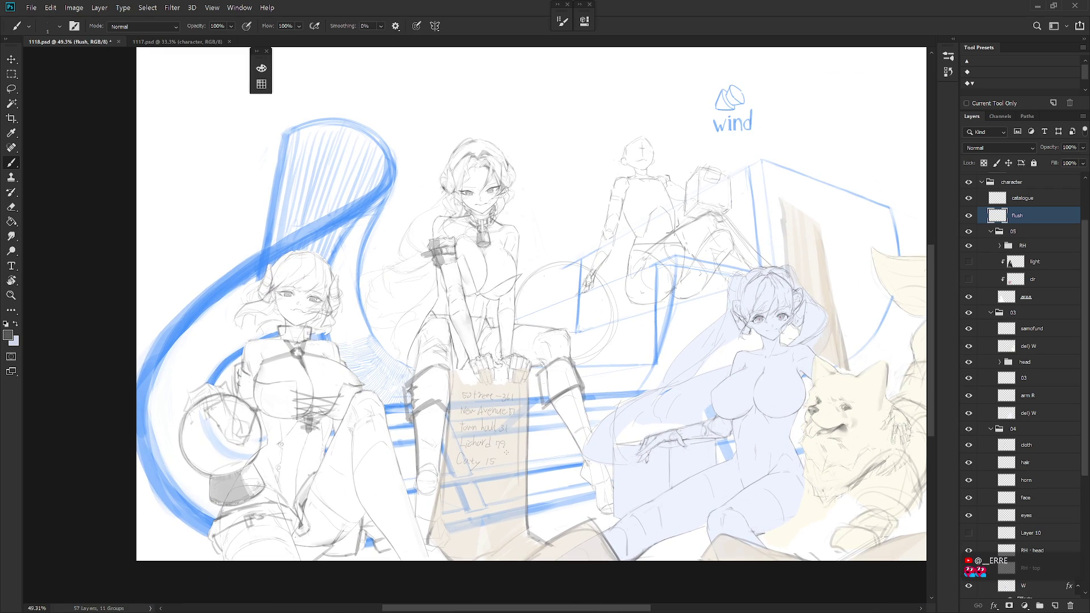
left_click_drag(657, 392, 708, 416)
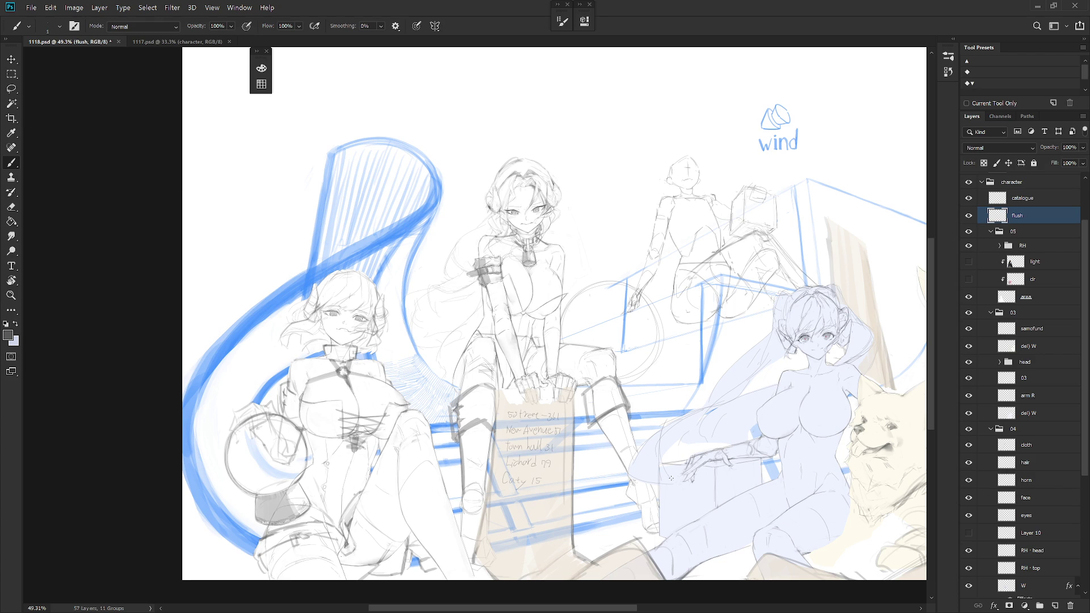
scroll(681, 437, "down", 3)
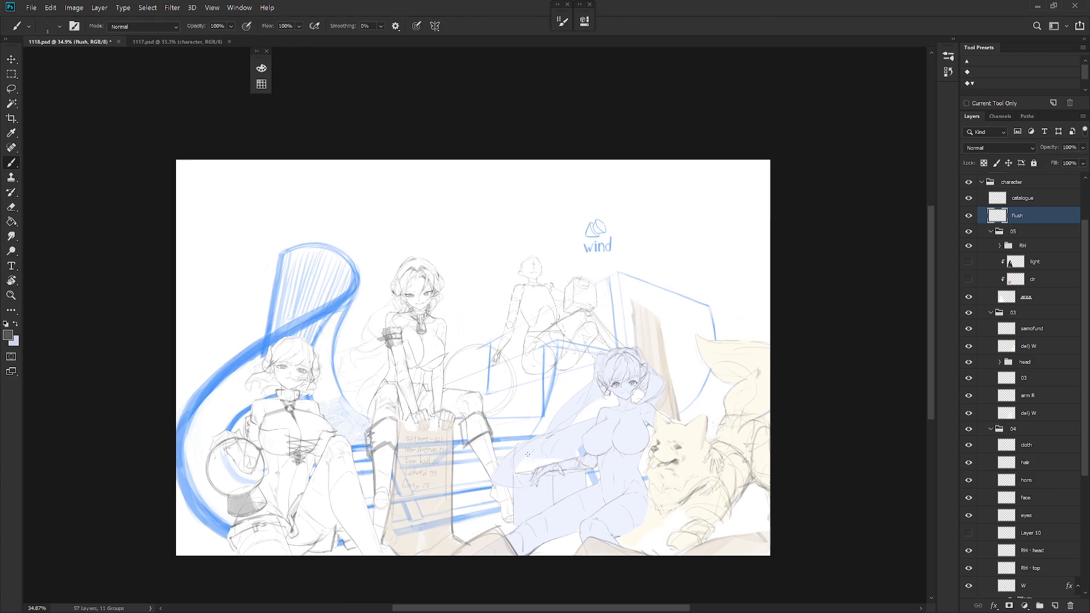
key("ctrl+y")
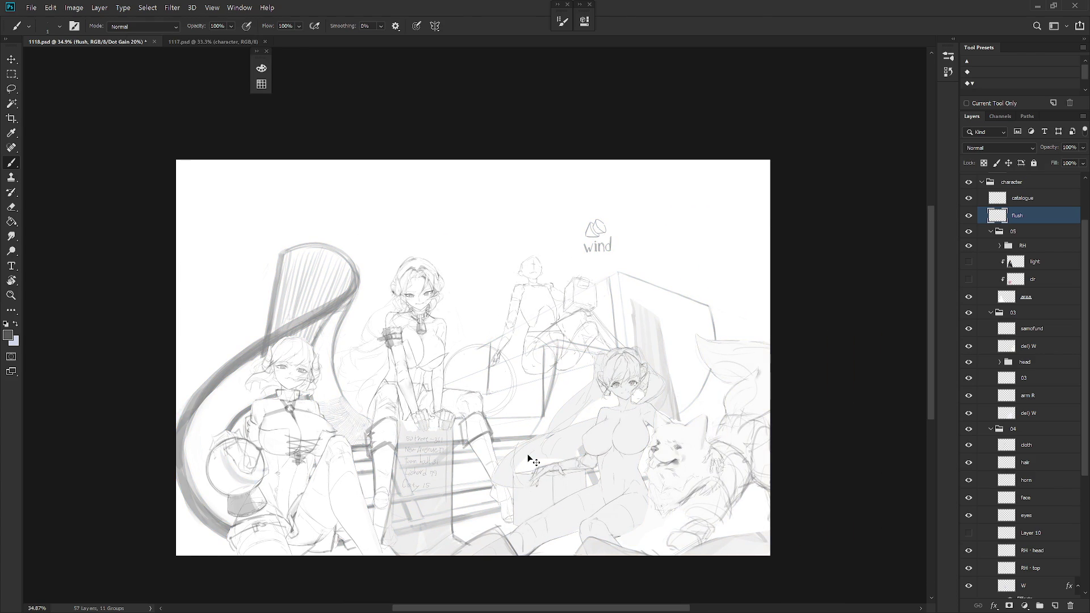
Turn off Proof Colors and show the hidden leaping guide figure, framing the whole scene
key("ctrl+y")
scroll(1004, 538, "down", 5)
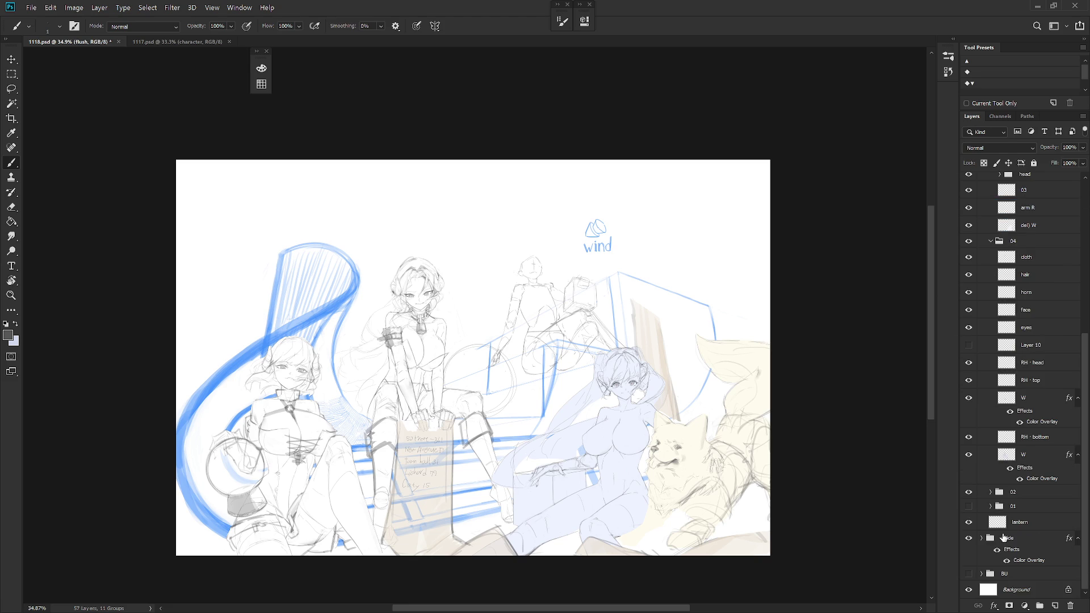
left_click(968, 506)
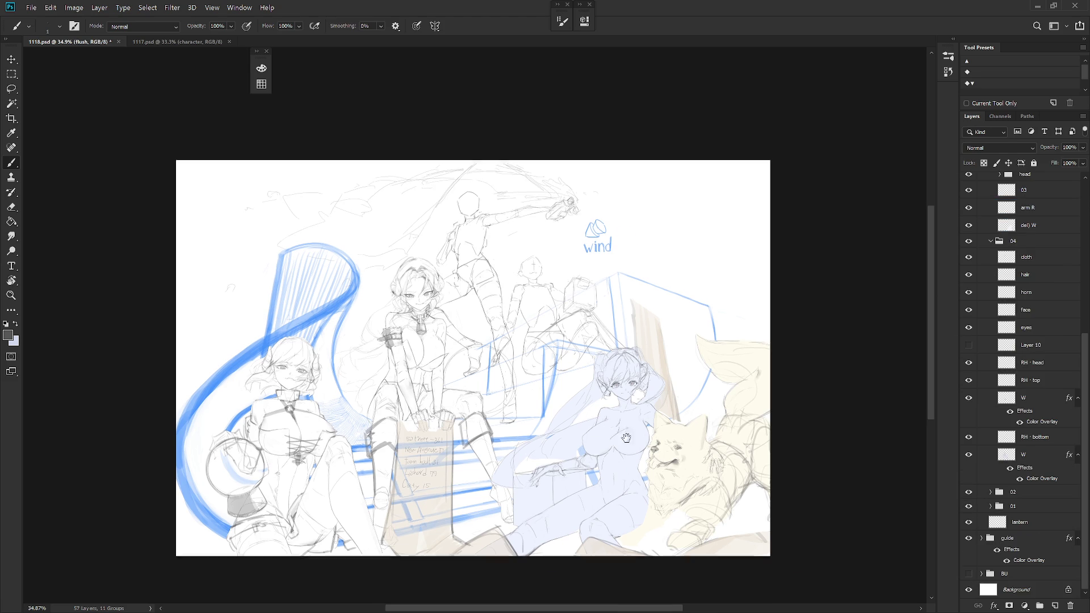
left_click_drag(479, 335, 571, 374)
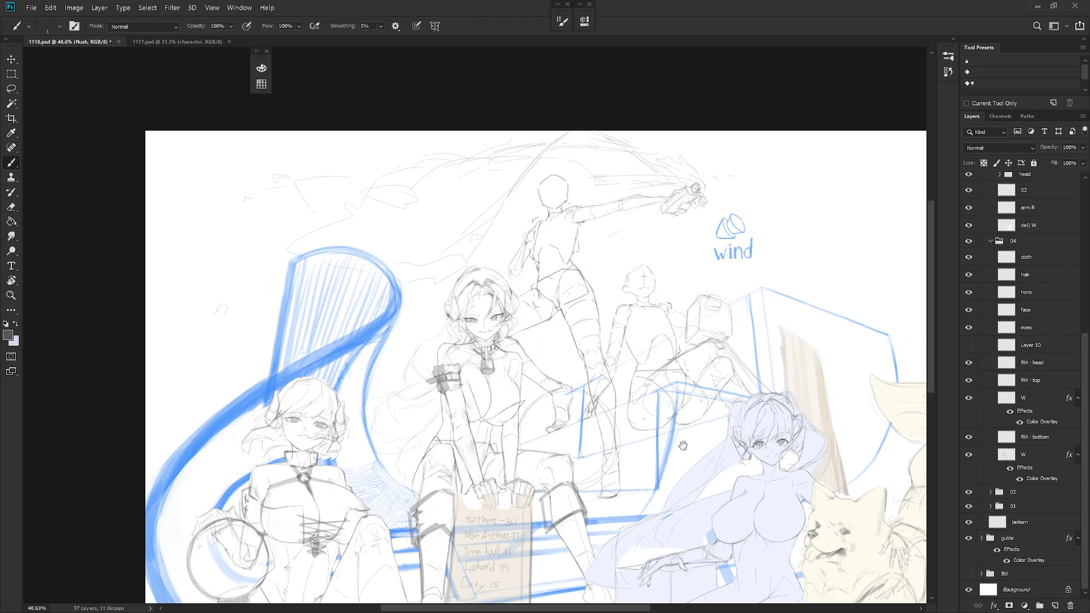
left_click_drag(683, 444, 619, 378)
scroll(746, 396, "down", 2)
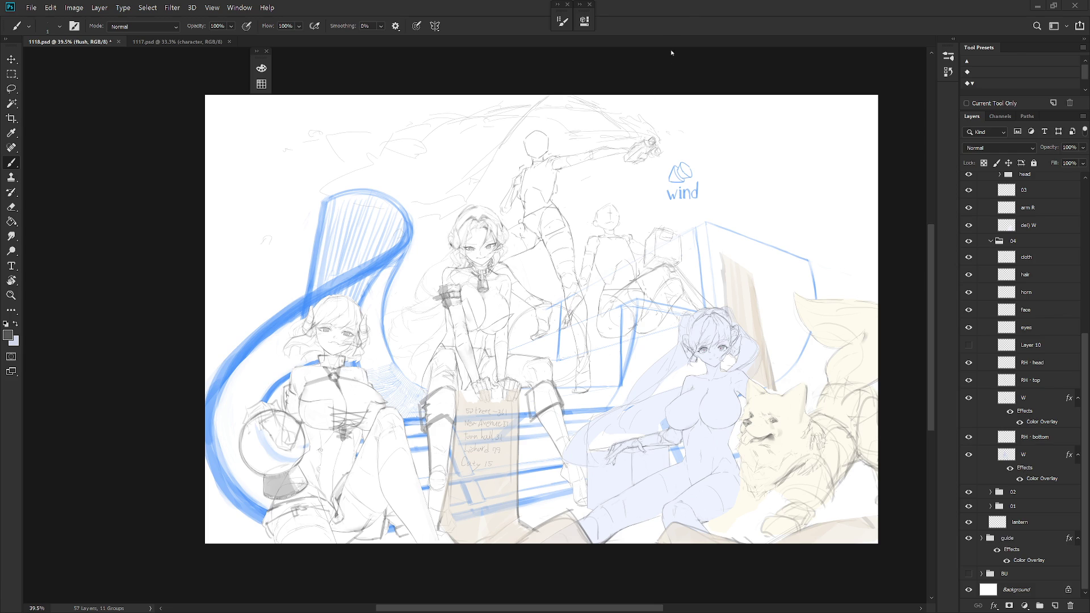
Hide the Color Overlay on the lower W layer so the seated woman shows pale blue
scroll(548, 397, "up", 2)
left_click_drag(523, 349, 549, 397)
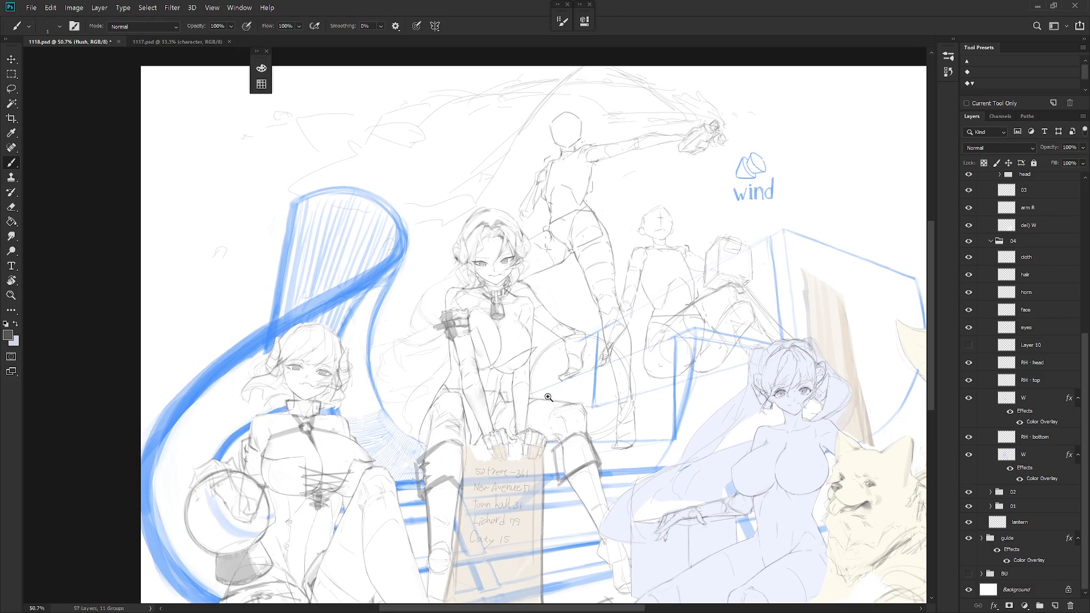
scroll(549, 397, "up", 3)
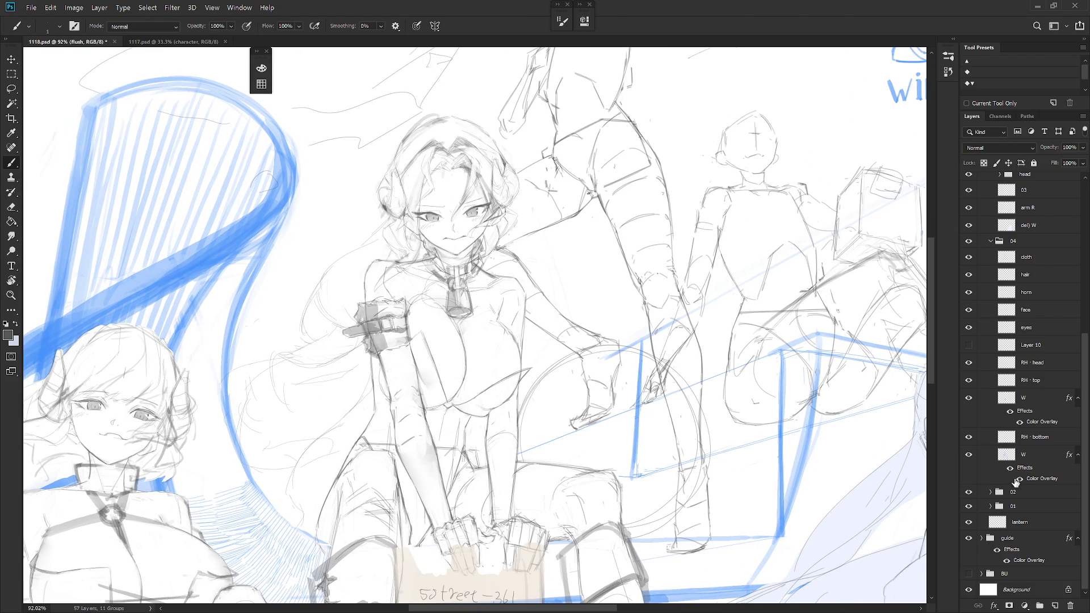
left_click(1009, 467)
Glance at the other open document, then return and zoom in on the seated woman's torso
scroll(662, 393, "down", 4)
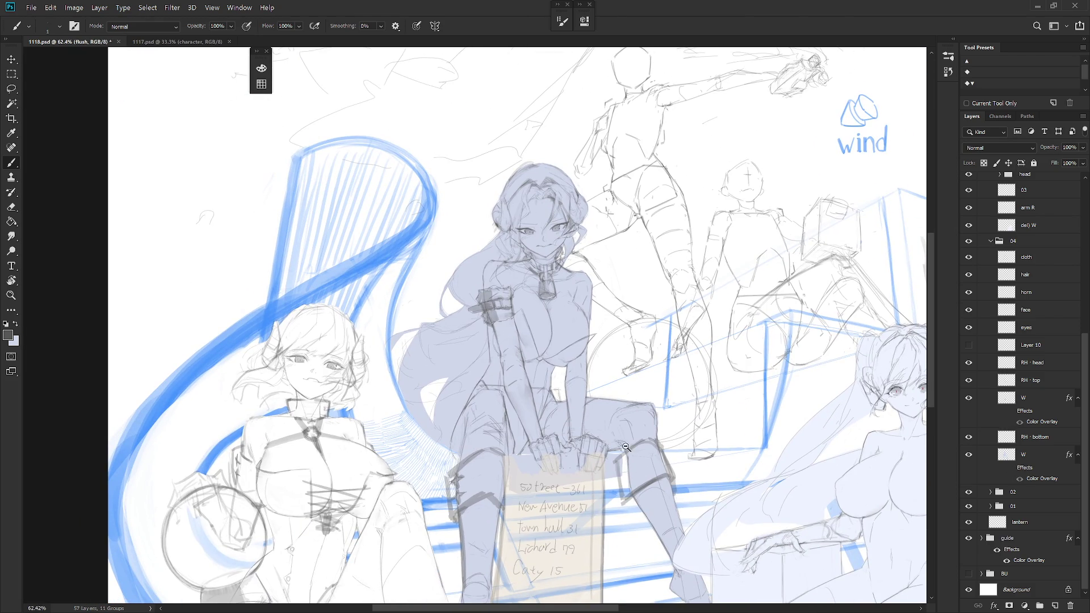
scroll(626, 447, "down", 3)
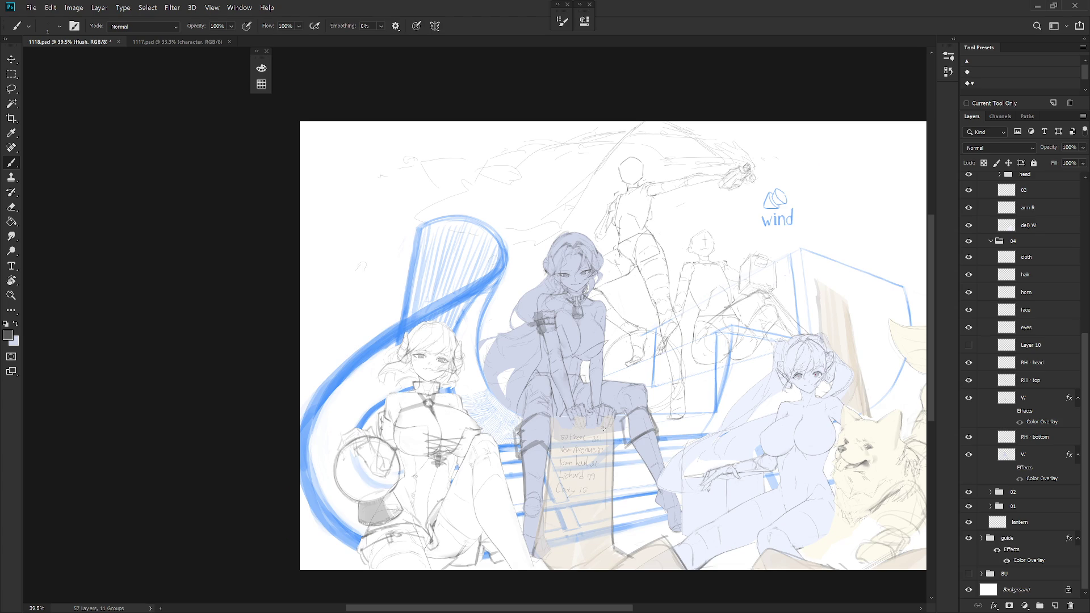
key("ctrl+Tab")
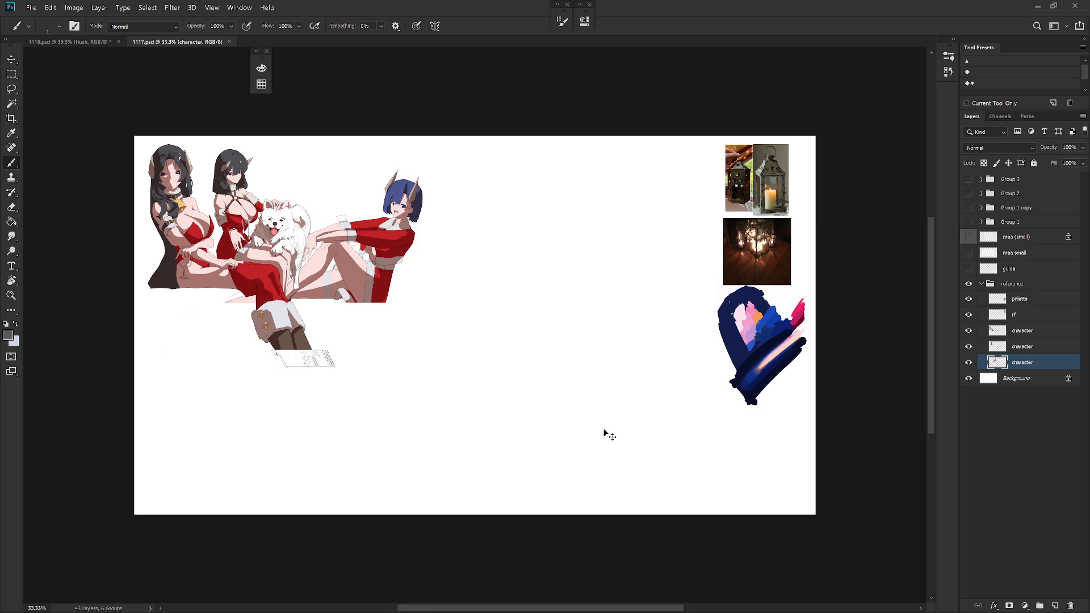
key("ctrl+Tab")
left_click_drag(557, 364, 576, 345)
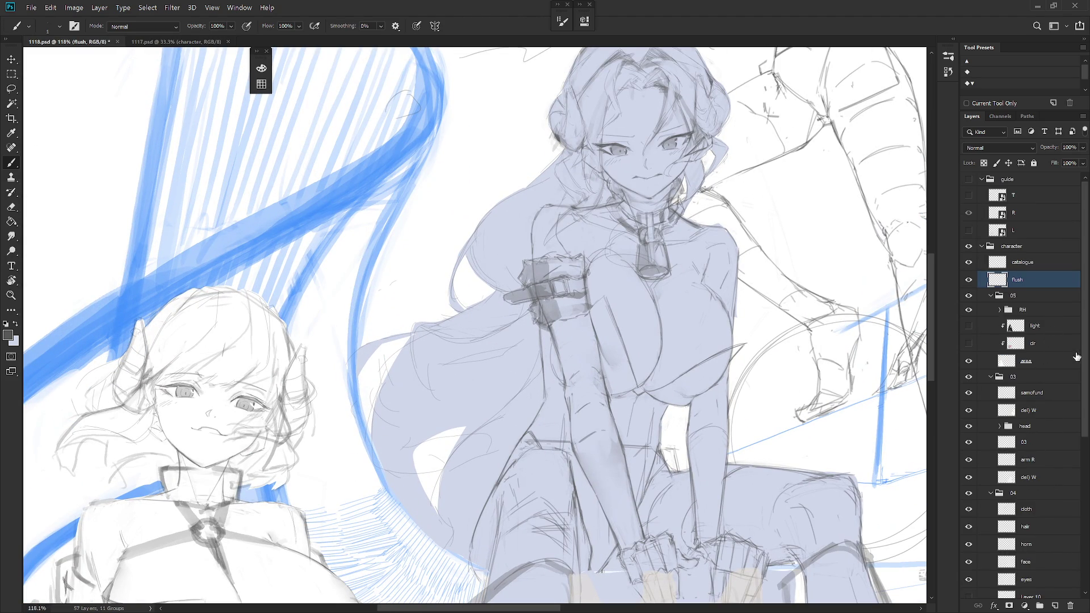
Move the seated woman's armband slightly down and right on the cloth layer
scroll(1073, 397, "down", 10)
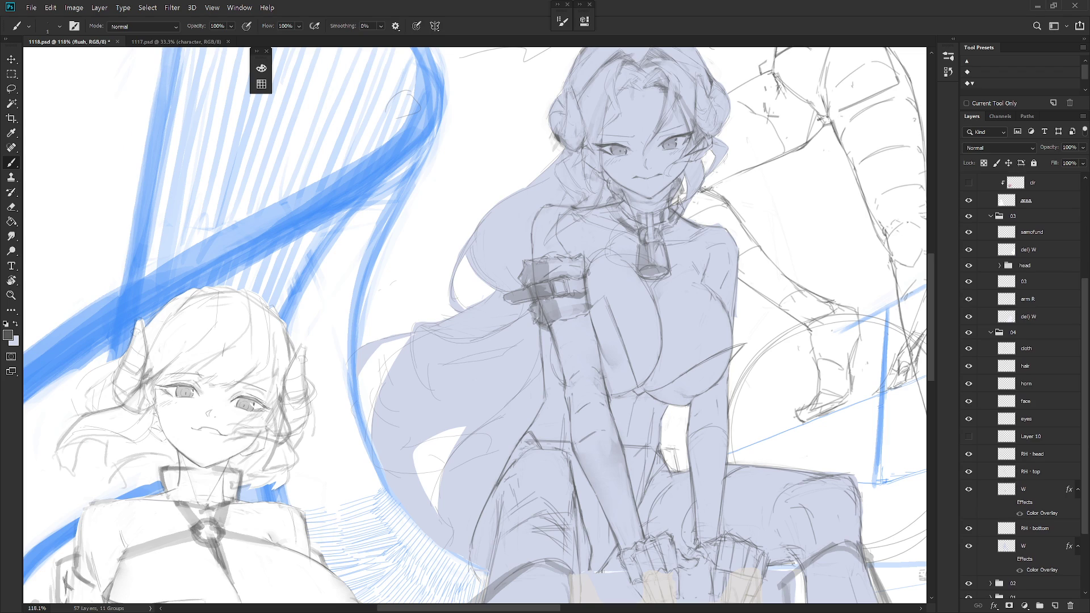
left_click(1045, 348)
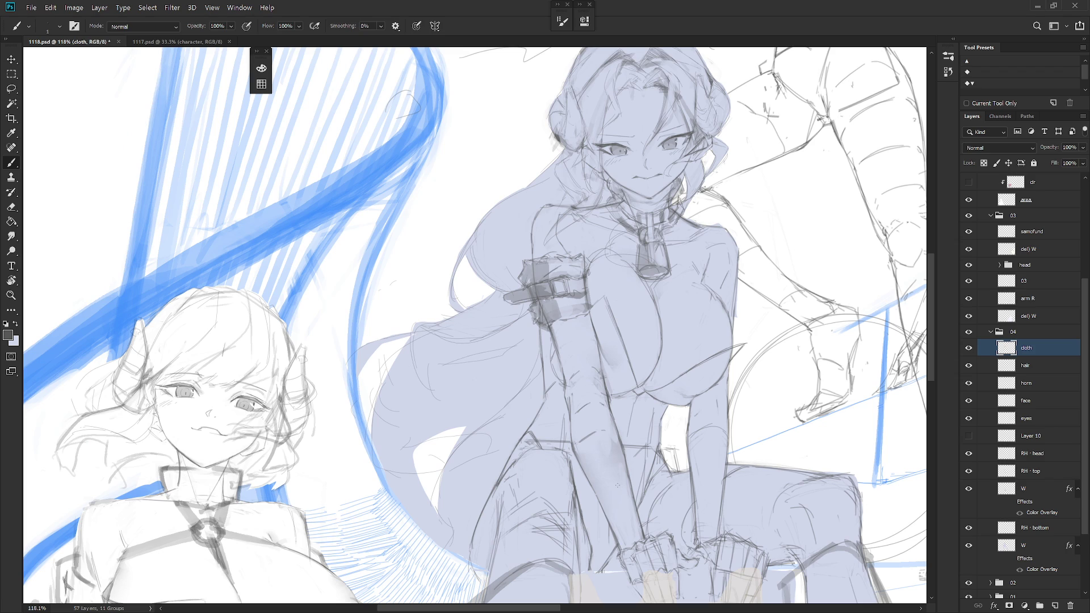
scroll(711, 371, "down", 3)
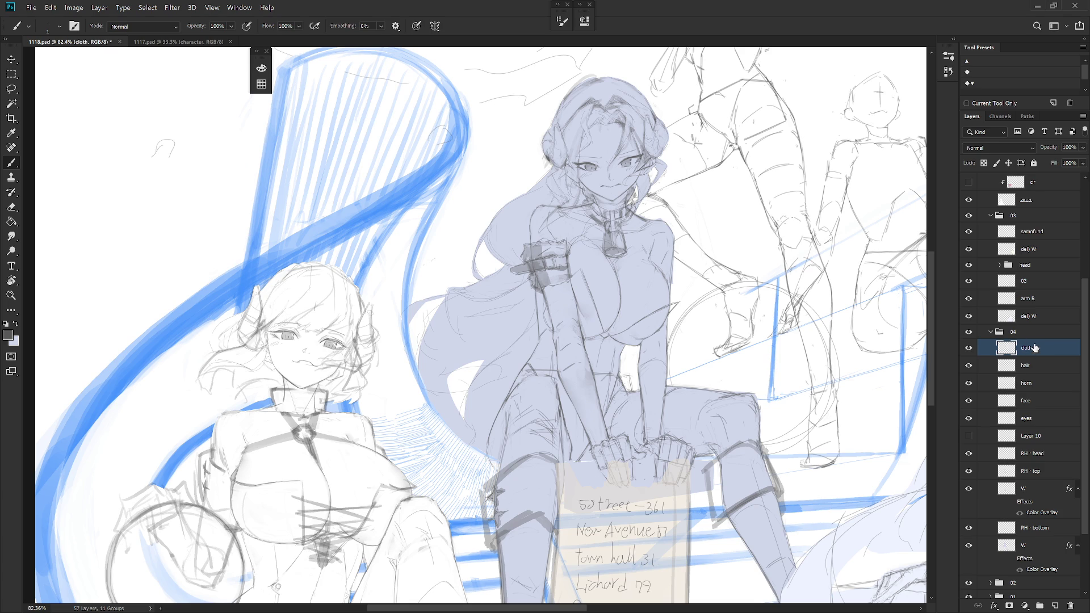
key("l")
mouse_move(576, 279)
left_mouse_down()
mouse_move(571, 296)
mouse_move(560, 238)
mouse_move(511, 287)
mouse_move(570, 290)
mouse_move(557, 283)
left_mouse_up()
key("ctrl+t")
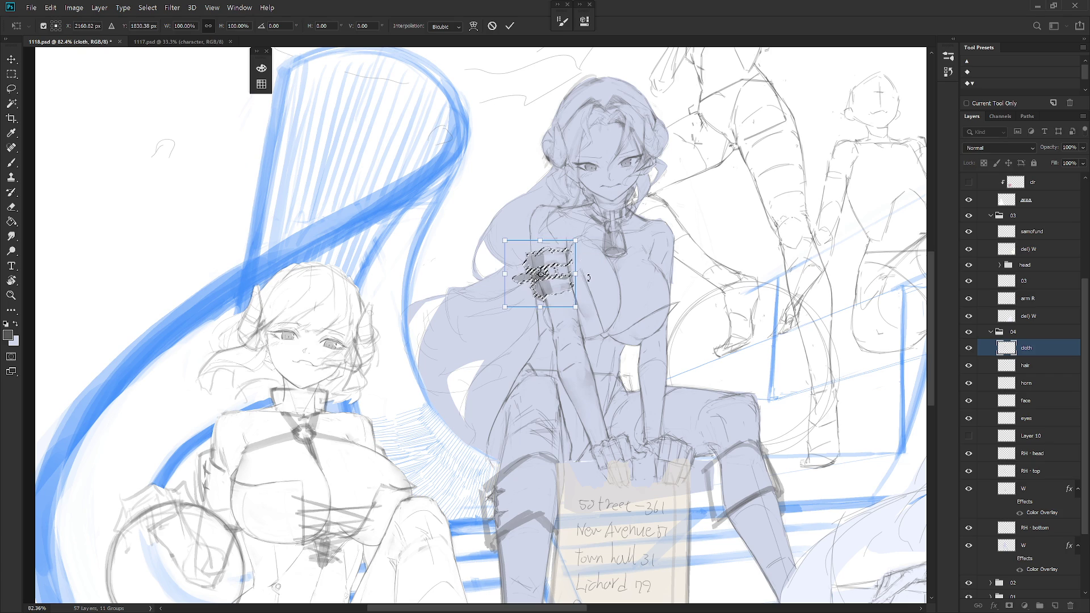
key("Return")
key("ctrl+d")
Mirror and tilt the canvas view to check the seated character's drawing
scroll(618, 374, "down", 5)
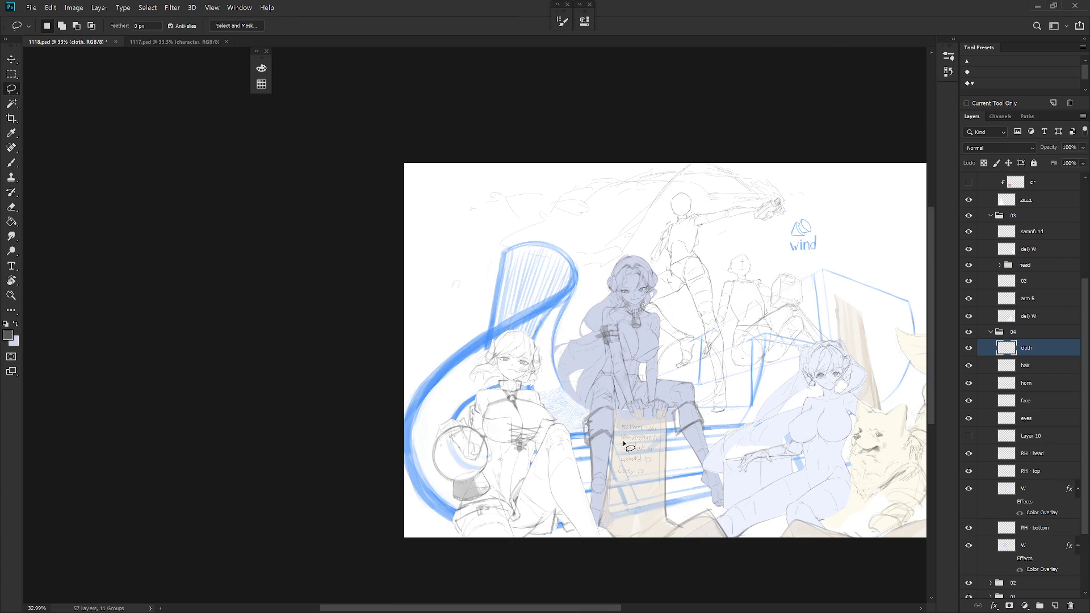
scroll(622, 441, "up", 3)
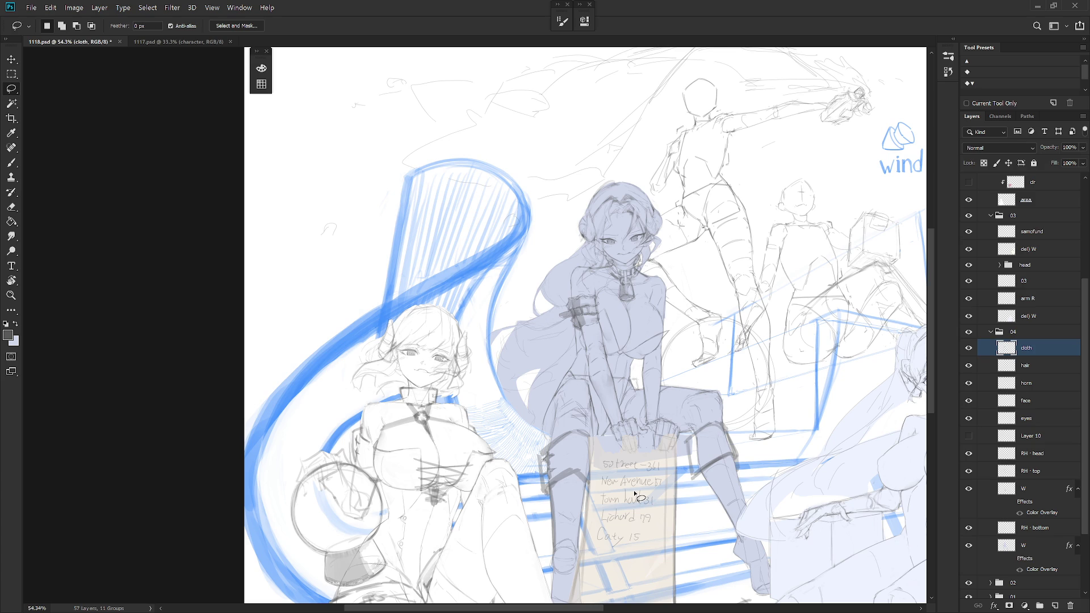
scroll(637, 244, "up", 5)
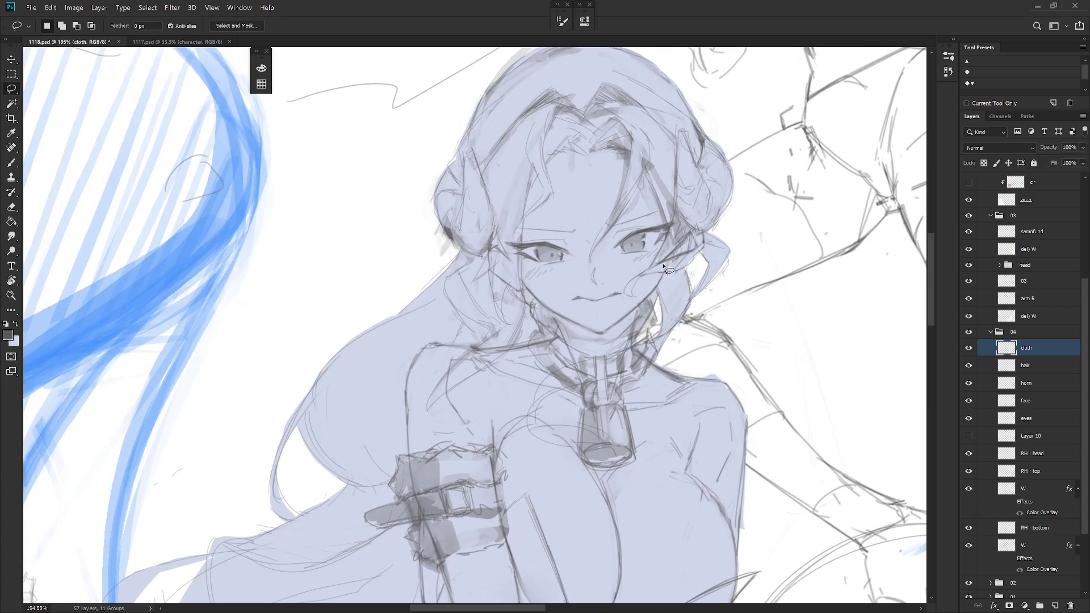
scroll(658, 311, "up", 3)
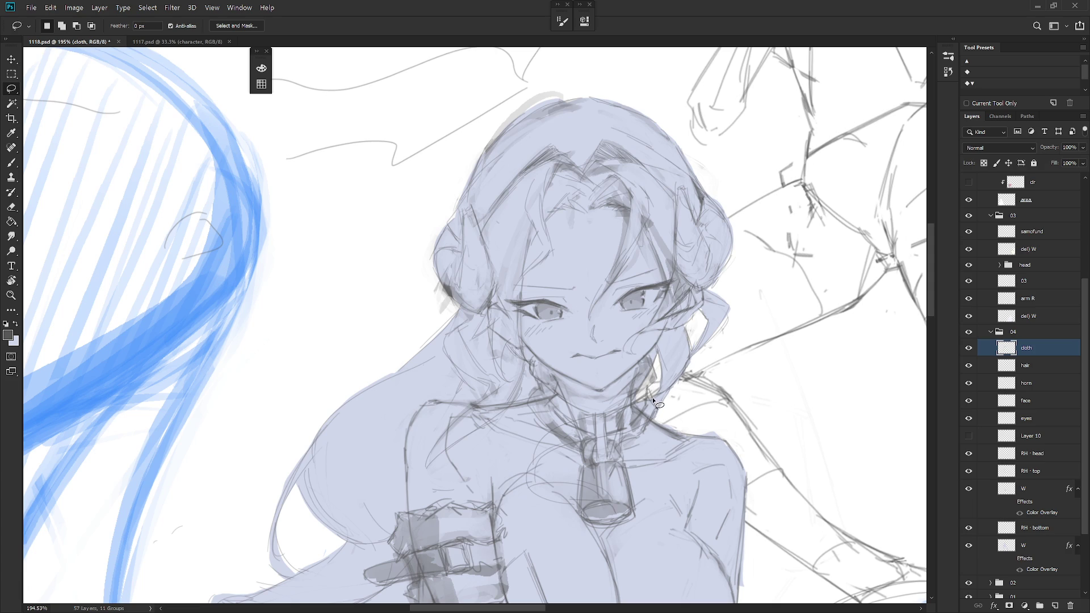
scroll(670, 449, "down", 3)
scroll(713, 452, "down", 6)
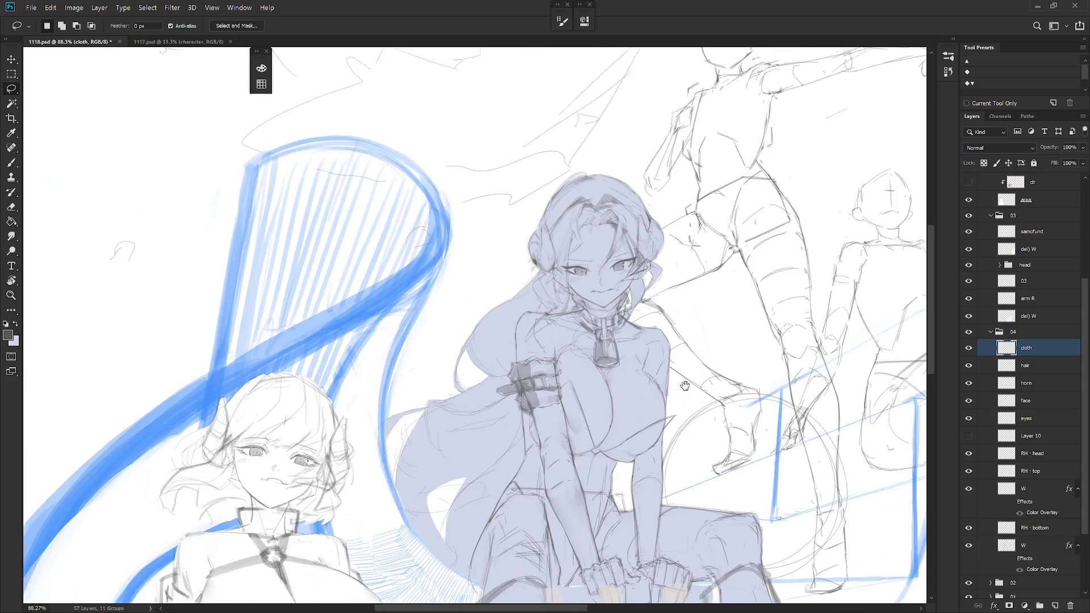
key("h")
scroll(615, 488, "up", 5)
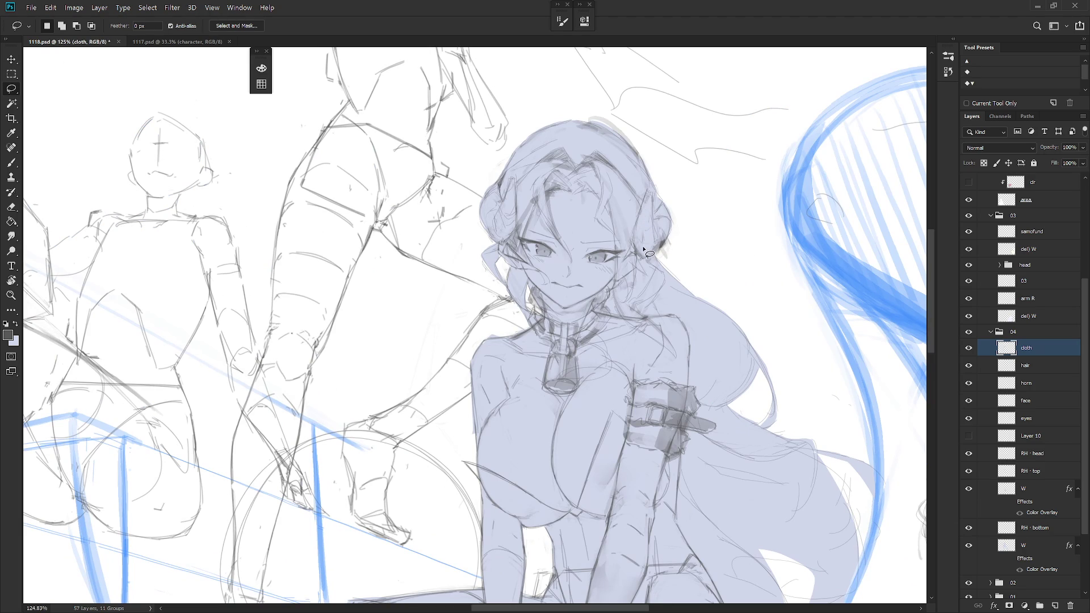
key("r")
mouse_move(625, 287)
left_mouse_down()
mouse_move(602, 462)
mouse_move(664, 421)
left_mouse_up()
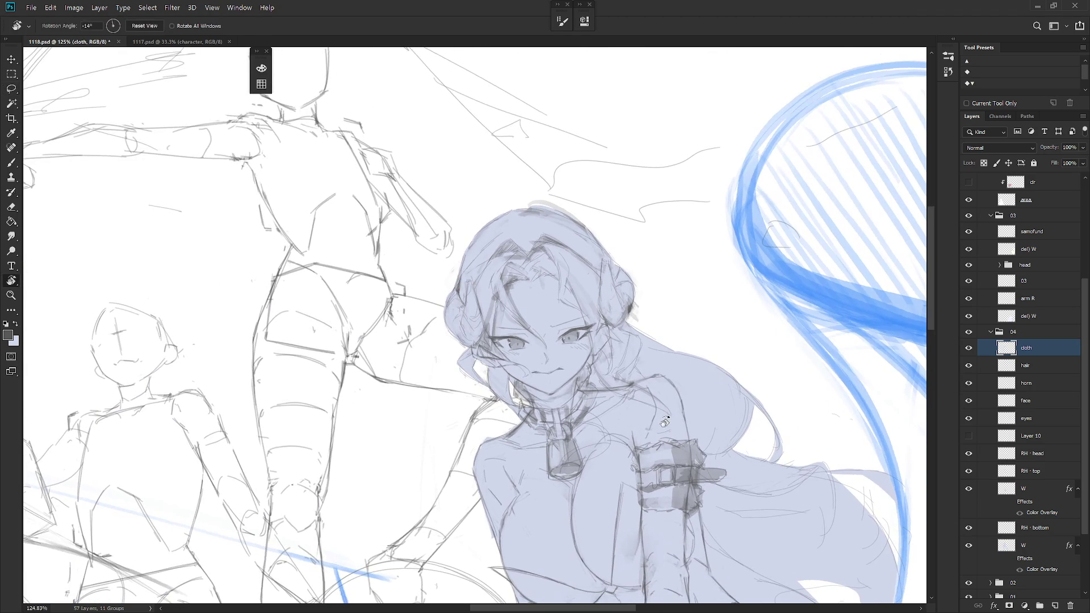
key("b")
scroll(560, 353, "up", 3)
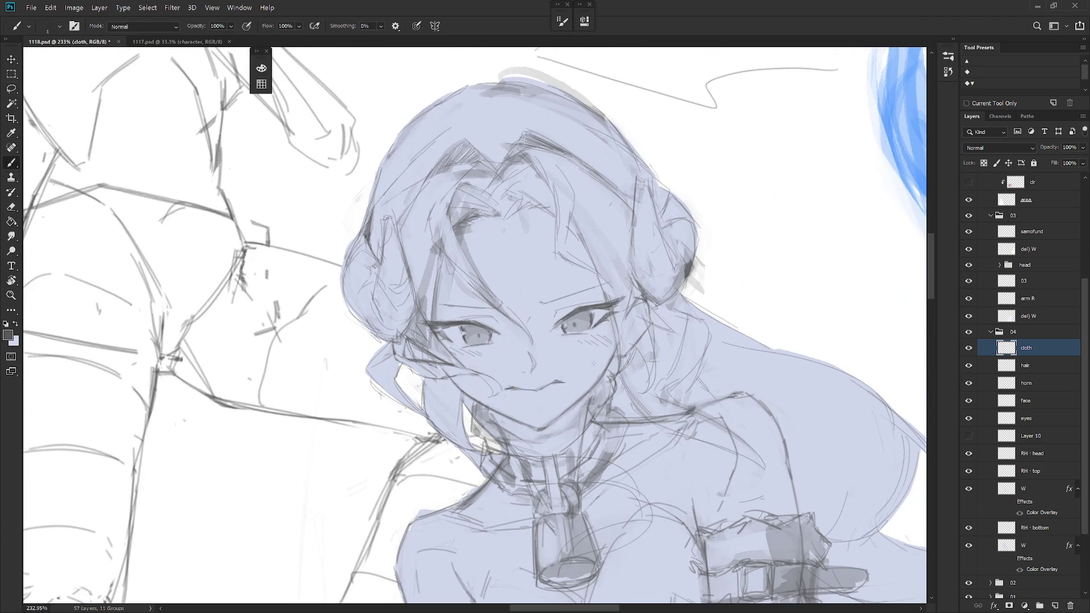
Box in the woman's head with a rectangular marquee on the RH - head layer
left_click(1041, 388)
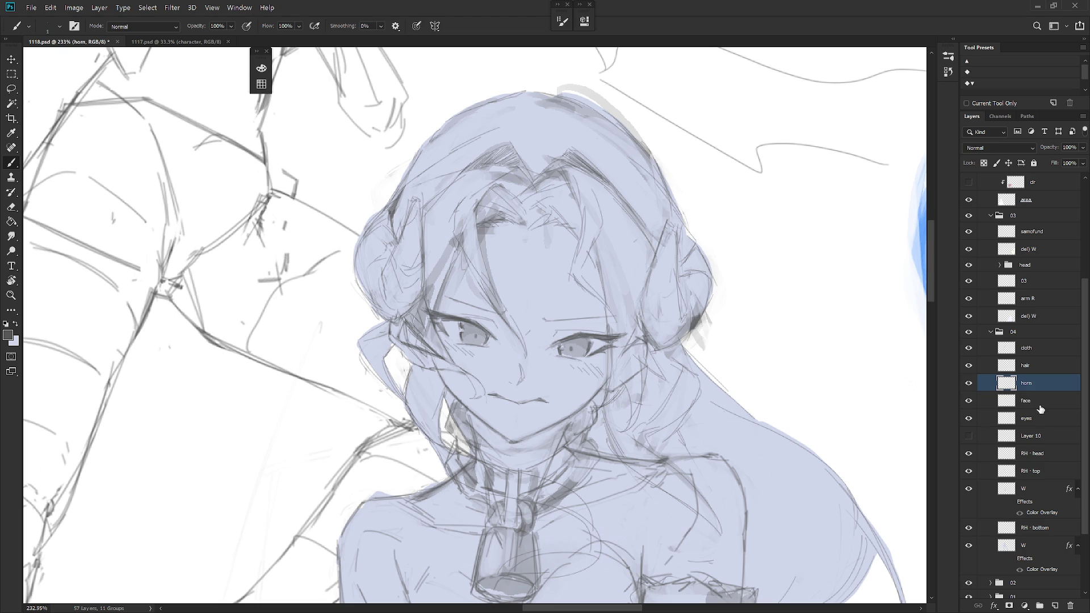
left_click(1042, 406)
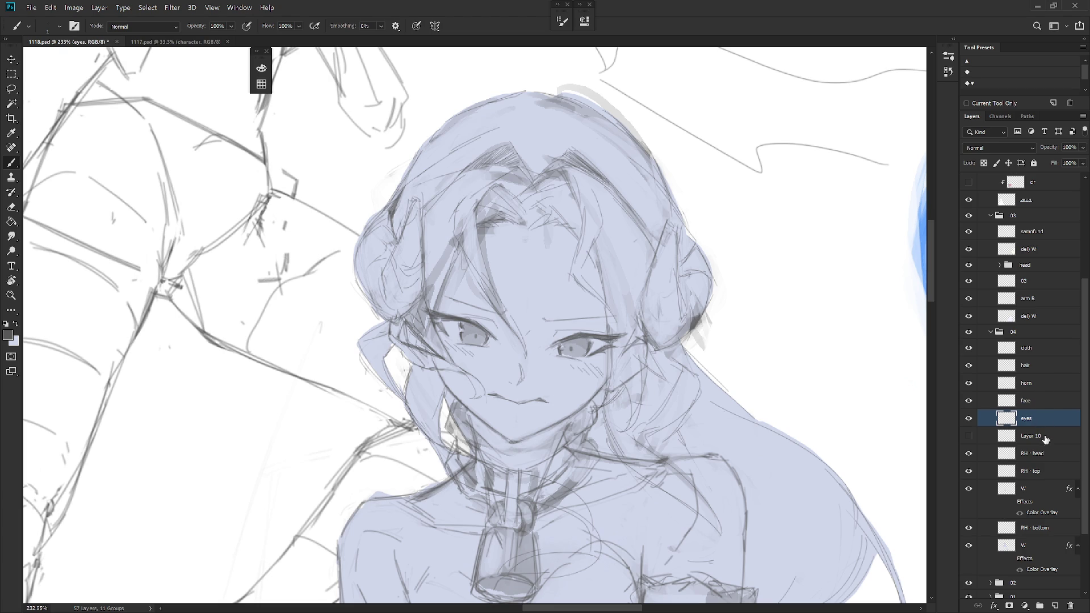
left_click(1042, 454)
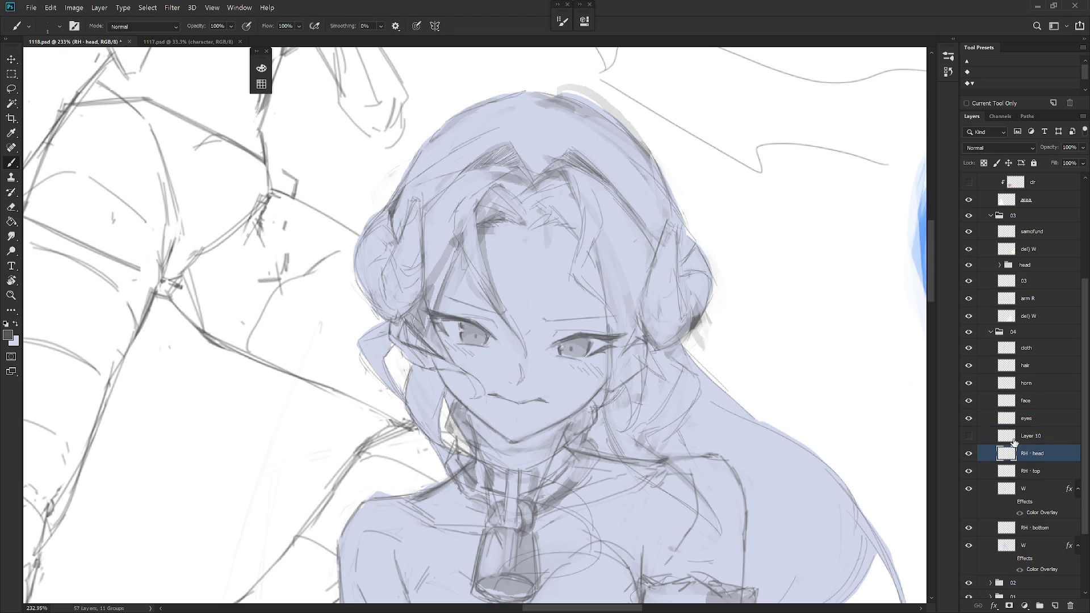
key("m")
left_click_drag(340, 162, 737, 496)
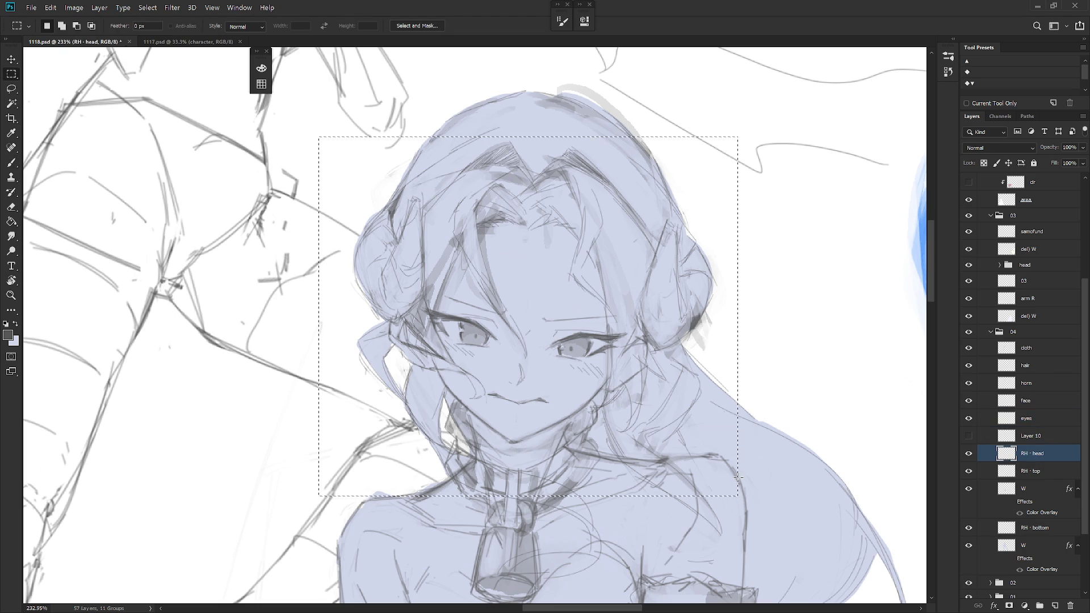
Reshape the woman's head with Liquify on the RH - head layer, then unflip the view
left_click(172, 8)
left_click(207, 109)
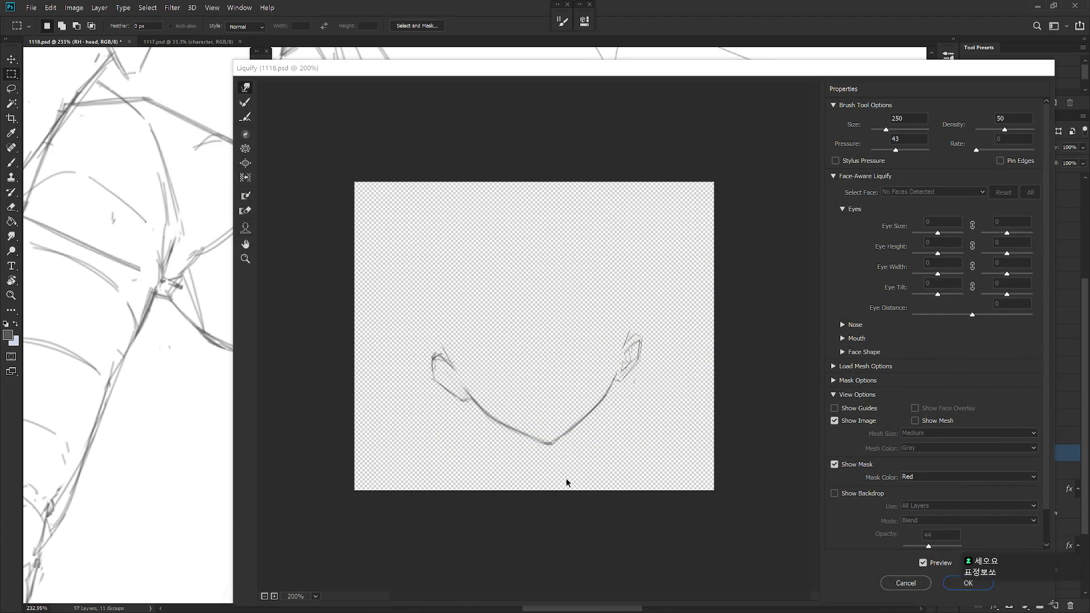
key("Escape")
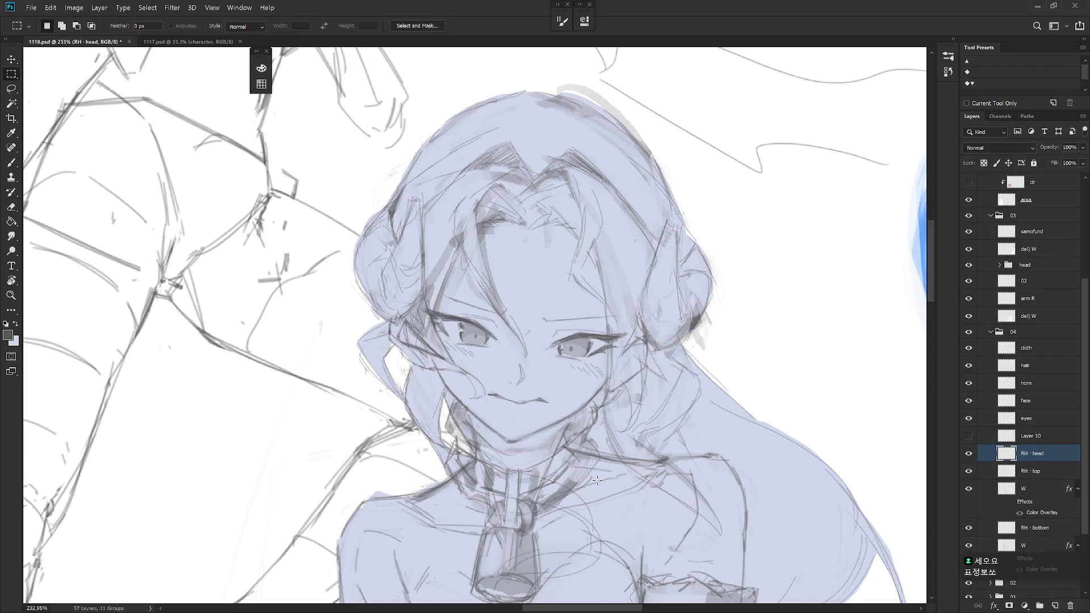
scroll(649, 438, "down", 5)
scroll(653, 503, "down", 3)
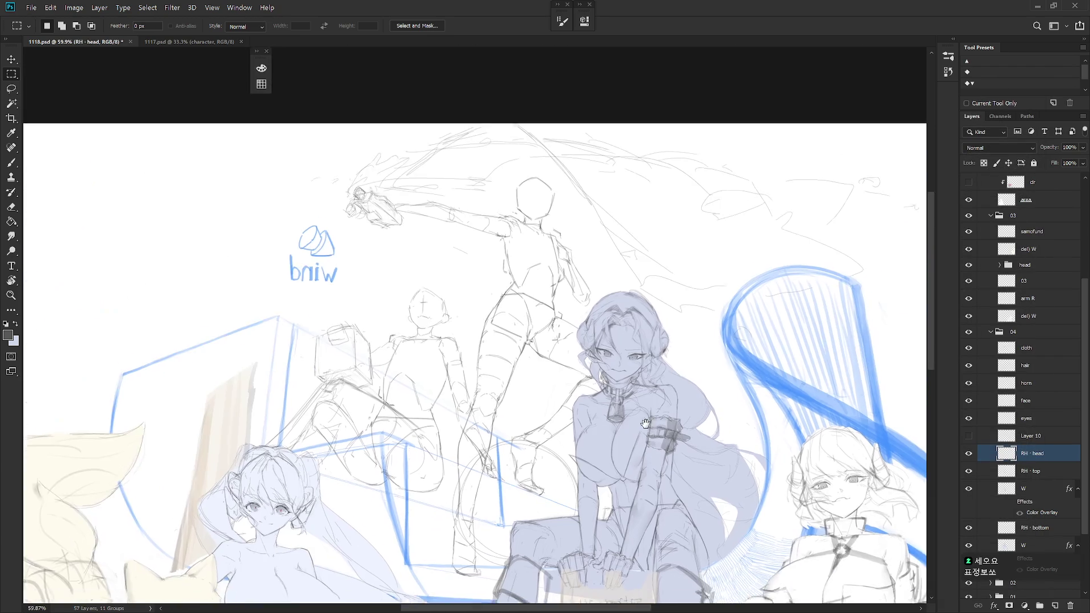
scroll(645, 424, "down", 3)
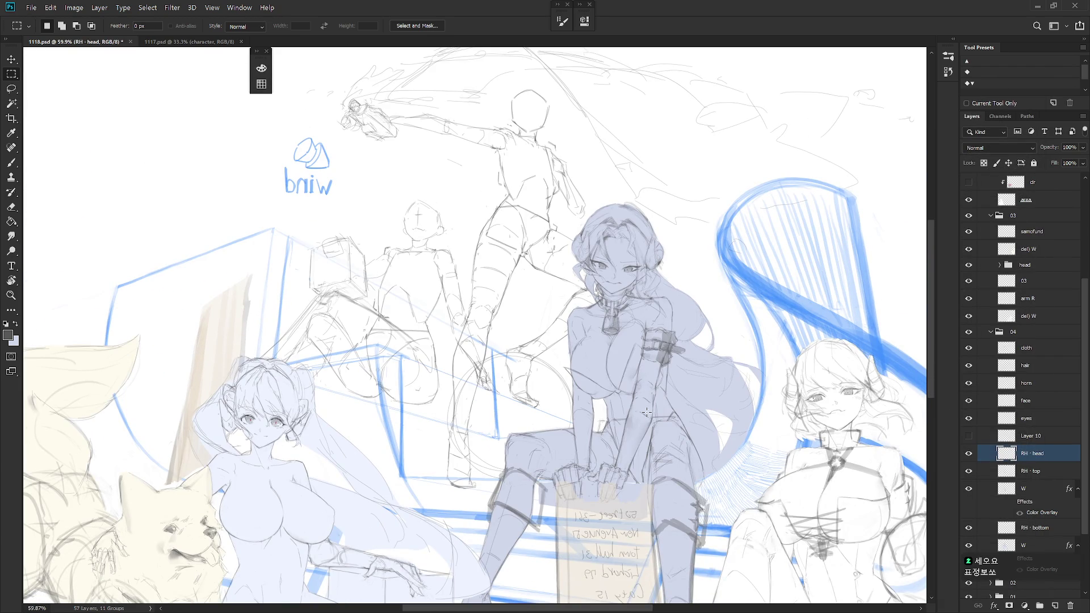
key("h")
scroll(578, 271, "up", 4)
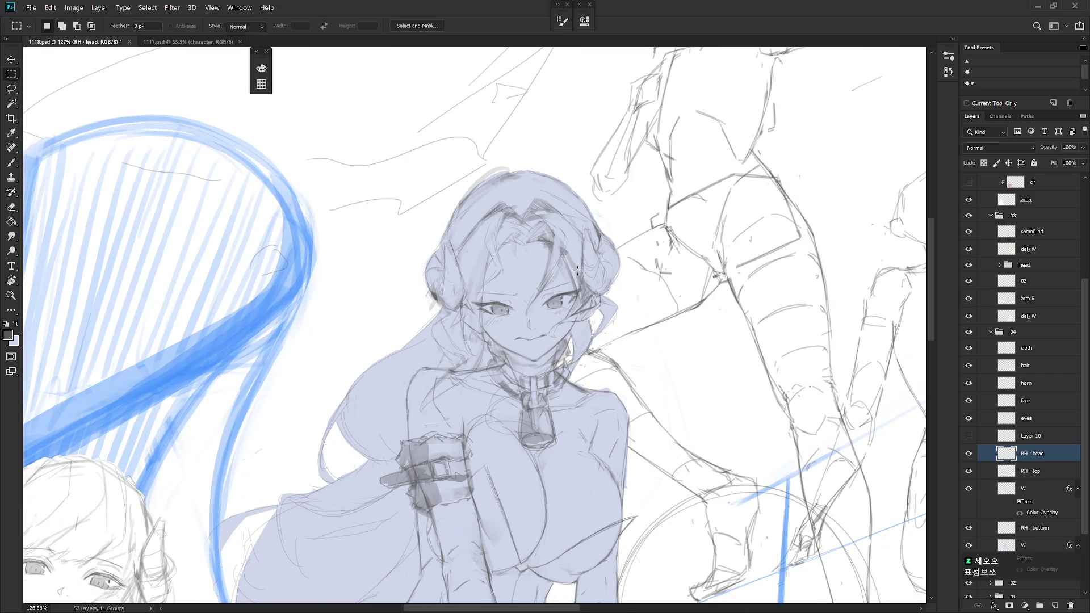
Compare history states for the head, then re-apply the Liquify reshape
left_click(181, 9)
key("Escape")
left_click(955, 42)
left_click(888, 553)
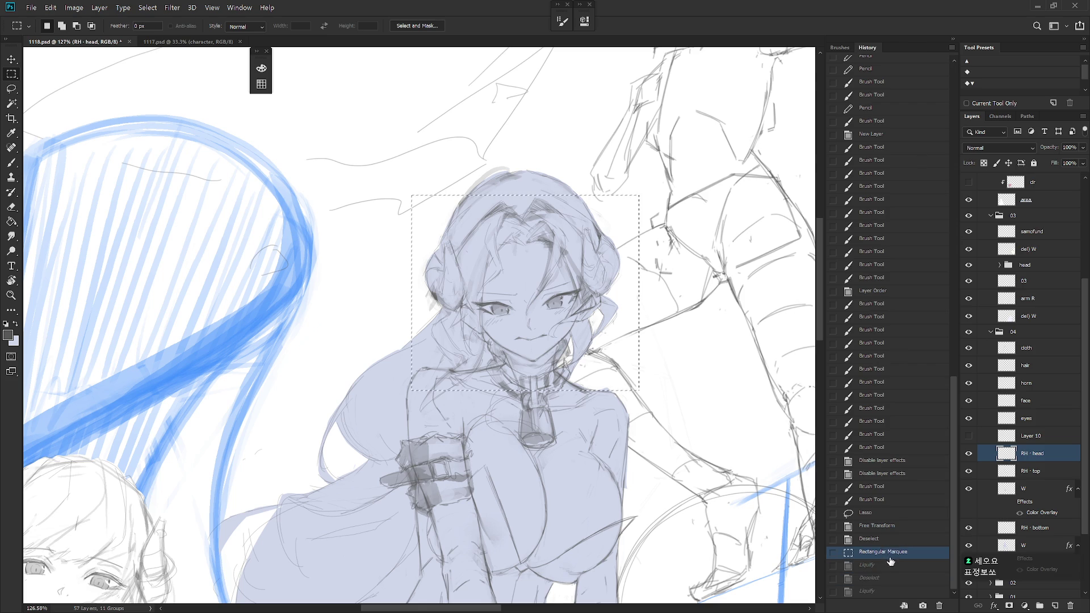
left_click(889, 565)
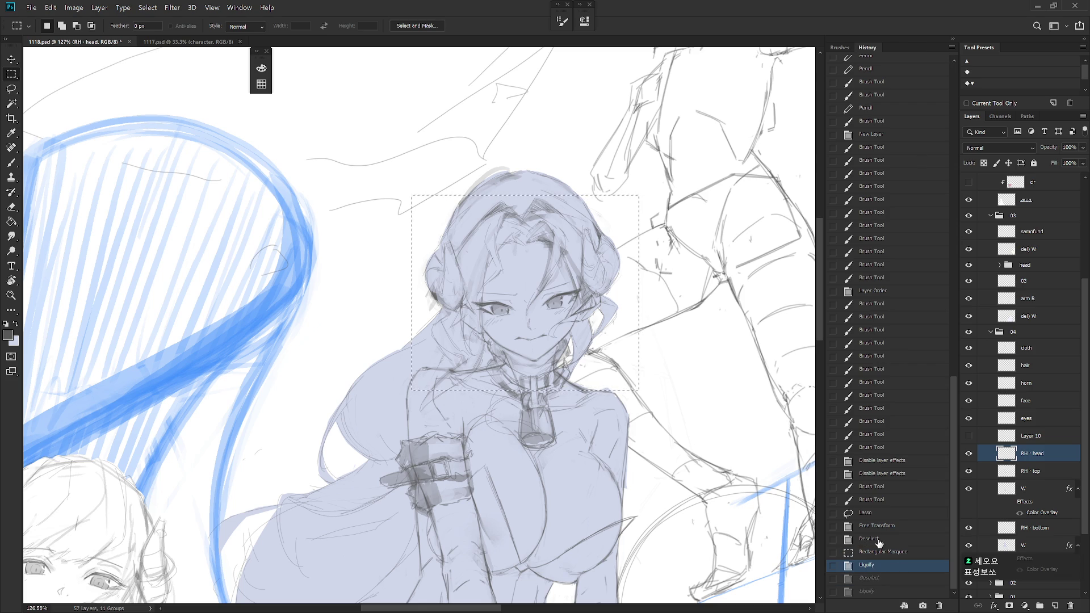
left_click(172, 8)
left_click(189, 20)
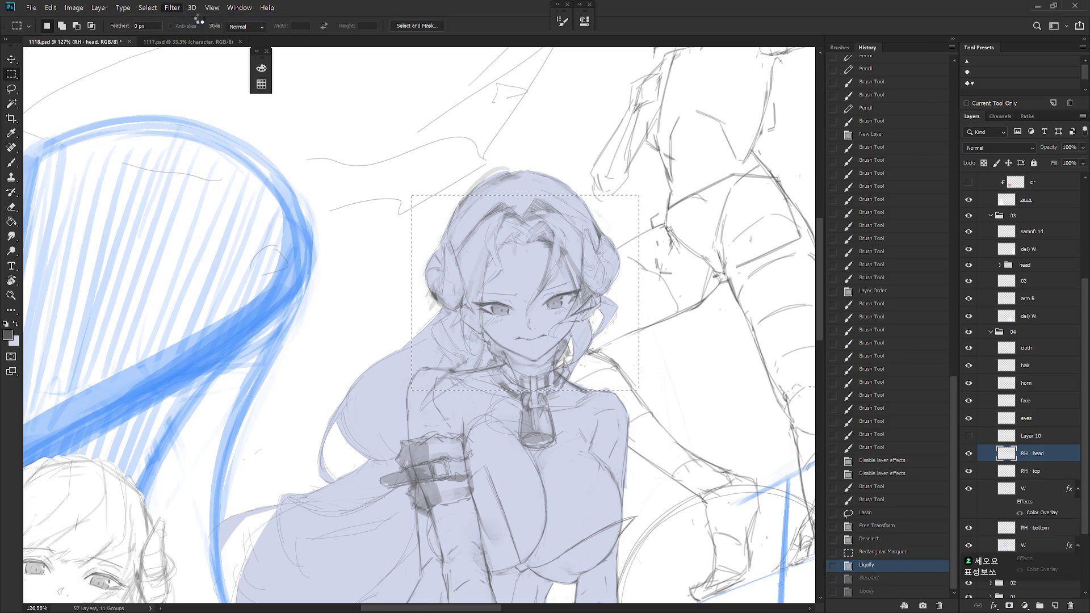
Drop the selection, mirror the view and save 1116.psd with Ctrl+S
key("ctrl+d")
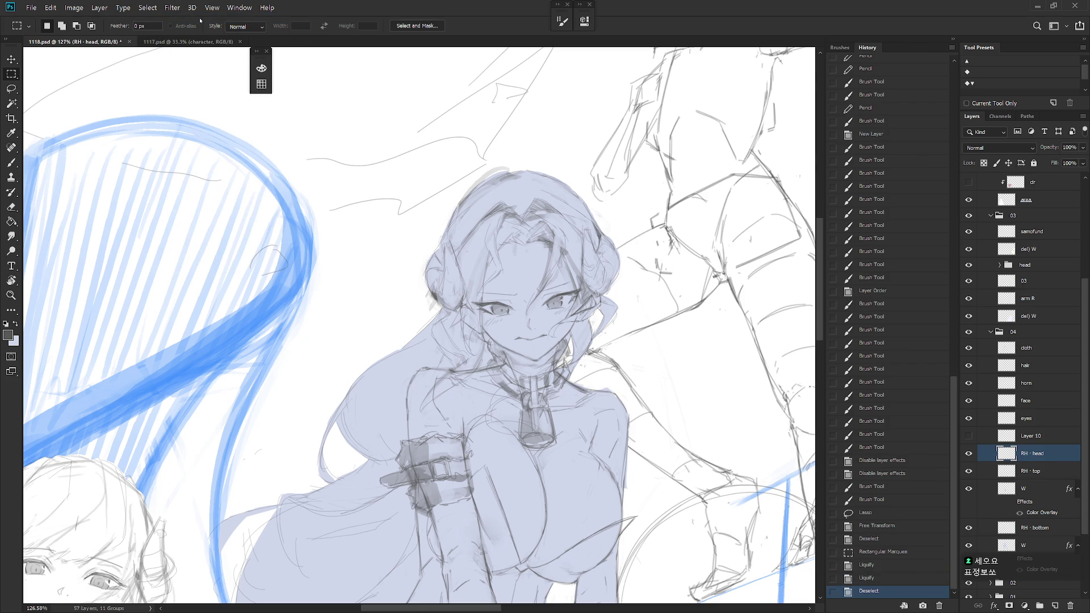
scroll(637, 353, "down", 5)
key("h")
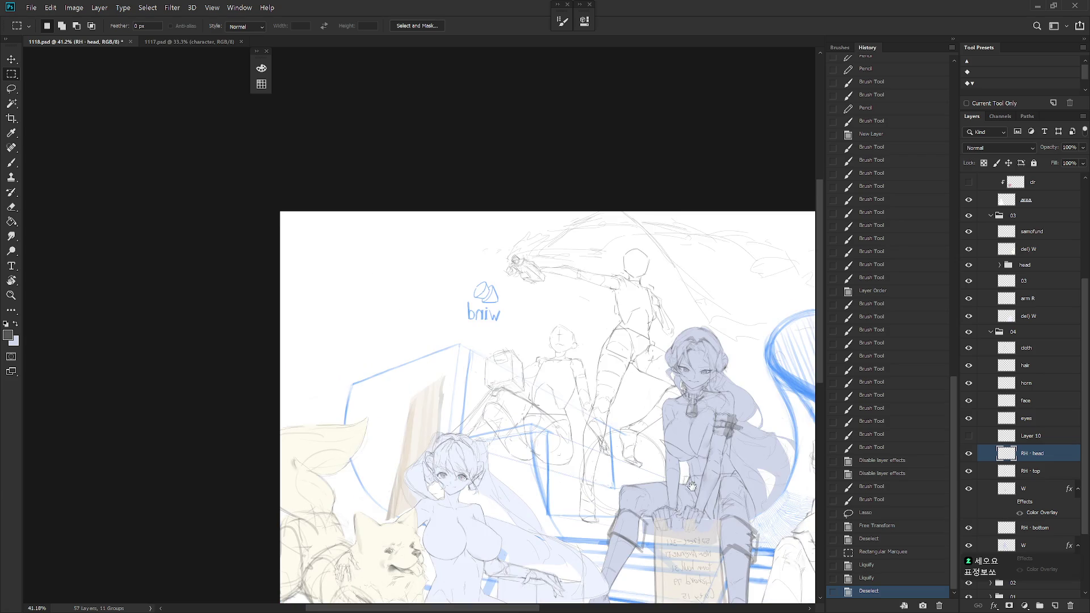
scroll(637, 353, "up", 5)
key("b")
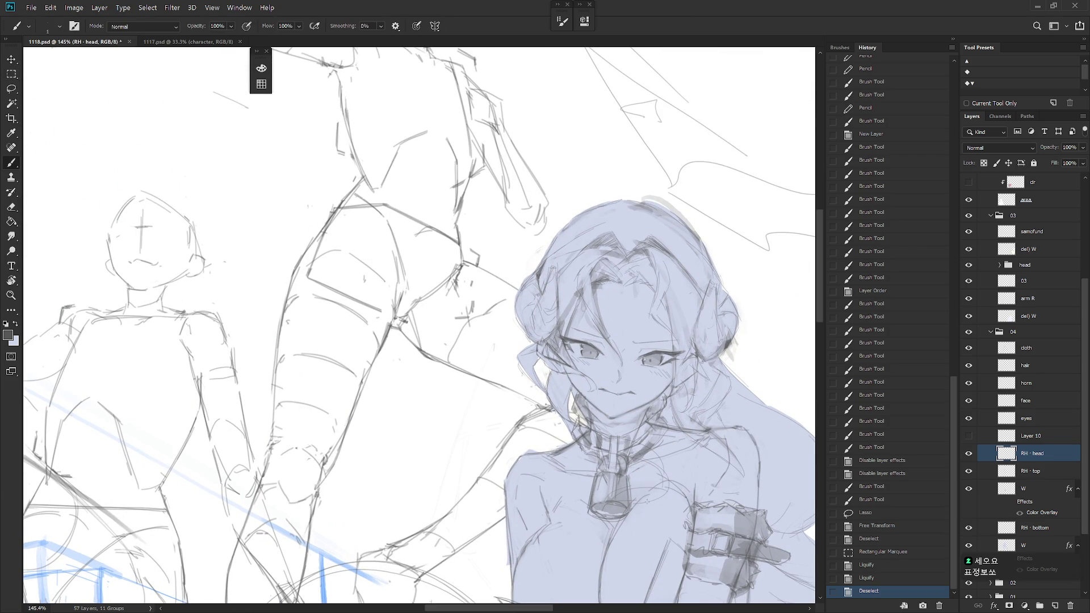
scroll(645, 509, "down", 4)
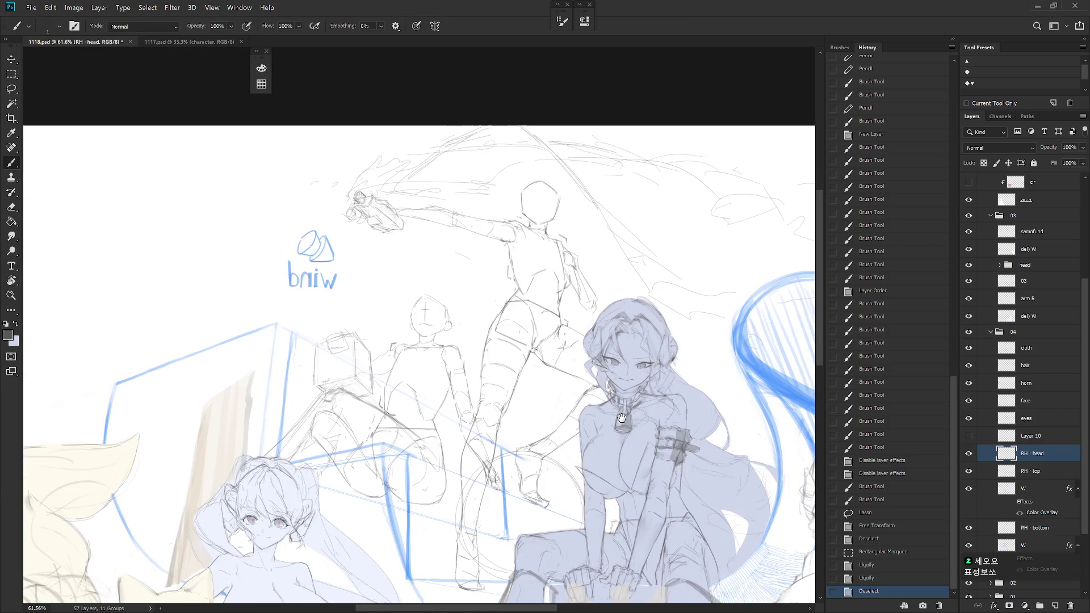
scroll(653, 514, "down", 2)
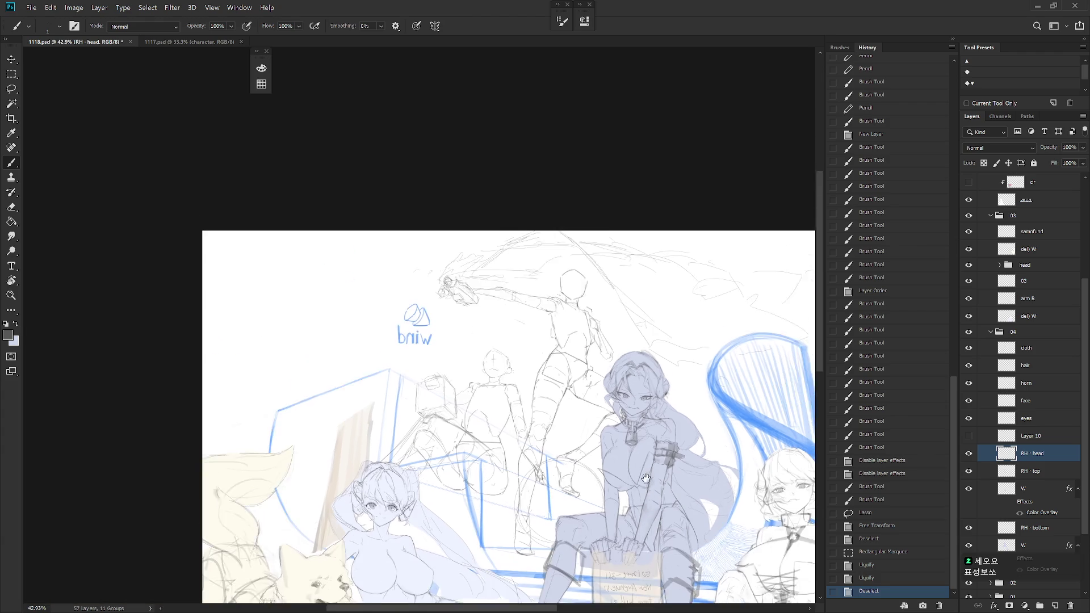
key("ctrl+s")
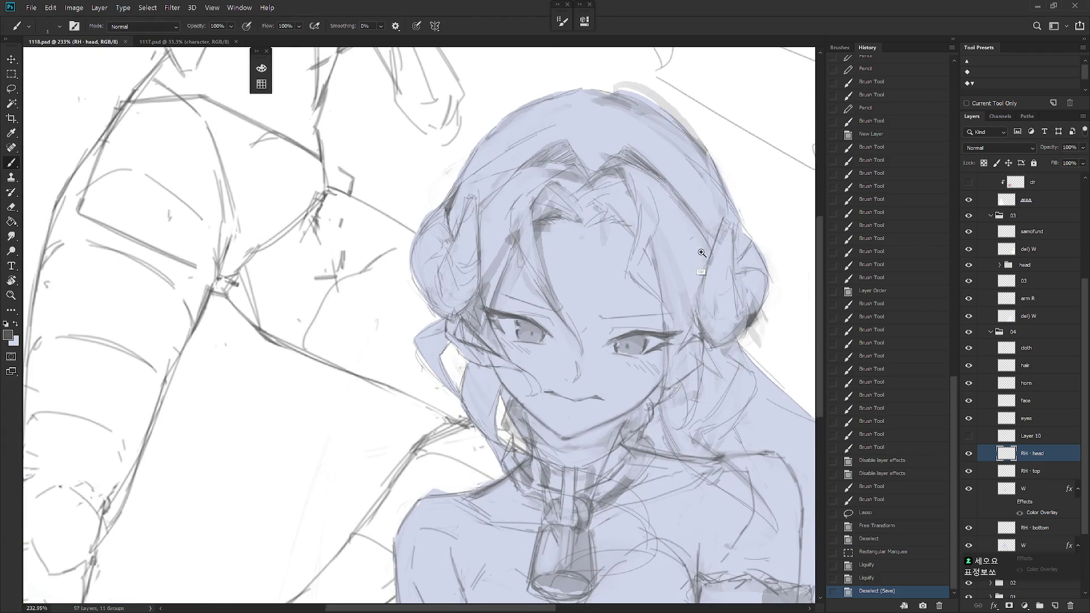
scroll(689, 284, "up", 8)
mouse_move(676, 363)
left_mouse_down()
mouse_move(648, 420)
mouse_move(626, 424)
mouse_move(663, 446)
left_mouse_up()
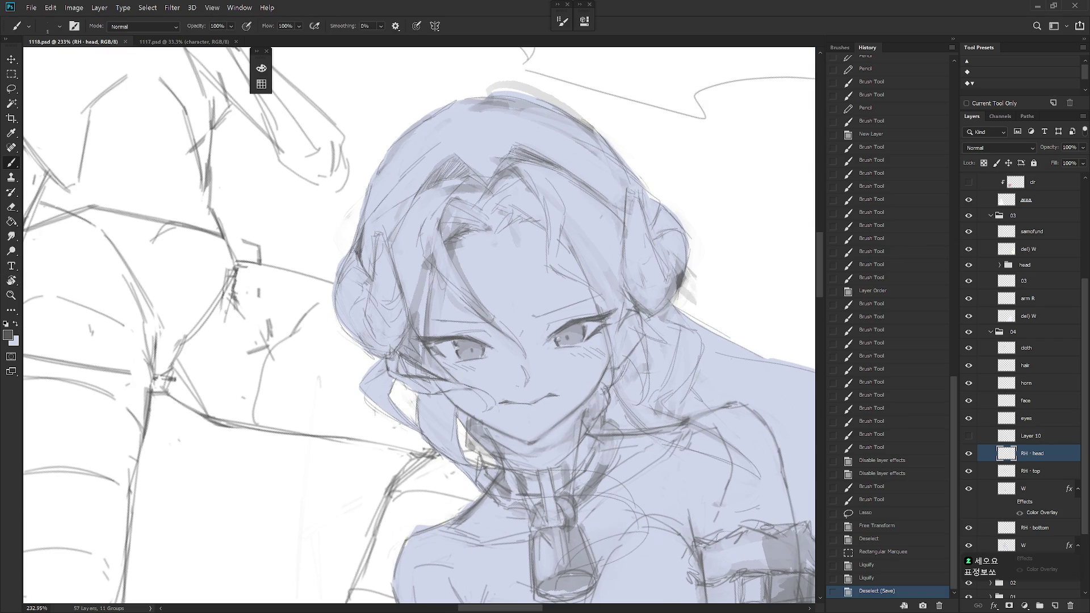
scroll(536, 344, "up", 2)
Hide cloth, hair and horn, then adjust the left eye with Free Transform on the face layer
key("l")
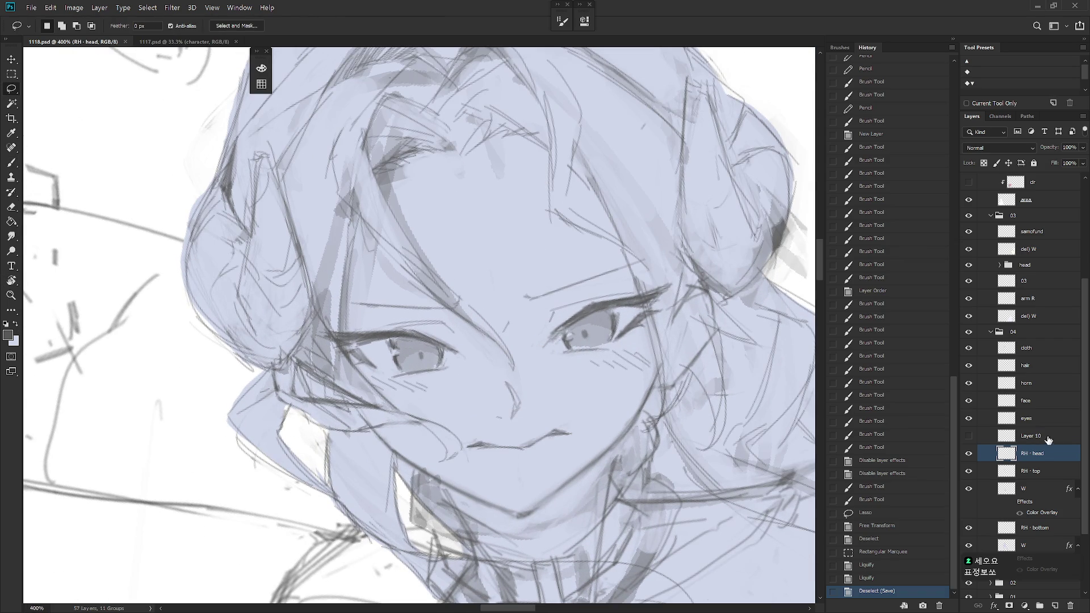
left_click(1038, 405)
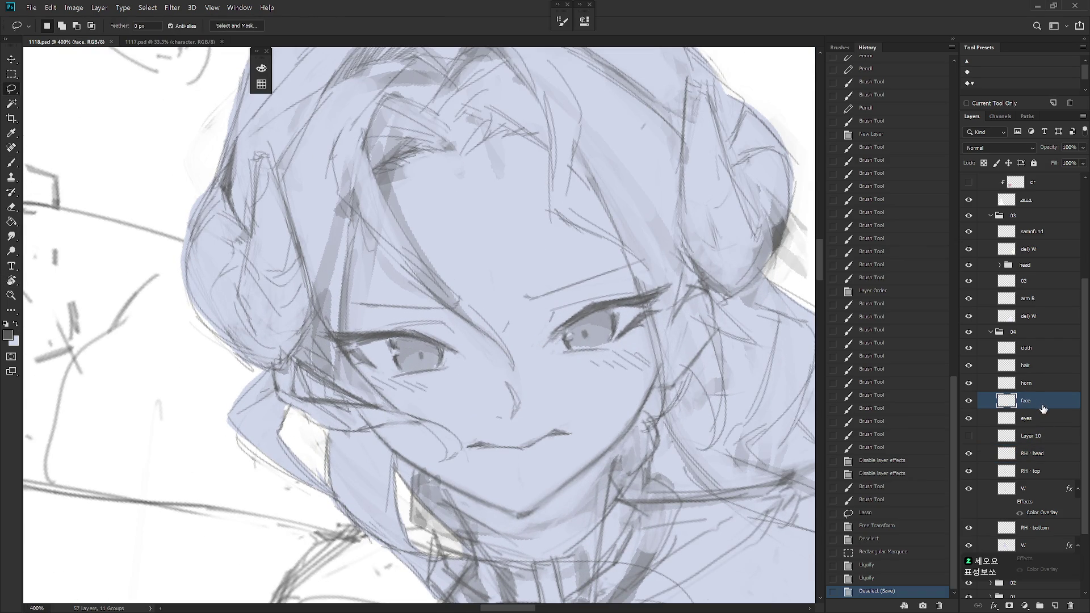
left_click(968, 348)
left_click(968, 366)
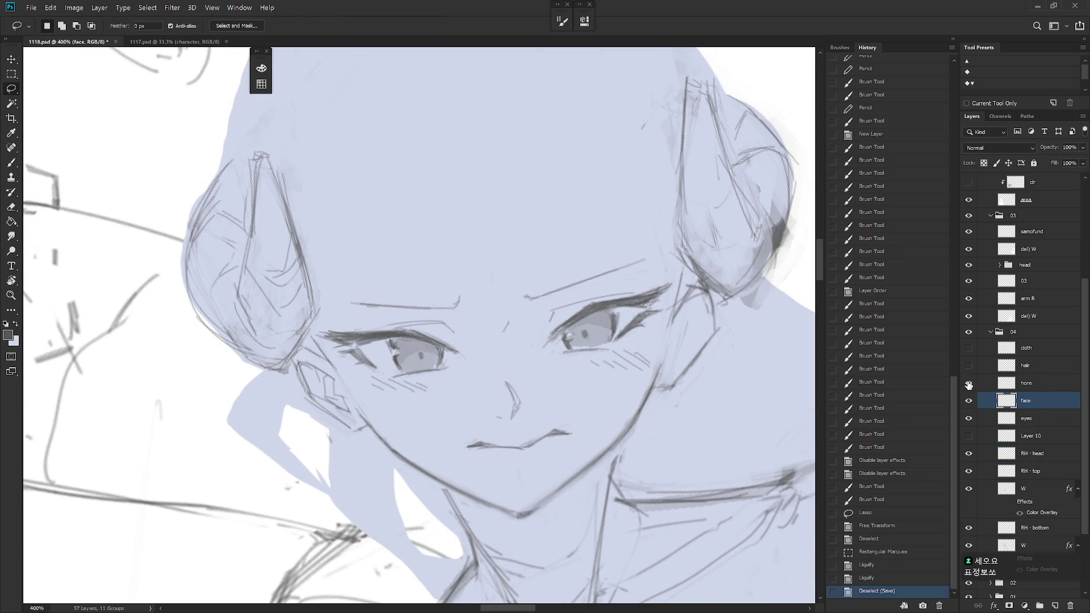
left_click(968, 383)
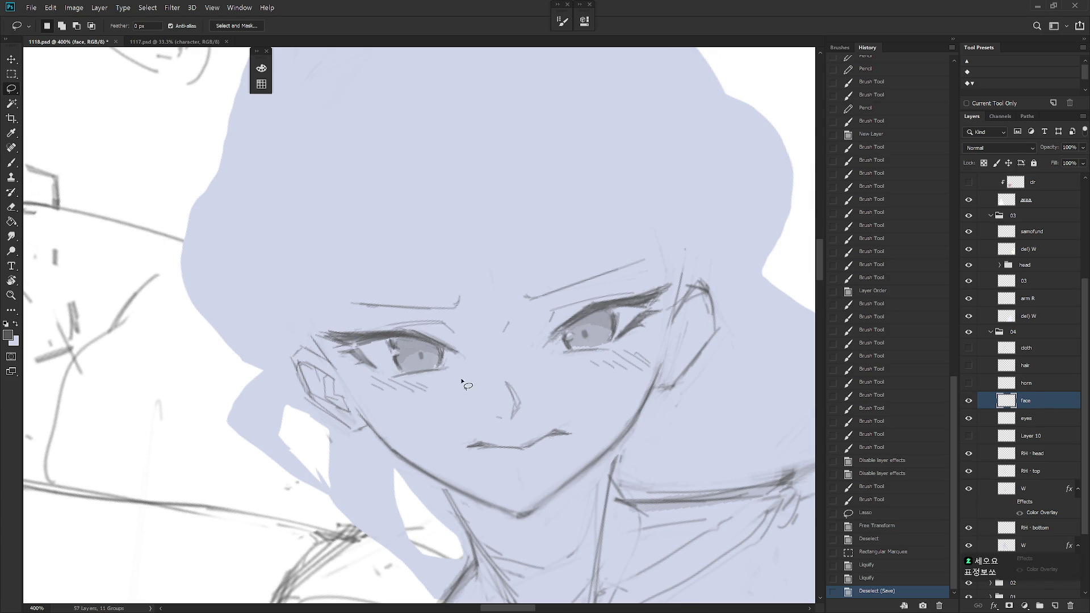
mouse_move(462, 381)
left_mouse_down()
mouse_move(437, 256)
mouse_move(312, 332)
mouse_move(404, 421)
mouse_move(443, 369)
mouse_move(429, 394)
mouse_move(434, 416)
left_mouse_up()
key("ctrl+t")
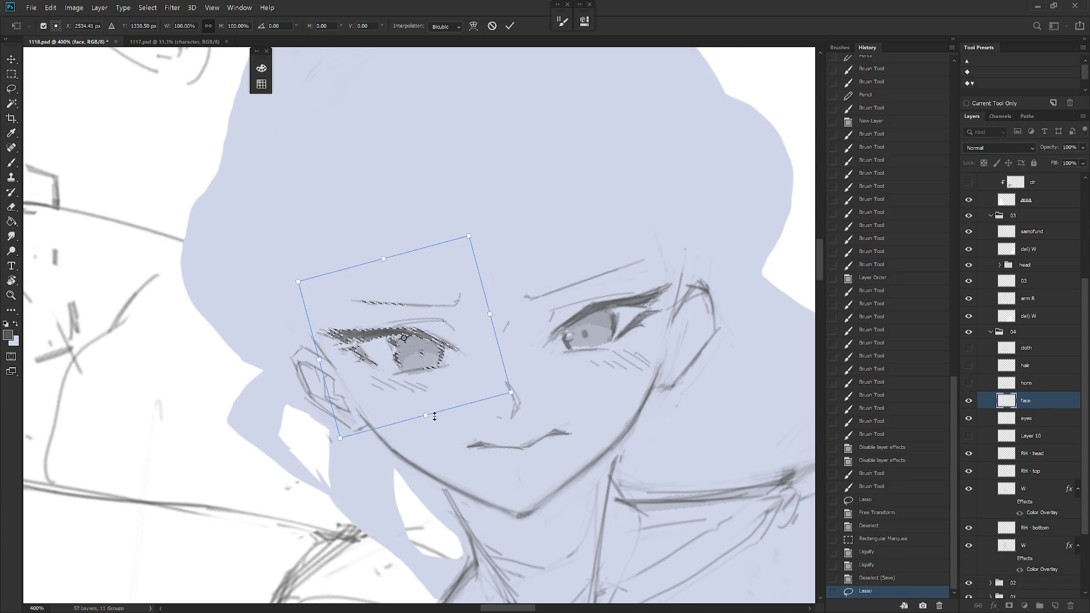
key("Return")
key("ctrl+d")
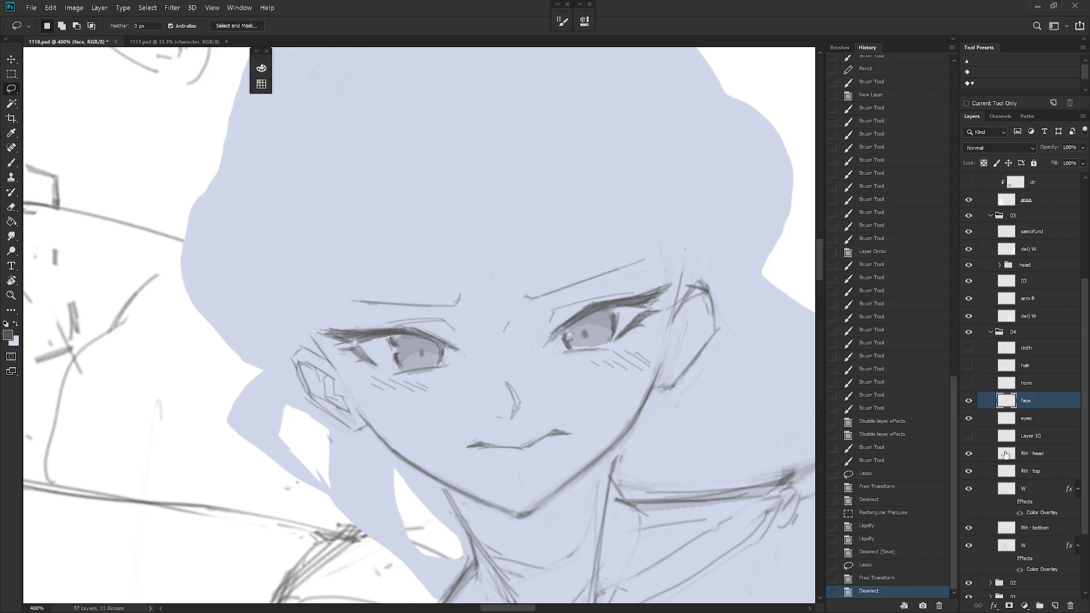
left_click_drag(511, 284, 534, 310)
Adjust the left eye on the eyes layer and show cloth, hair and horn again
left_click(1026, 418)
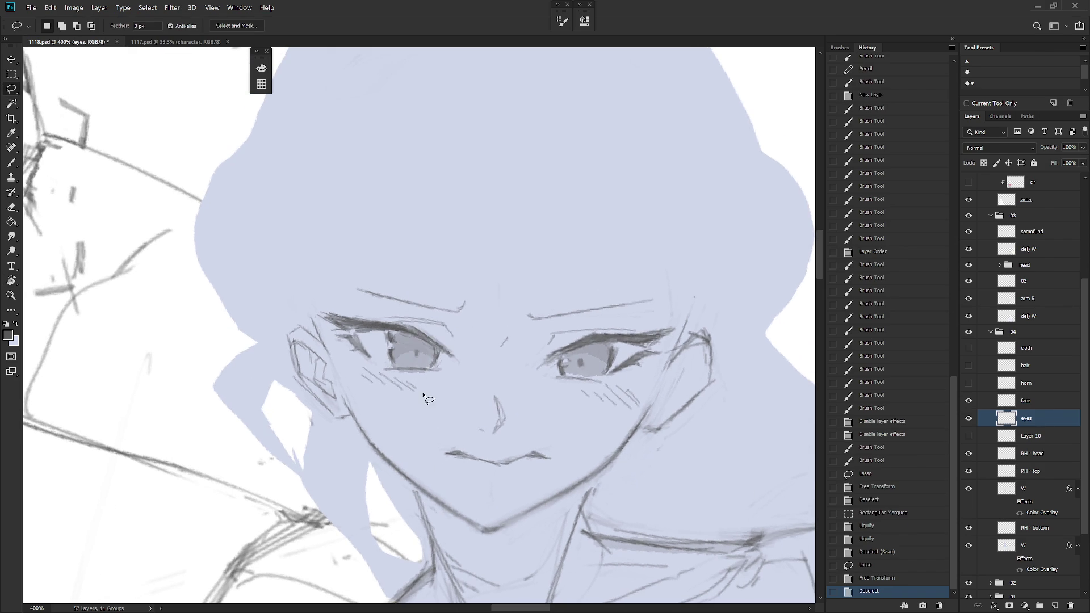
left_click_drag(426, 398, 431, 372)
key("ctrl+t")
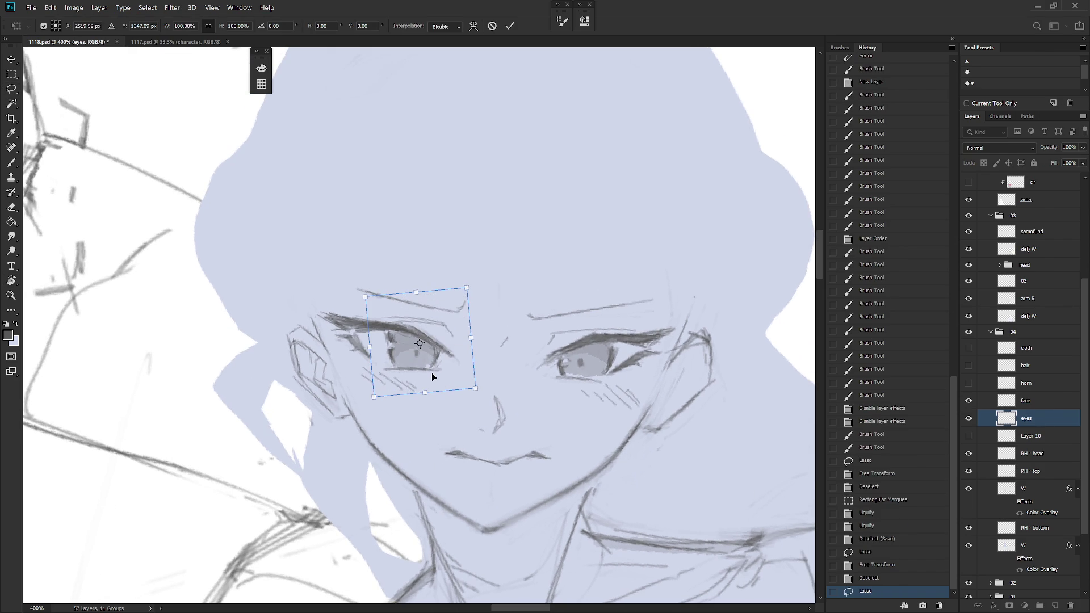
key("Return")
key("ctrl+d")
scroll(600, 455, "down", 5)
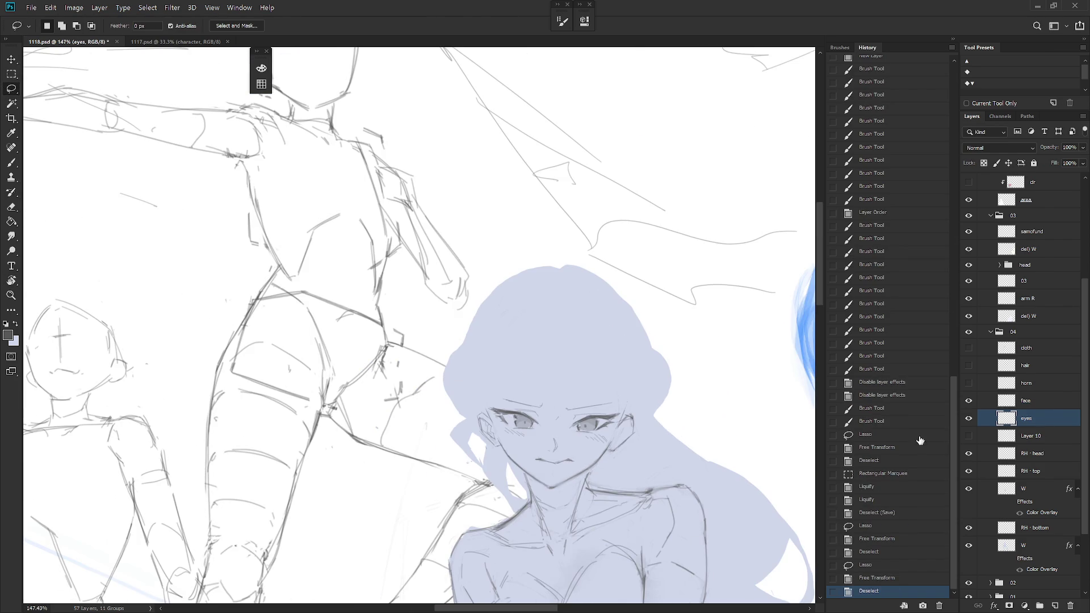
left_click_drag(968, 348, 969, 382)
scroll(623, 510, "down", 4)
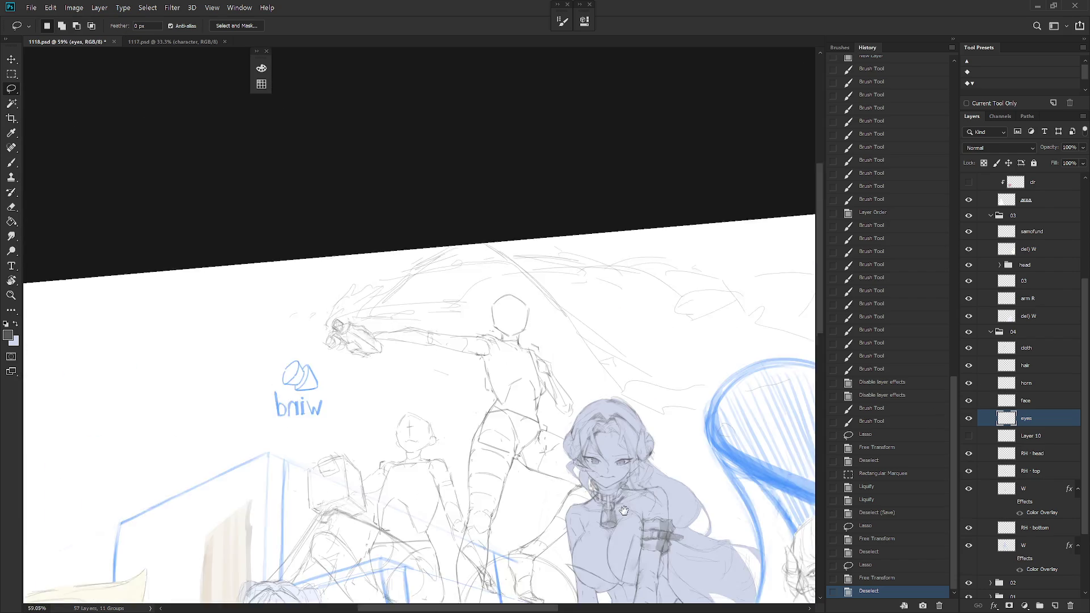
left_click_drag(623, 510, 615, 373)
key("h")
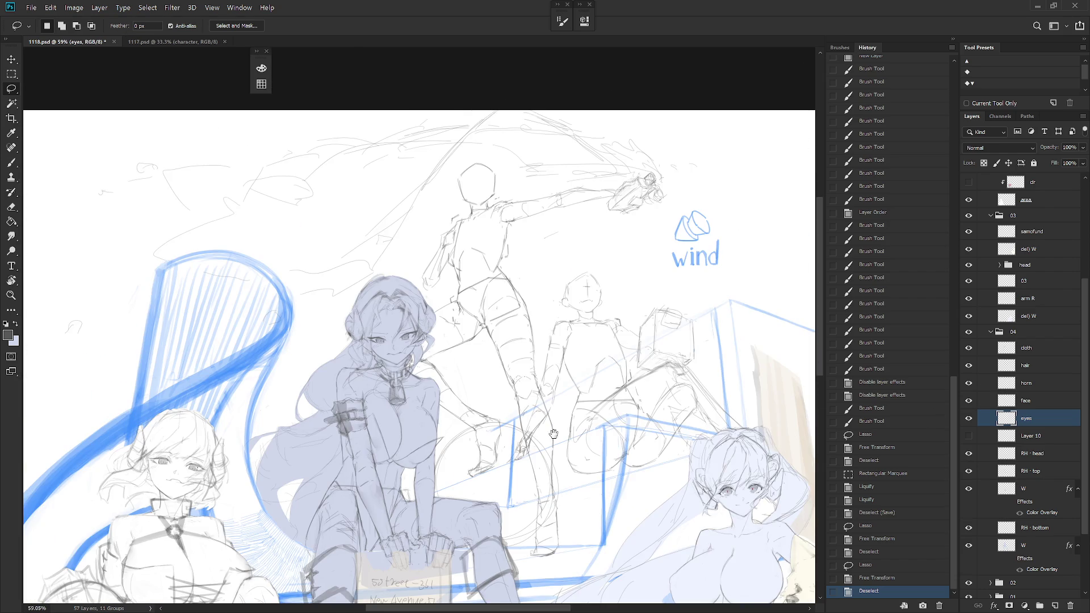
left_click_drag(521, 465, 552, 411)
scroll(517, 300, "up", 5)
key("b")
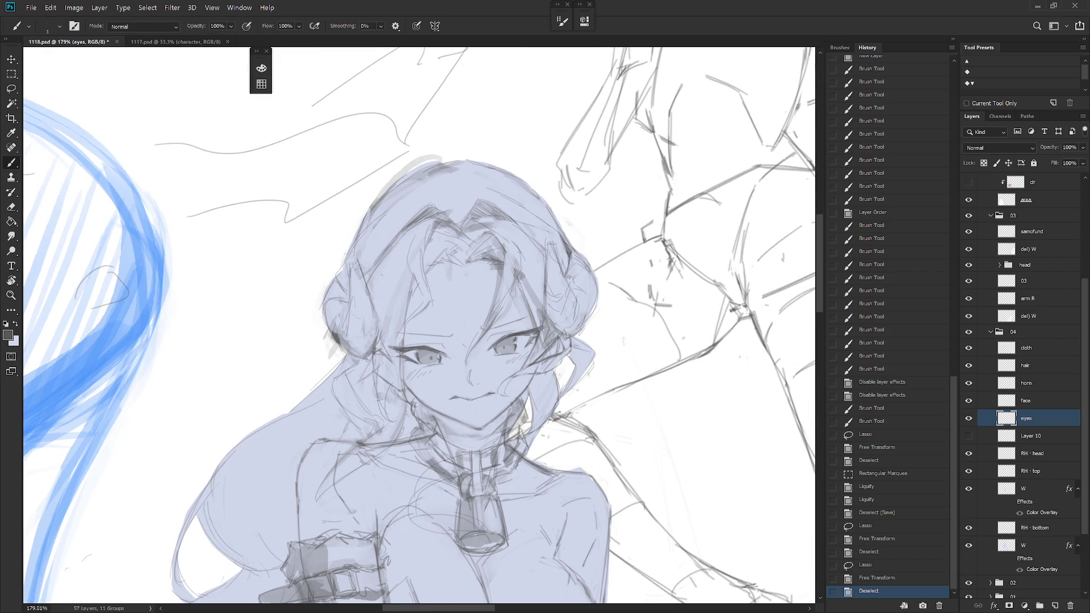
left_click(897, 513)
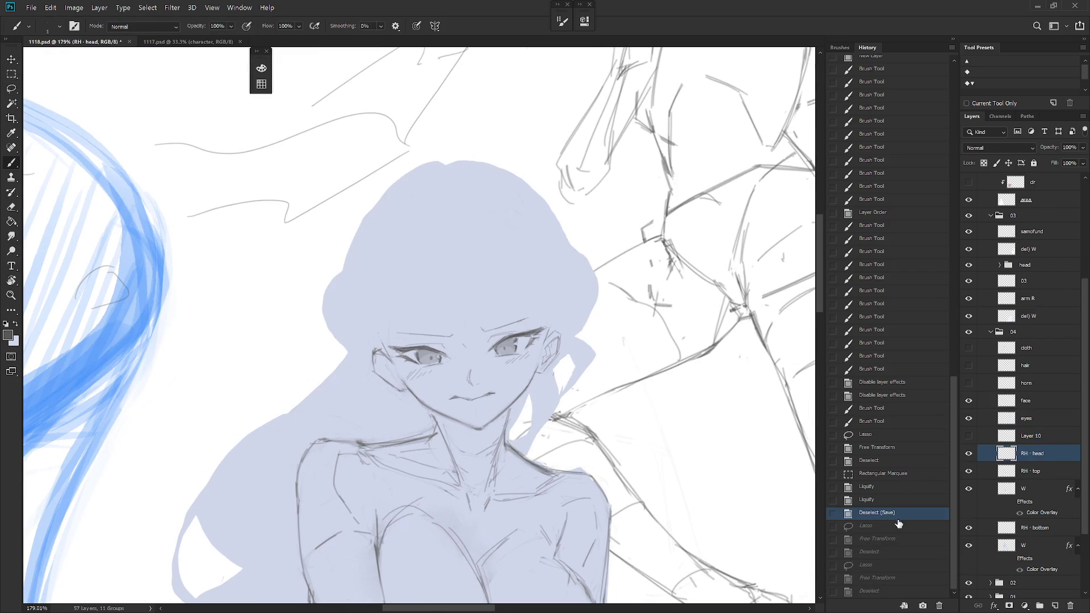
left_click(881, 590)
left_click(895, 474)
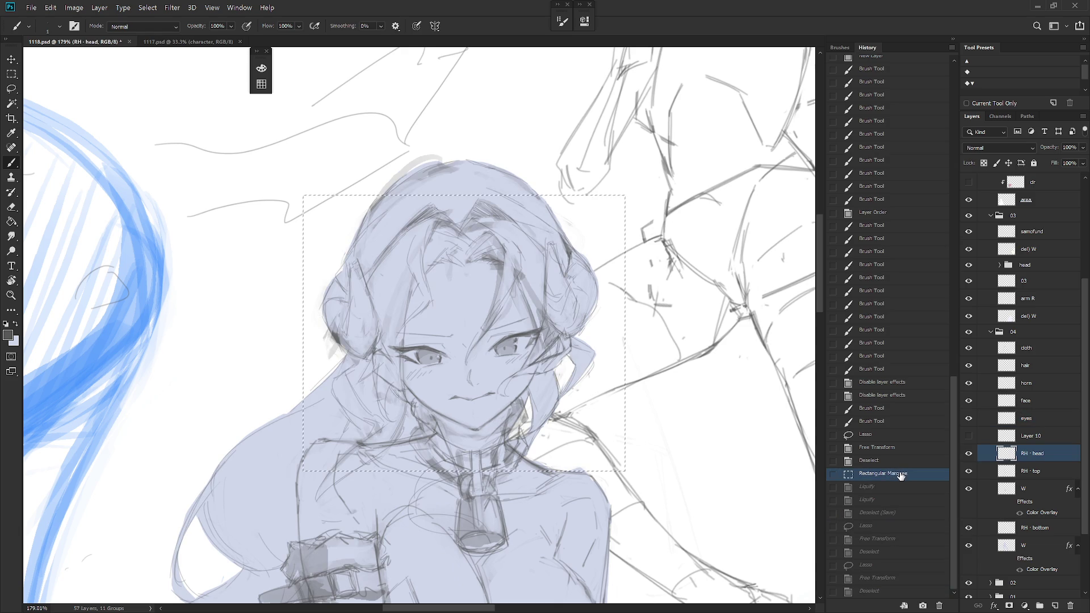
left_click(891, 461)
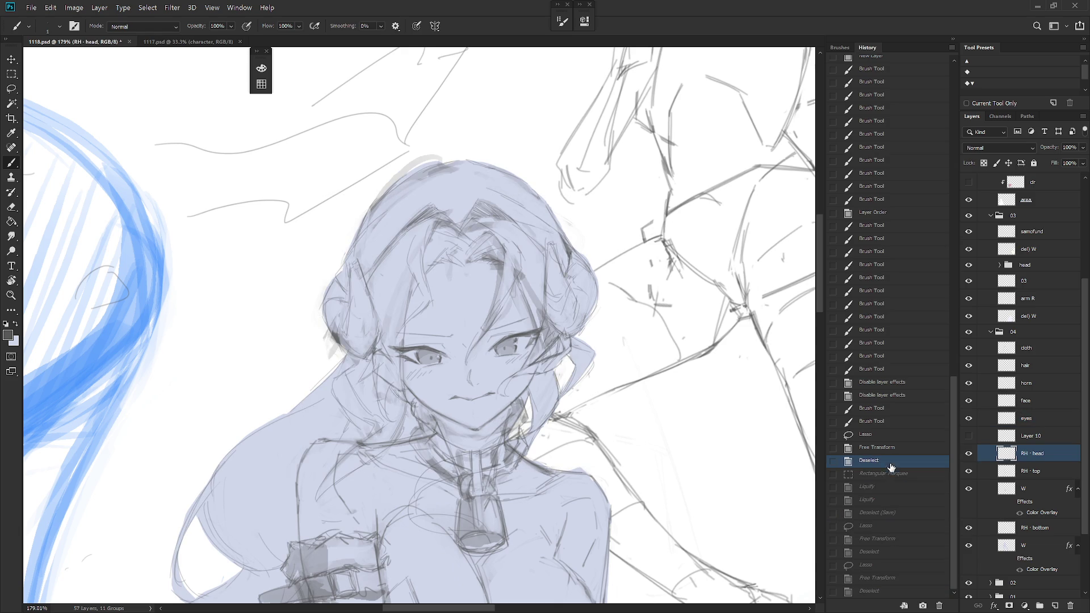
left_click(878, 592)
scroll(641, 471, "down", 5)
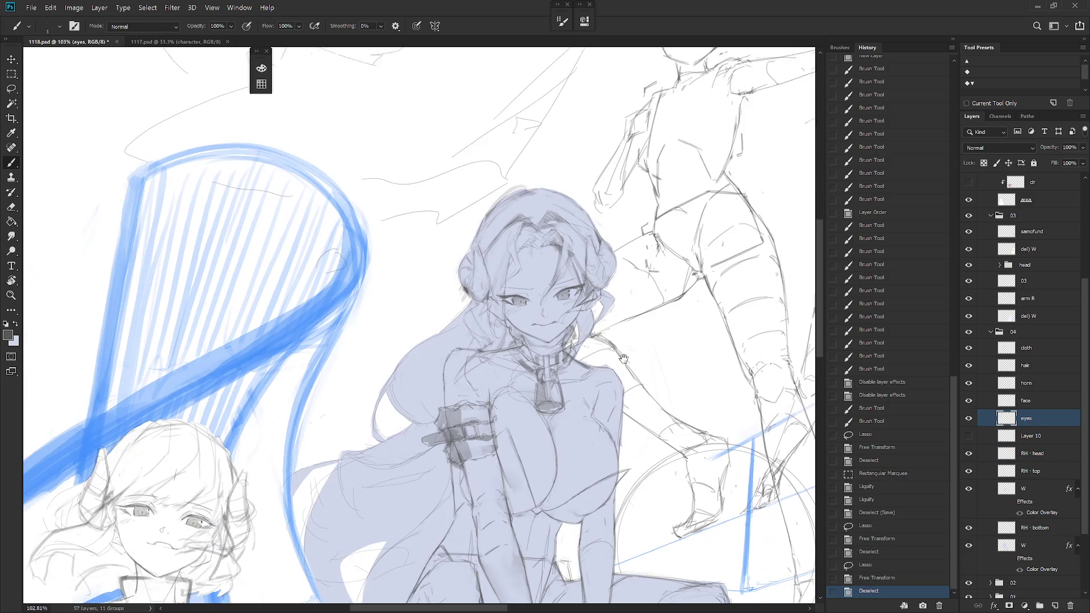
left_click_drag(624, 454, 600, 416)
scroll(600, 416, "up", 4)
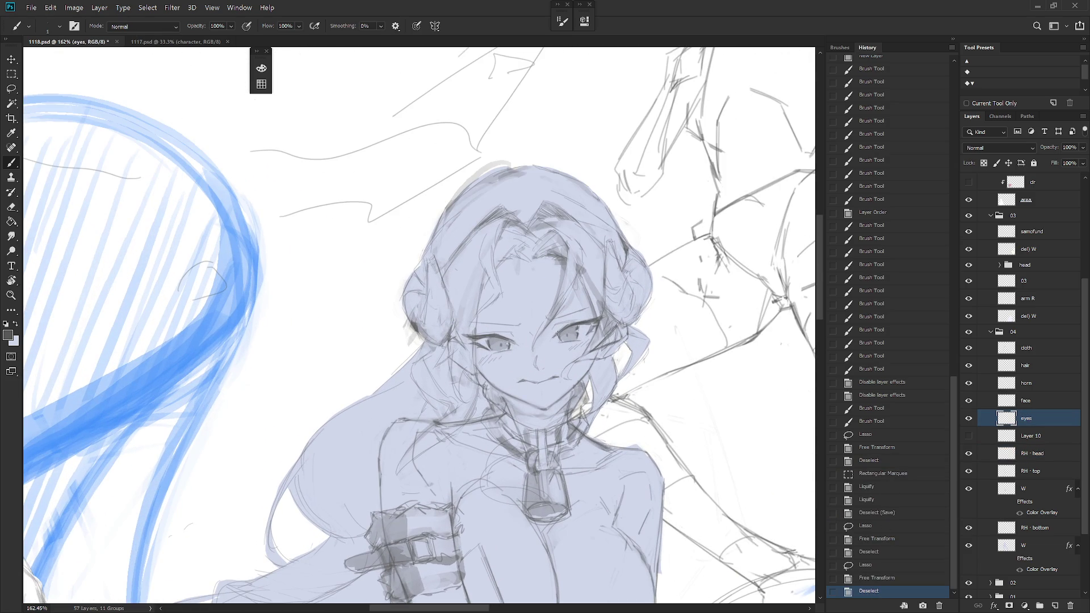
scroll(559, 396, "up", 5)
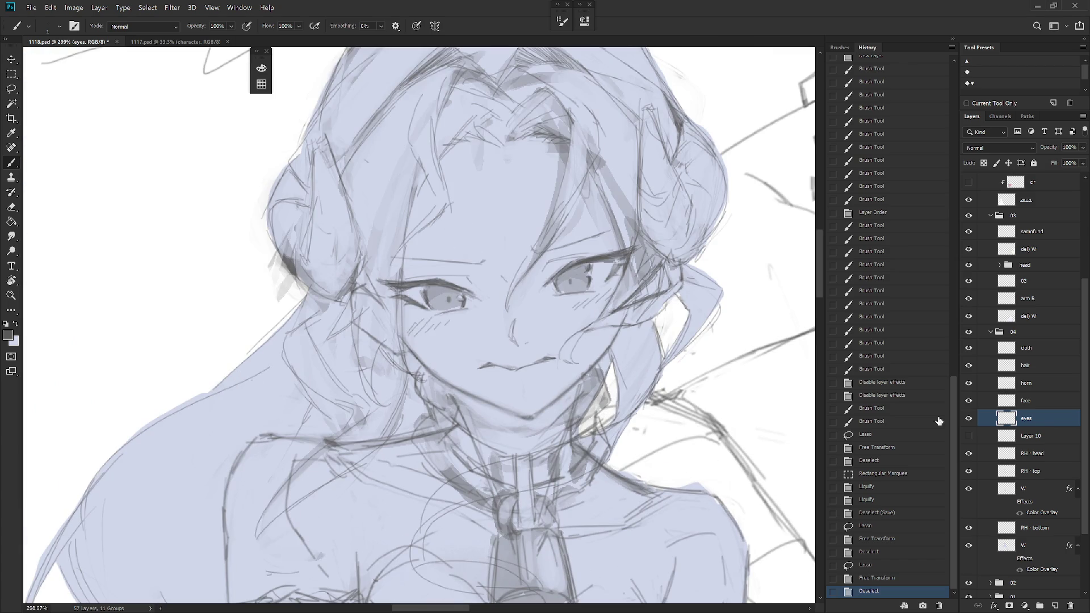
On the face layer, redraw faint mouth strokes and rotate the mouth stroke slightly
left_click(1032, 401)
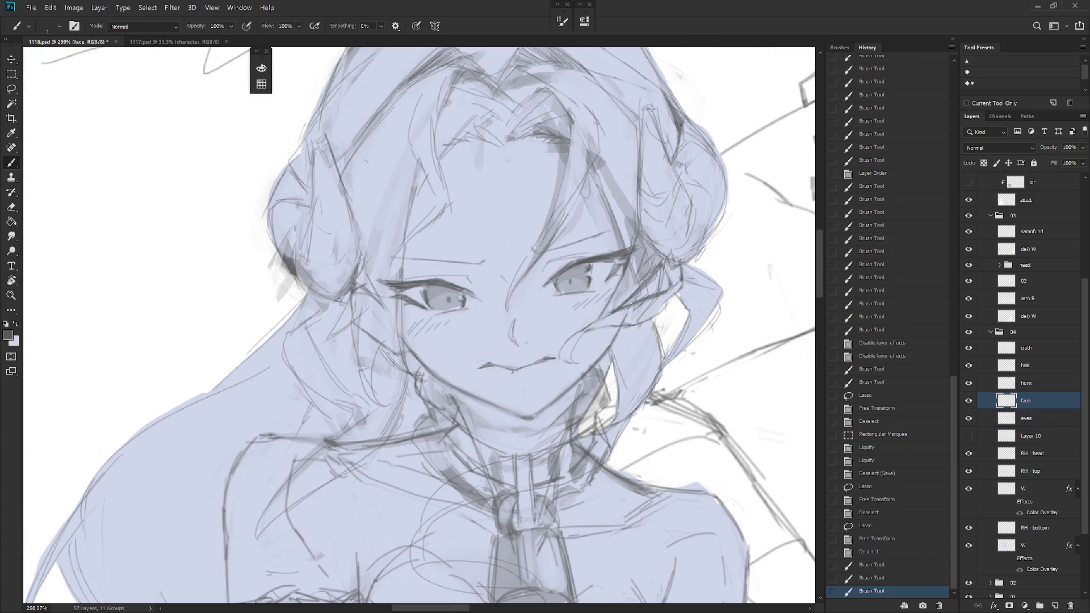
key("ctrl+z")
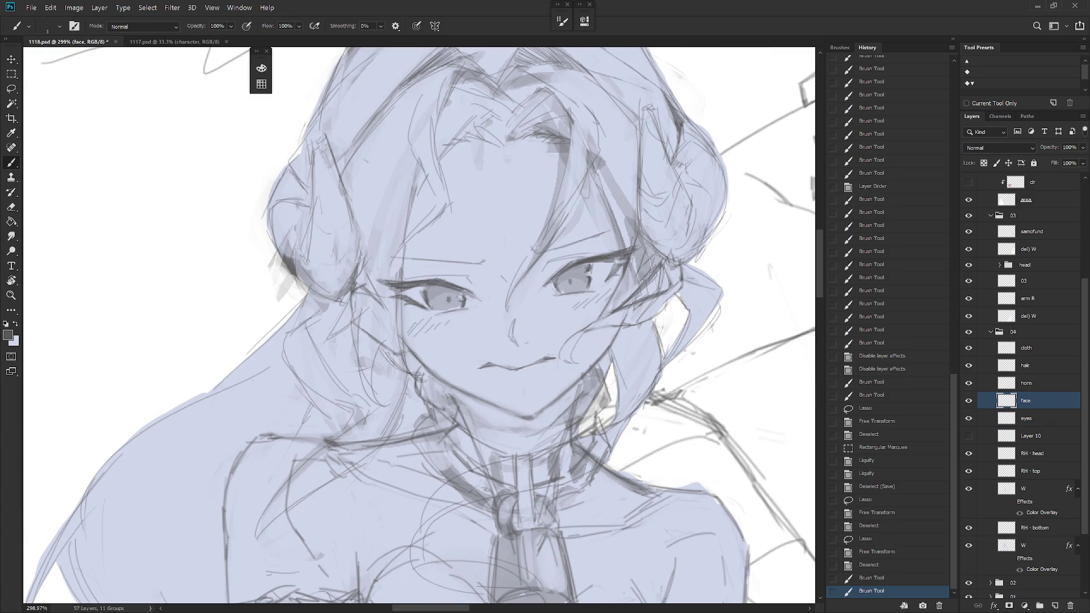
left_click_drag(513, 368, 519, 370)
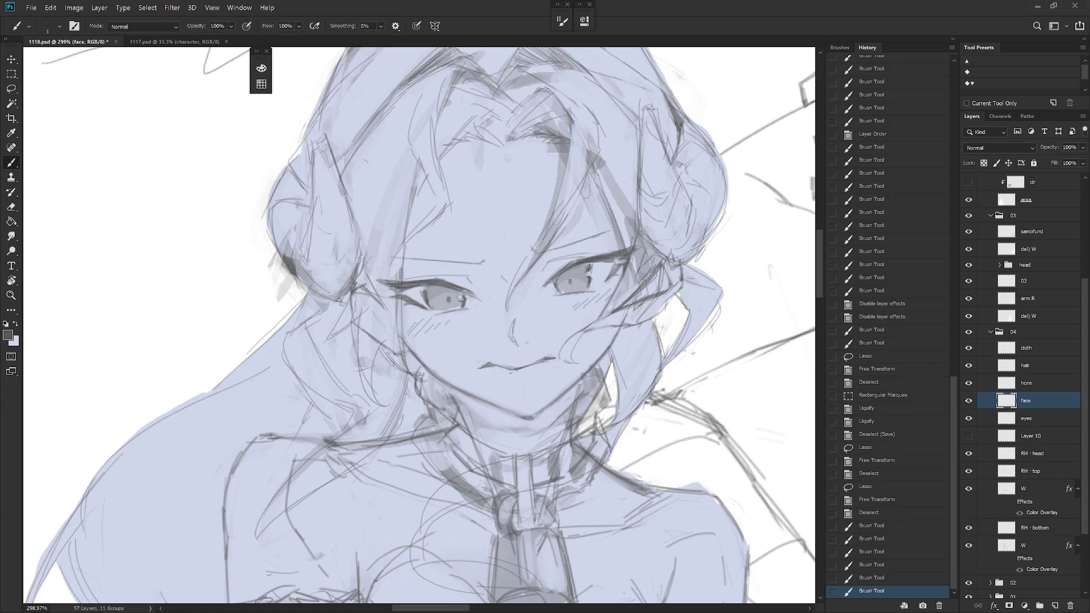
key("l")
mouse_move(539, 379)
left_mouse_down()
mouse_move(553, 347)
mouse_move(546, 374)
left_mouse_up()
key("ctrl+t")
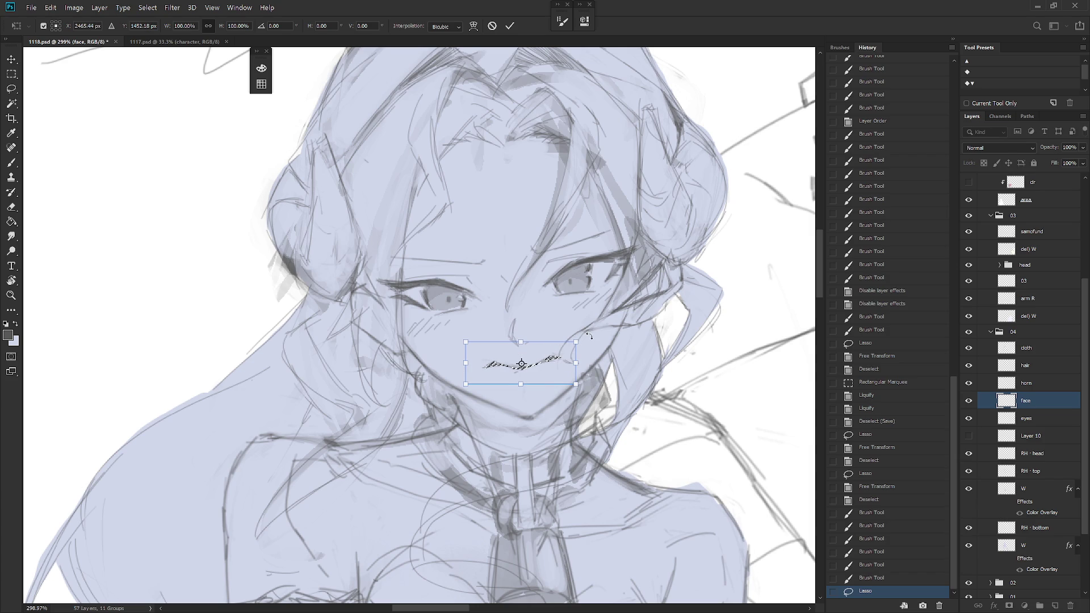
left_click_drag(590, 336, 593, 329)
key("Return")
key("ctrl+d")
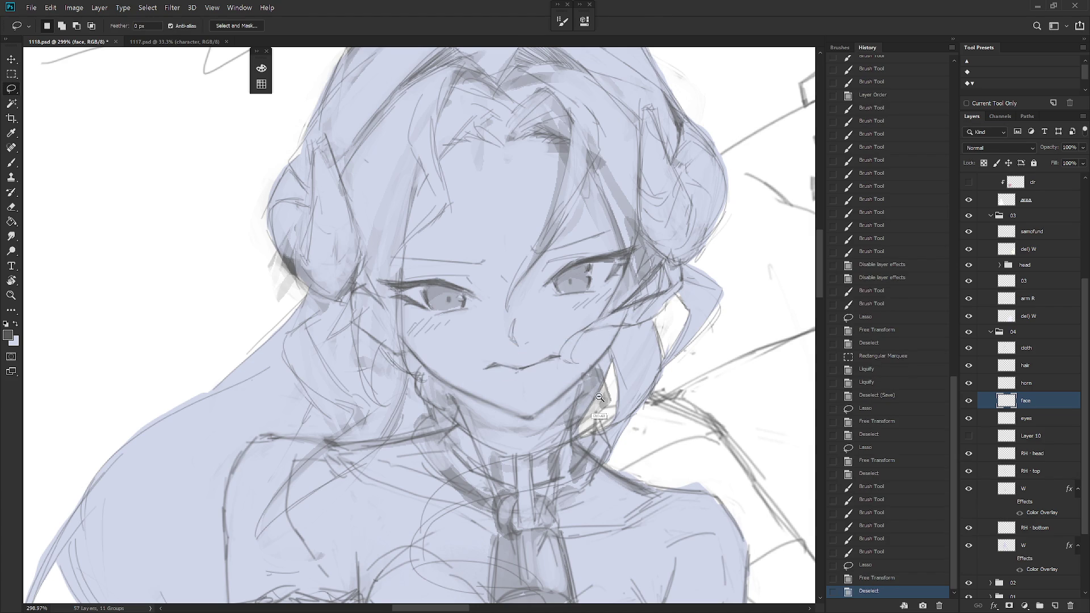
Erase the stray strokes below the mouth on the face layer
scroll(598, 397, "down", 5)
scroll(561, 400, "up", 4)
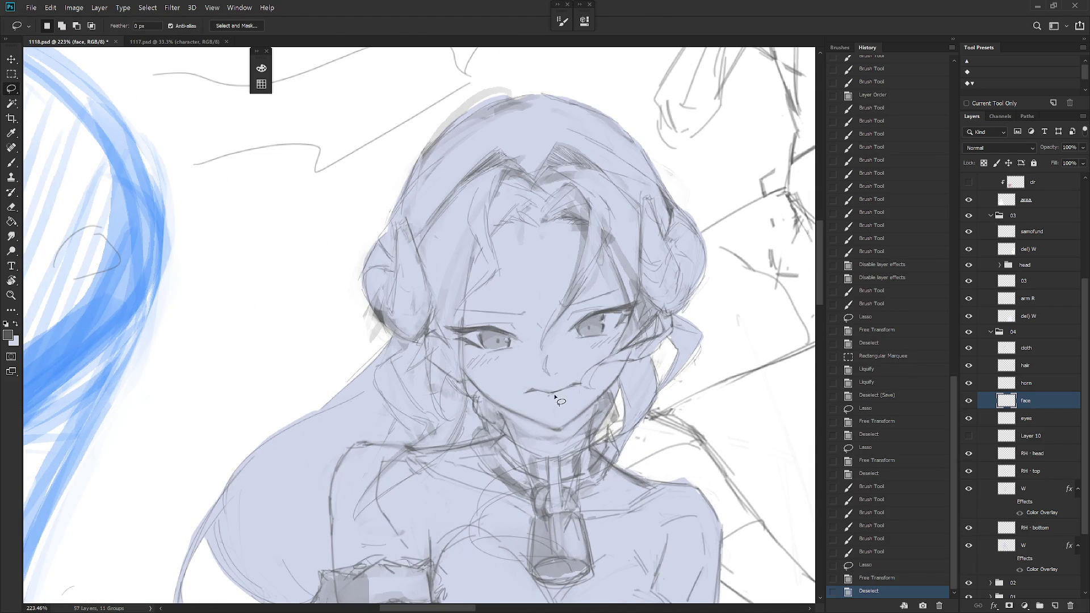
scroll(555, 397, "up", 3)
left_click_drag(548, 394, 578, 404)
key("Delete")
key("ctrl+d")
key("Delete")
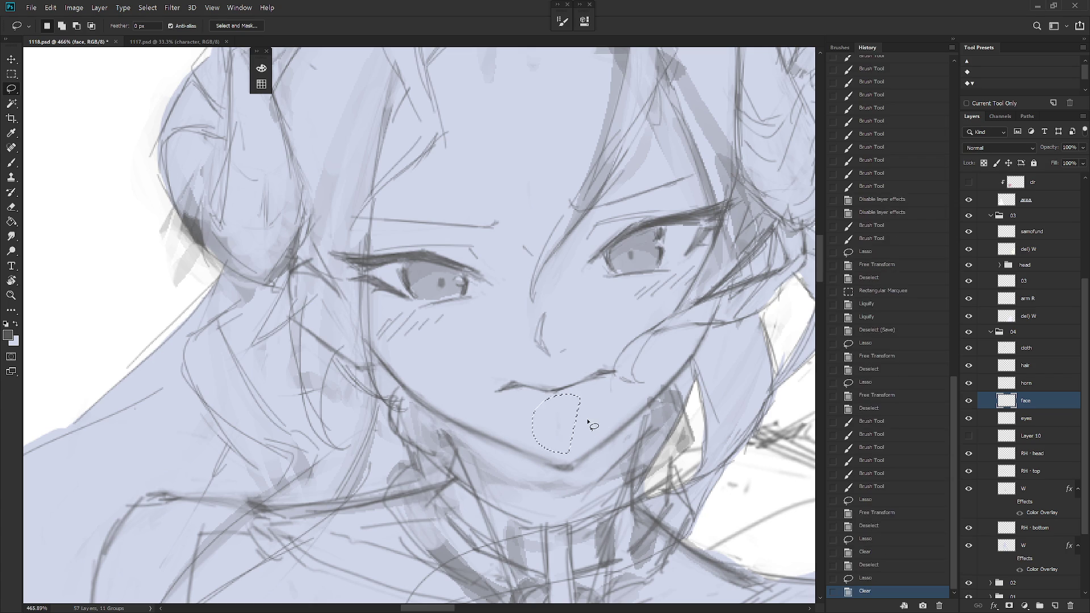
key("ctrl+d")
scroll(592, 426, "down", 4)
scroll(568, 397, "up", 2)
key("b")
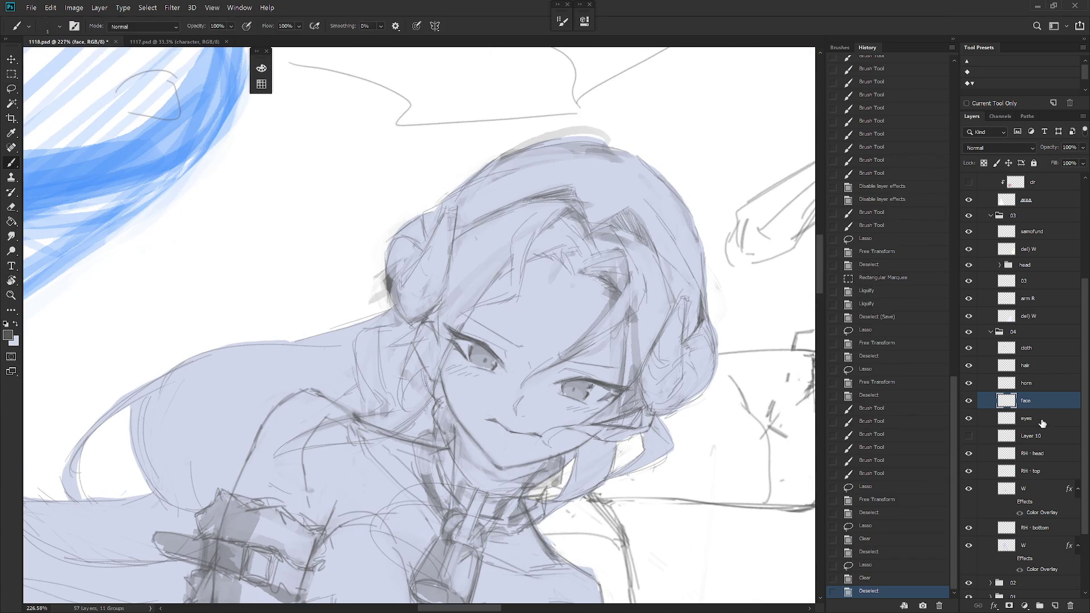
Clear the stray lines along the jaw on the RH · head layer
left_click(1045, 458)
left_click_drag(397, 340, 443, 397)
scroll(454, 443, "up", 2)
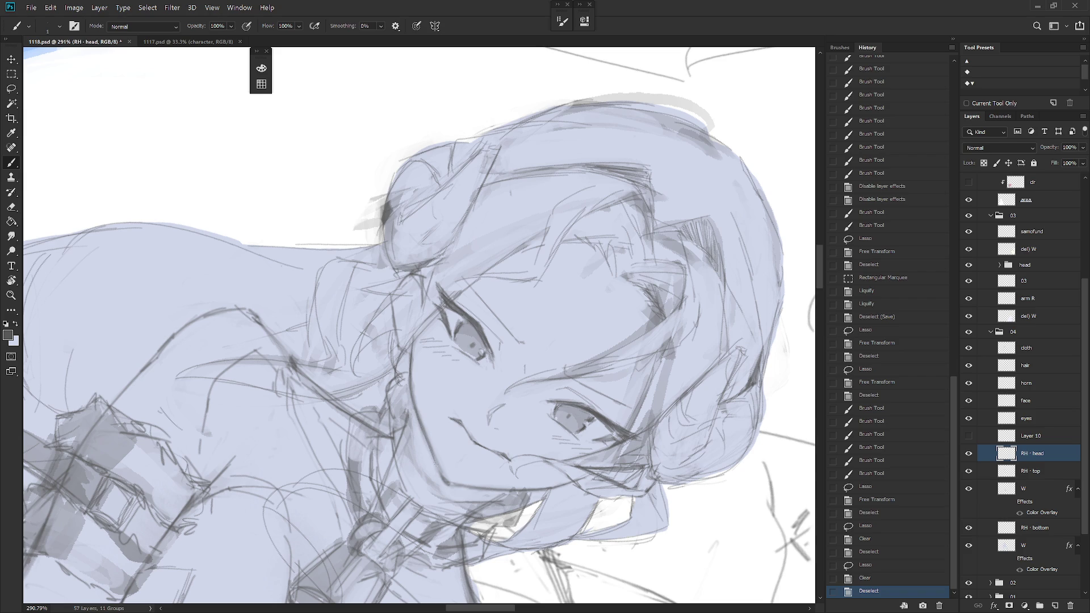
key("ctrl+z")
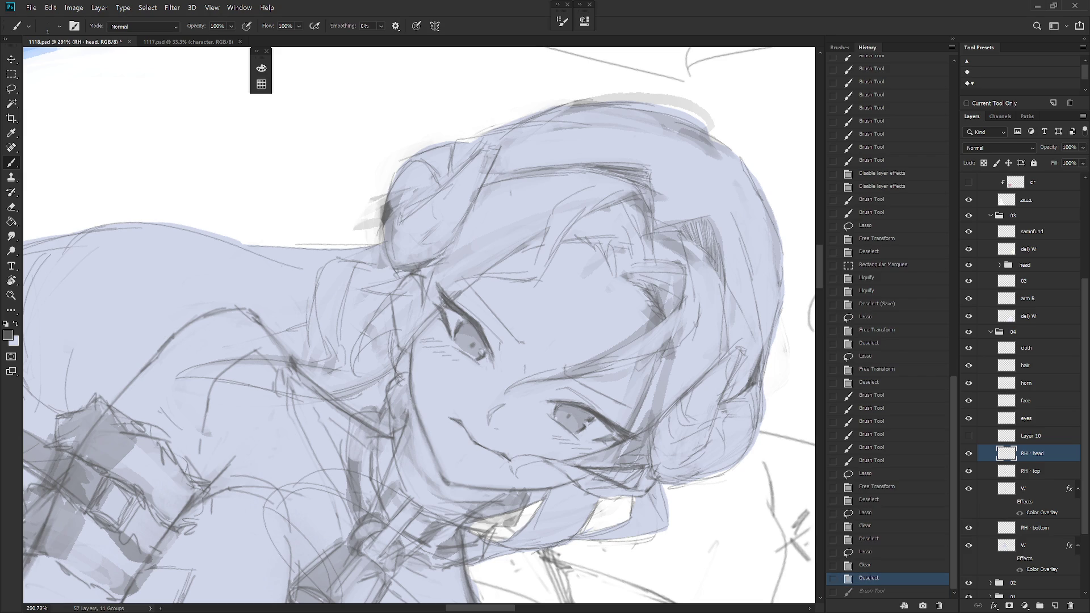
key("ctrl+shift+z")
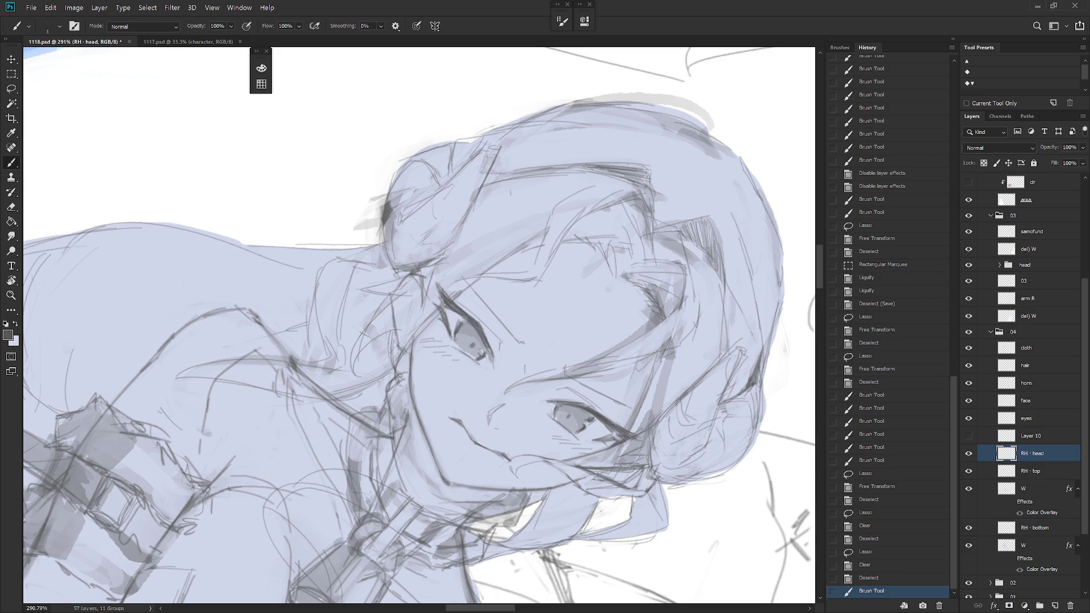
key("l")
mouse_move(415, 350)
left_mouse_down()
mouse_move(427, 434)
mouse_move(457, 480)
left_mouse_up()
key("Delete")
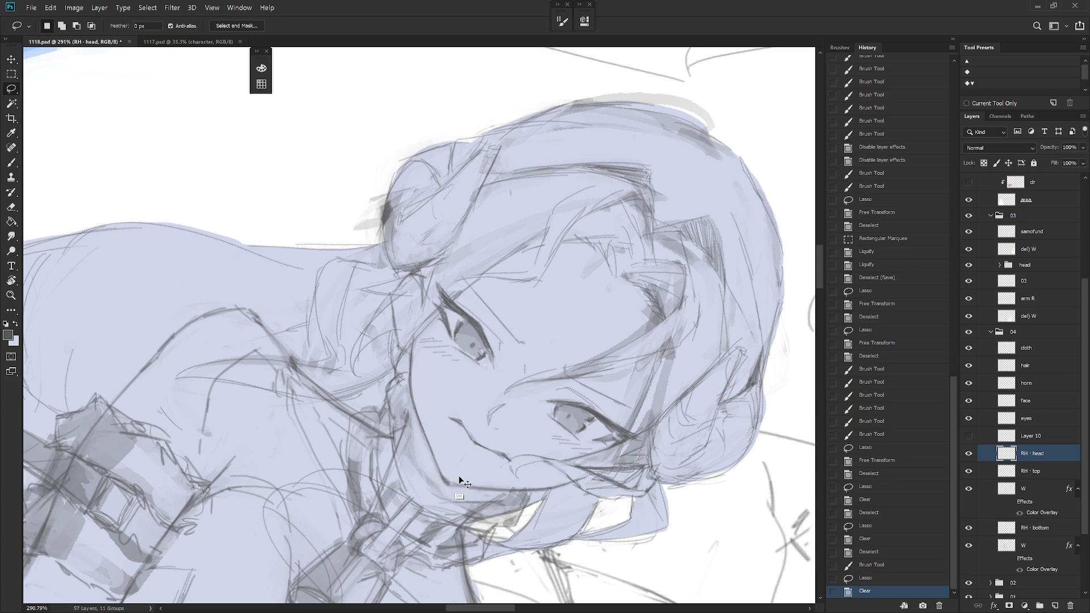
key("ctrl+d")
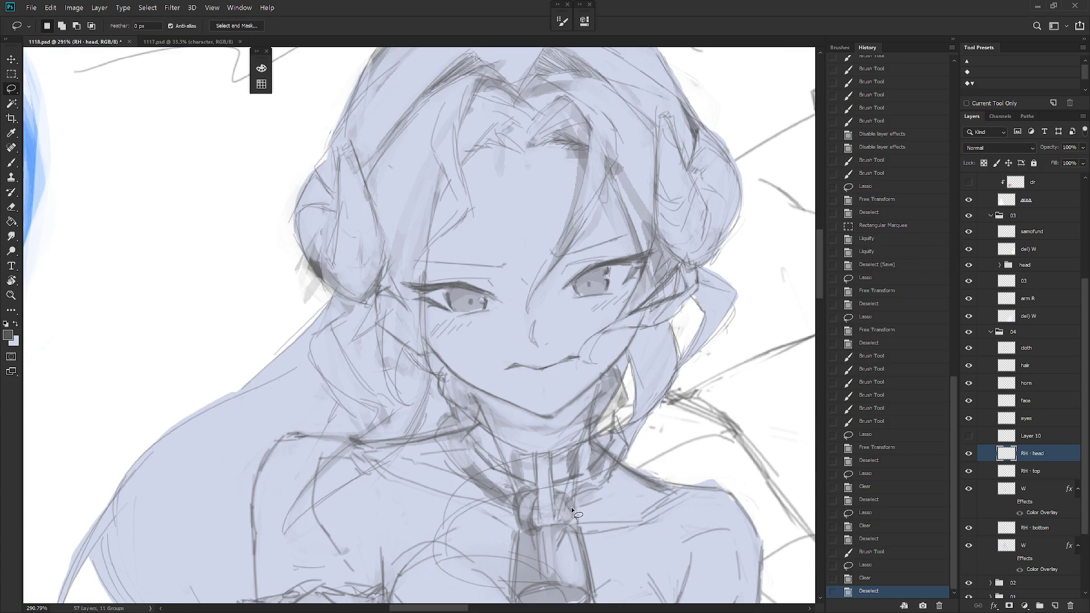
scroll(620, 464, "down", 5)
left_click_drag(617, 409, 599, 392)
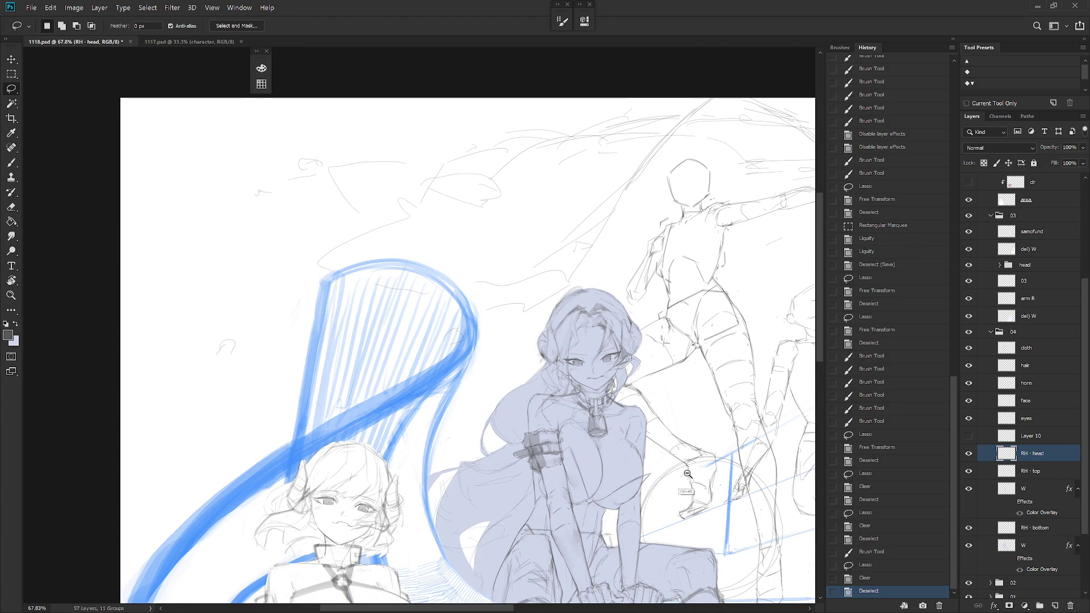
Flip the canvas horizontally, then re-centre and tilt the view on the seated girl's head
scroll(590, 339, "down", 4)
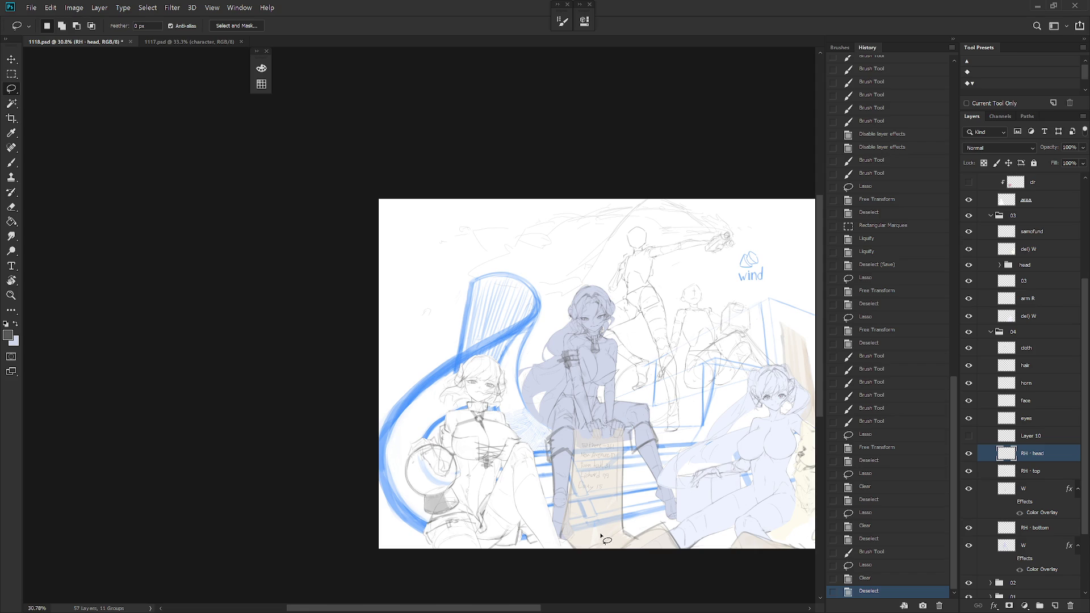
scroll(602, 531, "right", 2)
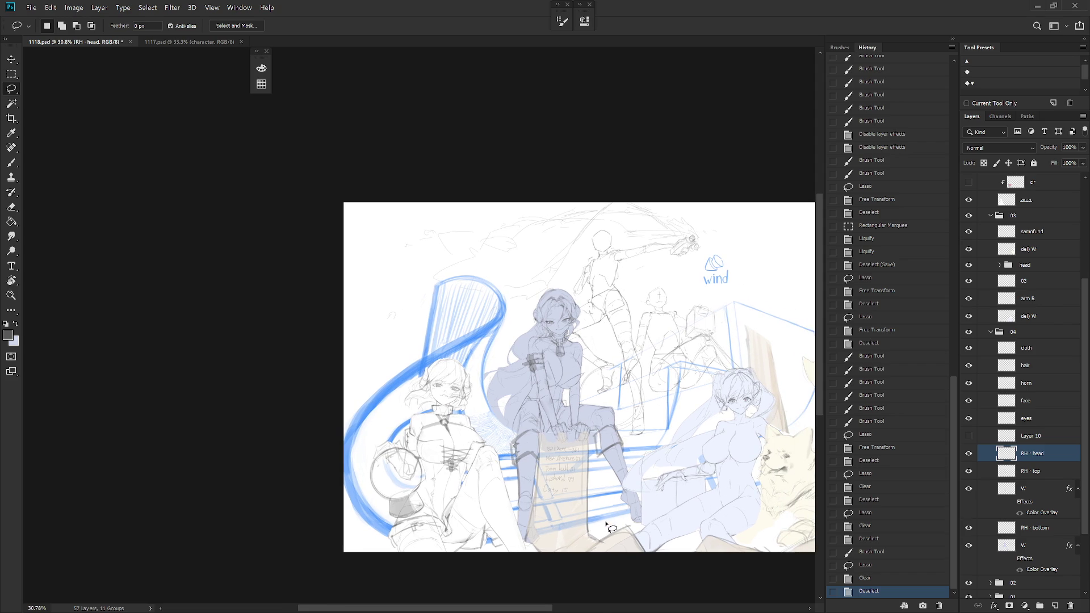
key("ctrl+shift+h")
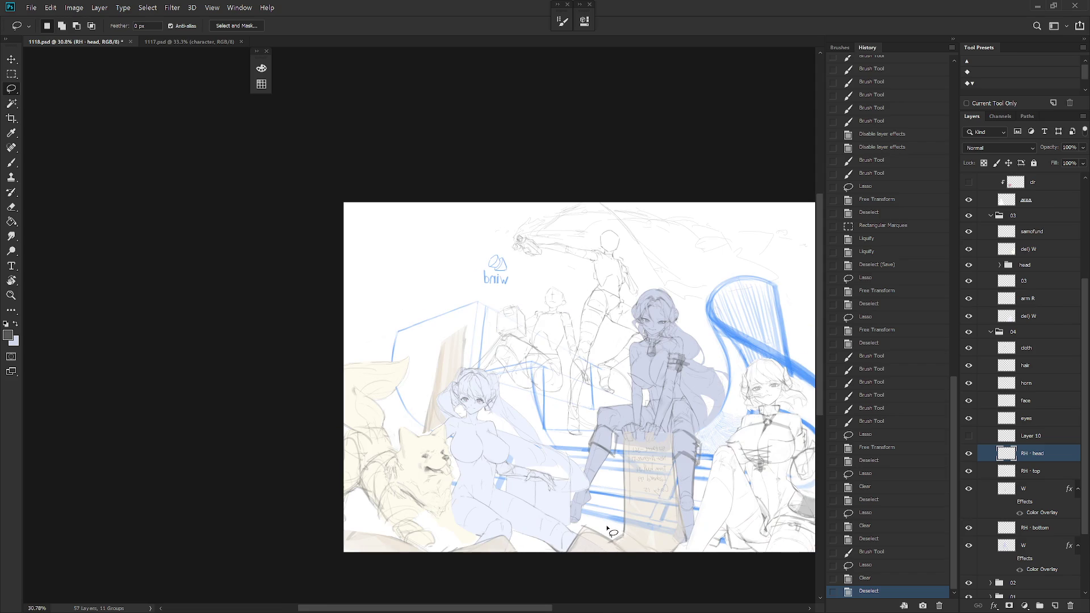
scroll(709, 489, "up", 3)
key("b")
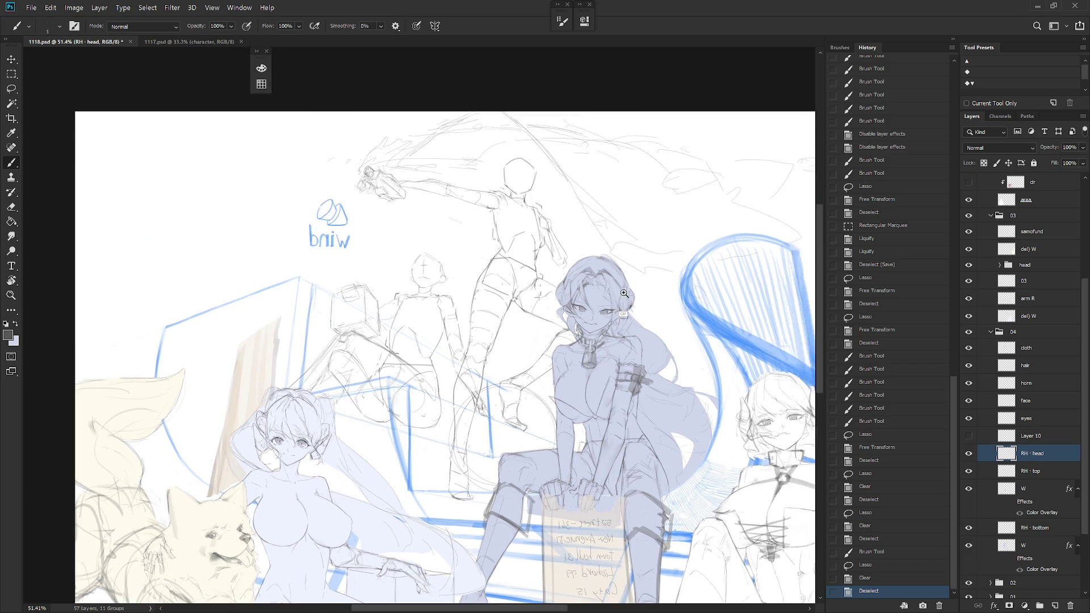
scroll(664, 162, "up", 5)
mouse_move(599, 454)
left_mouse_down()
mouse_move(638, 442)
mouse_move(661, 382)
left_mouse_up()
key("r")
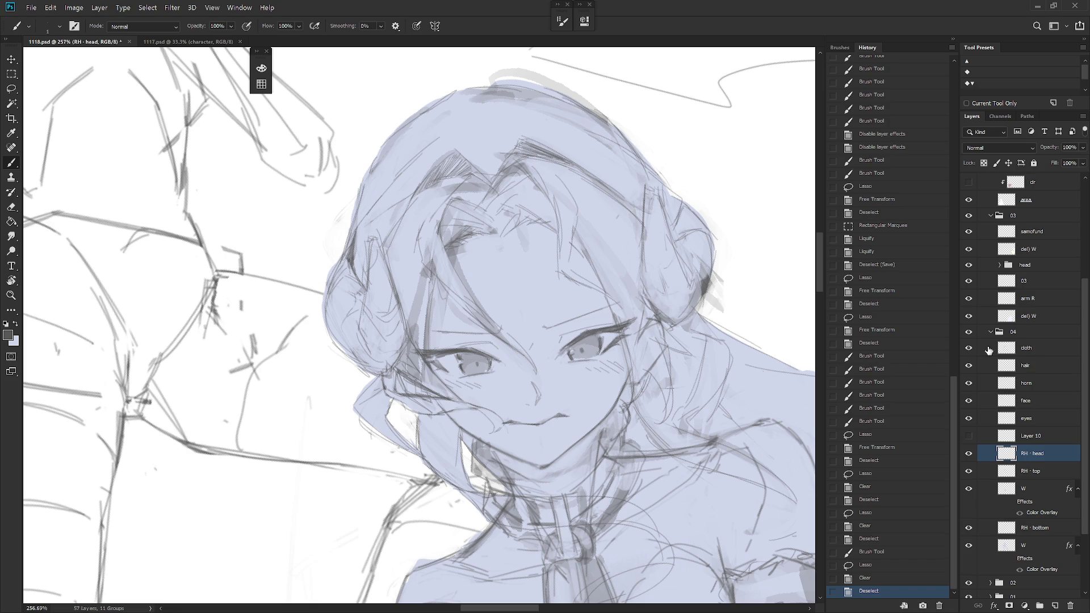
Hide cloth and hair, then nudge the right eye slightly right on the face layer
left_click_drag(968, 348, 969, 365)
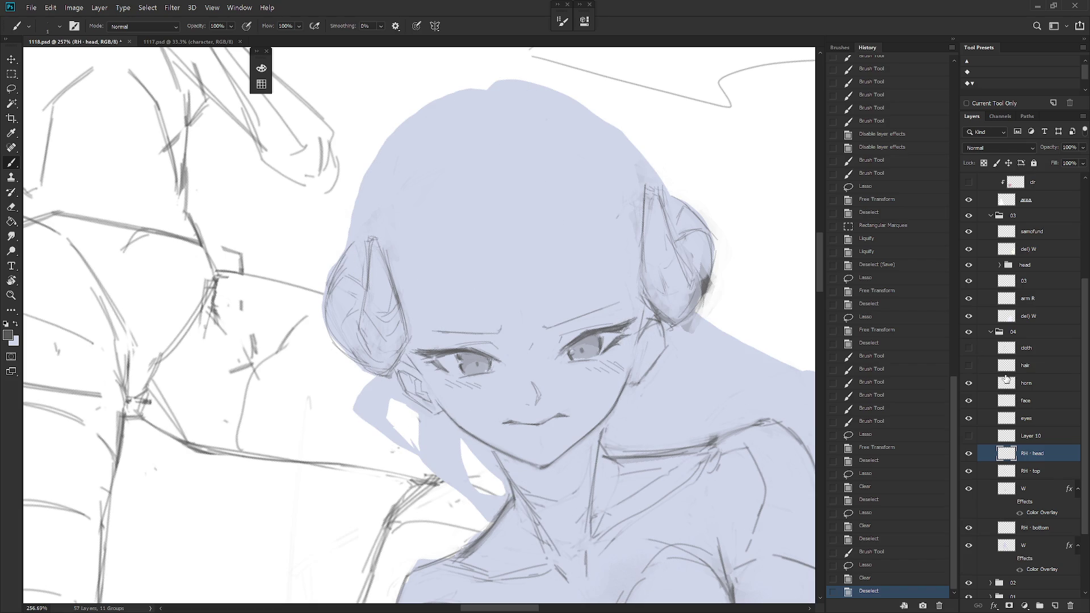
left_click(1034, 401)
key("l")
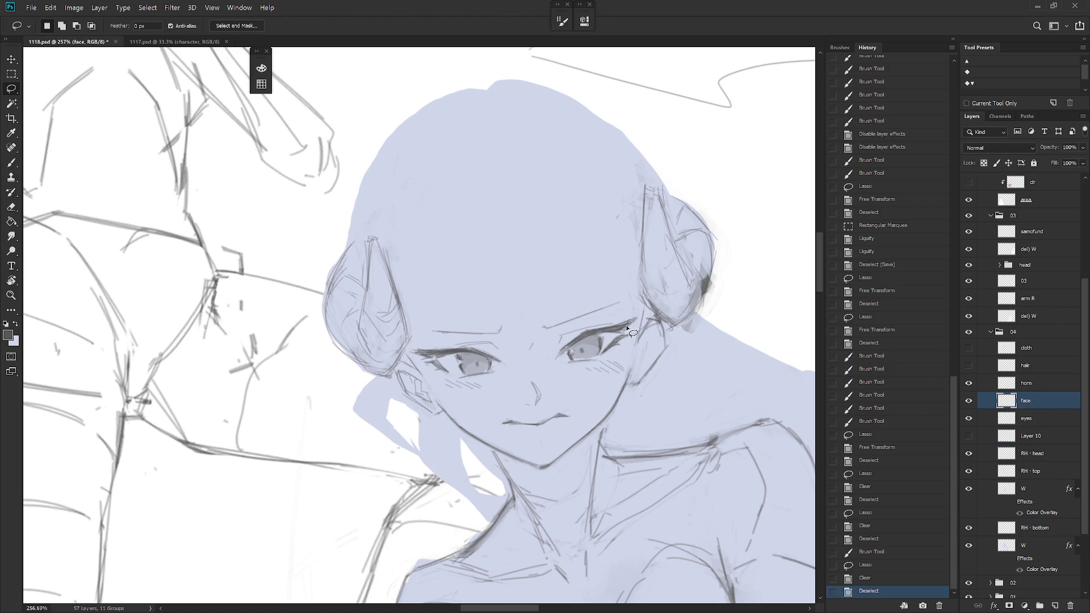
scroll(626, 329, "up", 1)
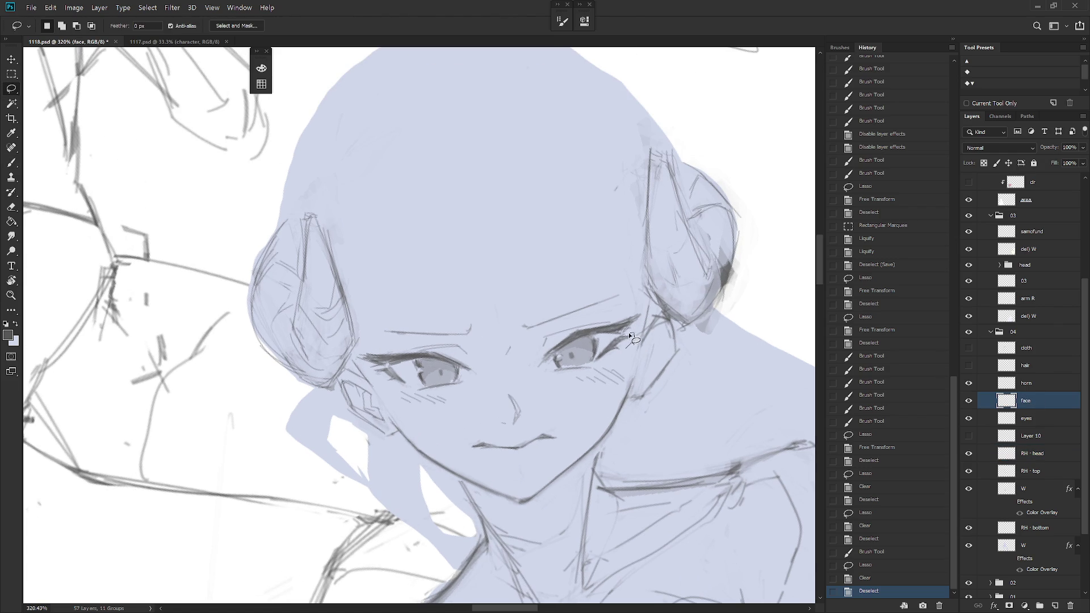
mouse_move(614, 346)
left_mouse_down()
mouse_move(597, 365)
mouse_move(621, 355)
mouse_move(602, 368)
left_mouse_up()
key("ctrl+t")
key("Return")
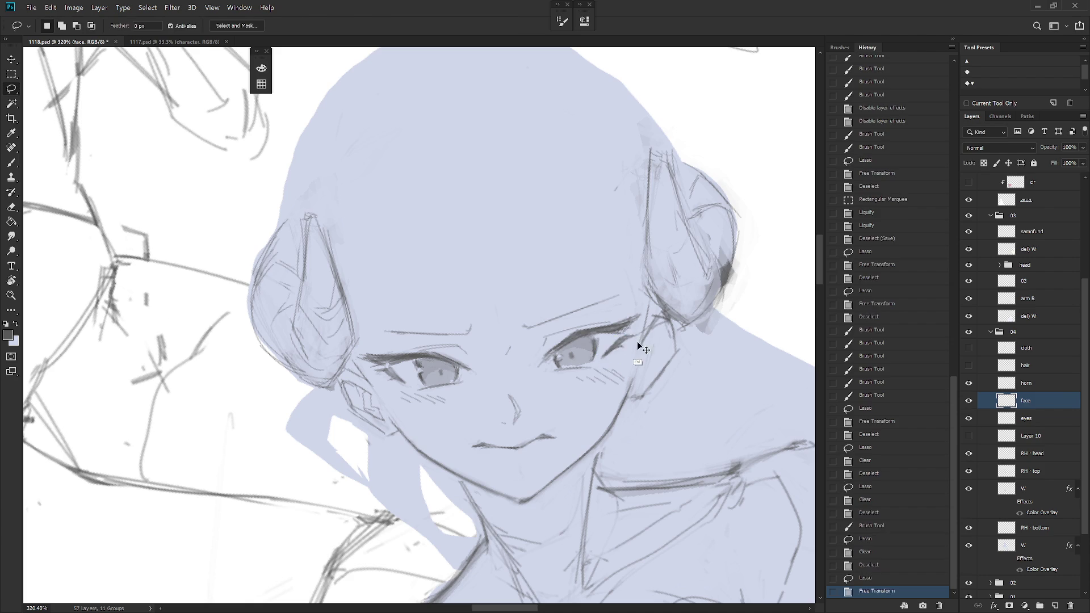
key("ctrl+d")
key("b")
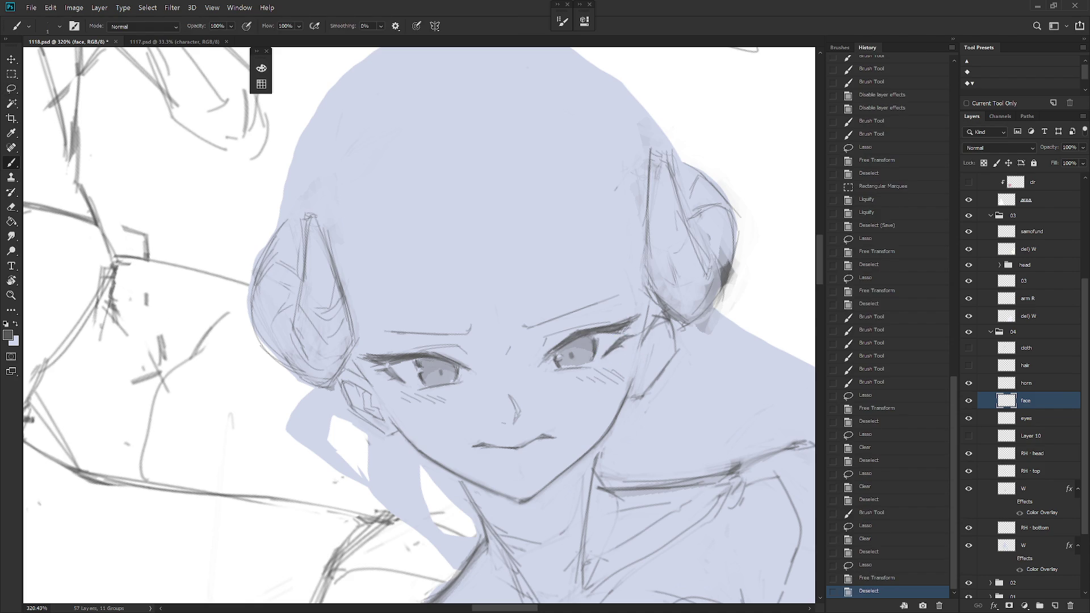
mouse_move(635, 341)
left_mouse_down()
mouse_move(607, 315)
mouse_move(621, 309)
mouse_move(607, 320)
mouse_move(621, 324)
mouse_move(643, 304)
mouse_move(637, 312)
left_mouse_up()
Shift the eyebrow stroke 7 px right and touch up the brow with the brush
key("l")
key("ctrl+t")
key("Return")
key("ctrl+d")
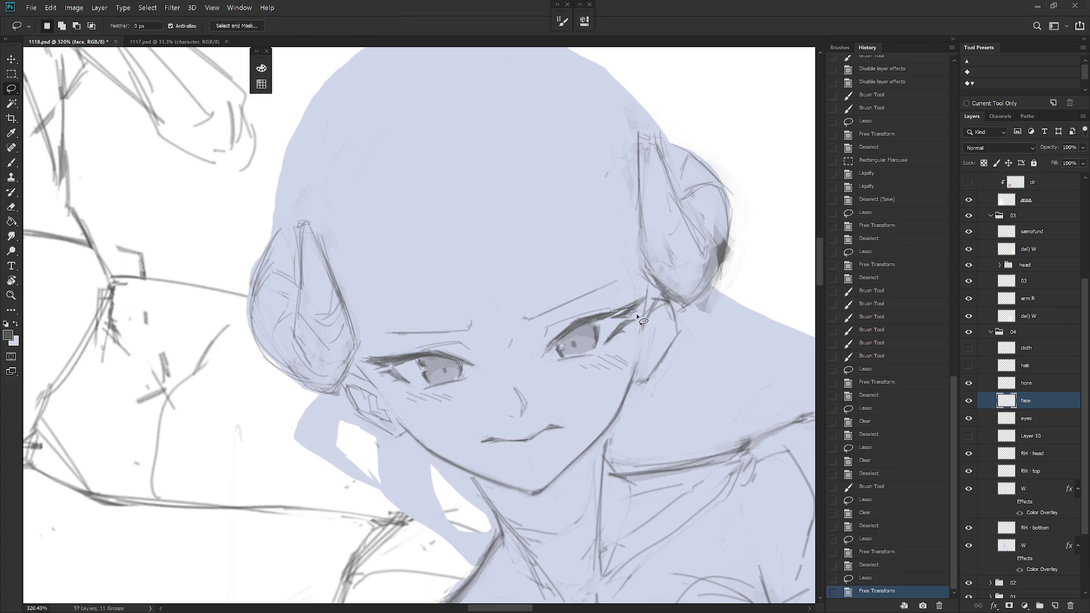
key("b")
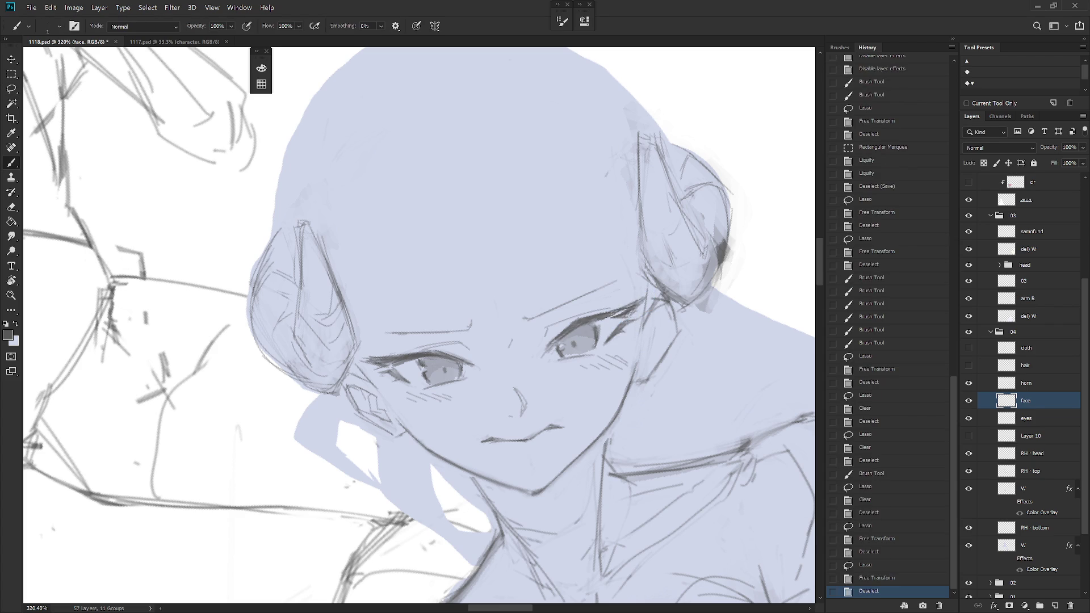
left_click_drag(612, 314, 624, 309)
scroll(643, 511, "down", 5)
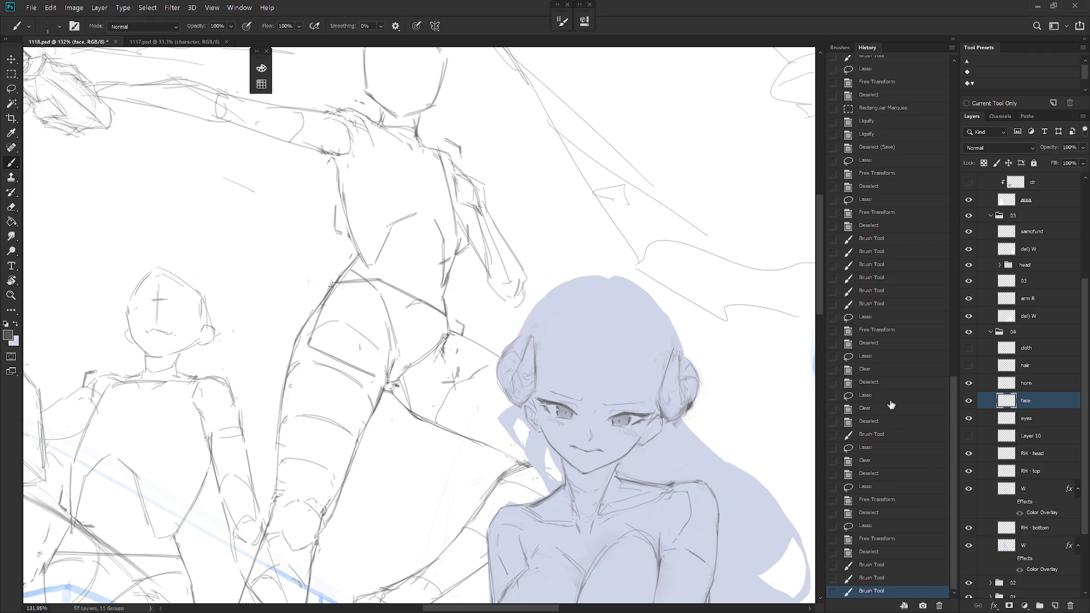
Show the hair and cloth layers and revert the face to an earlier History state
left_click_drag(972, 365, 972, 348)
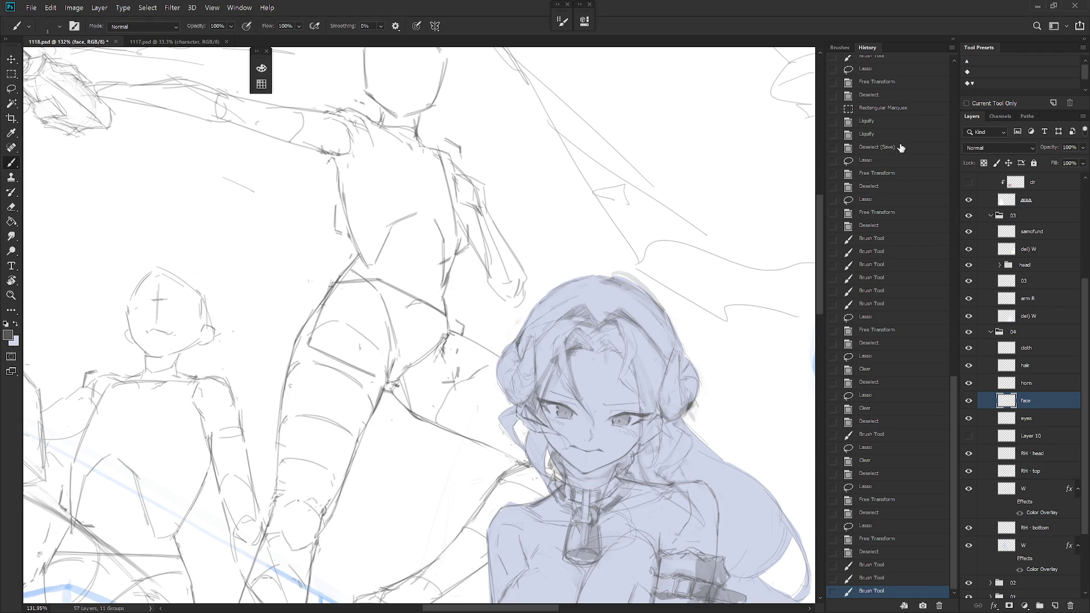
left_click(887, 95)
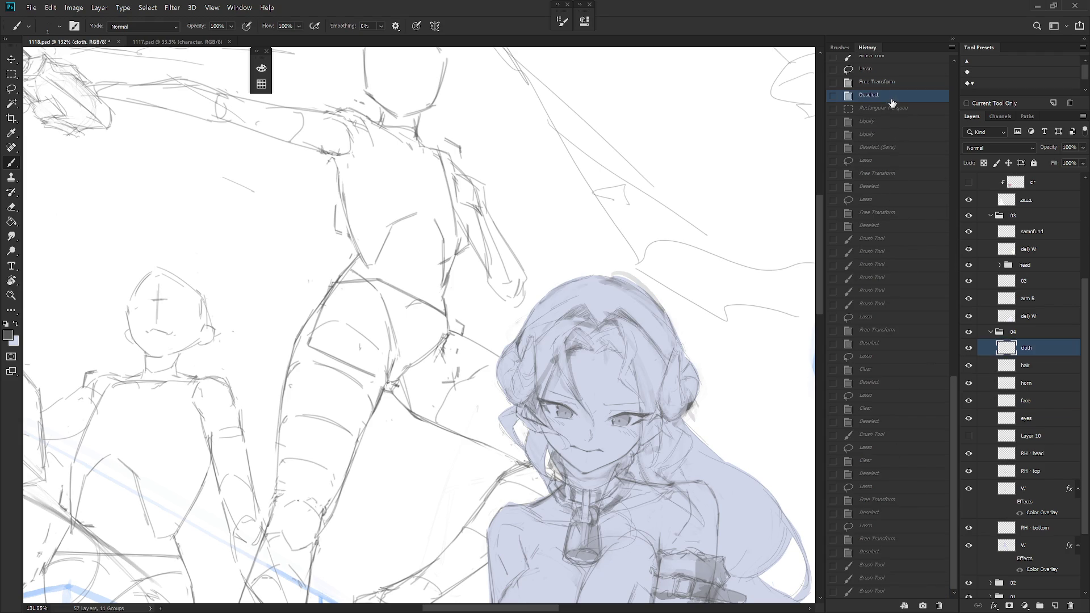
left_click(878, 593)
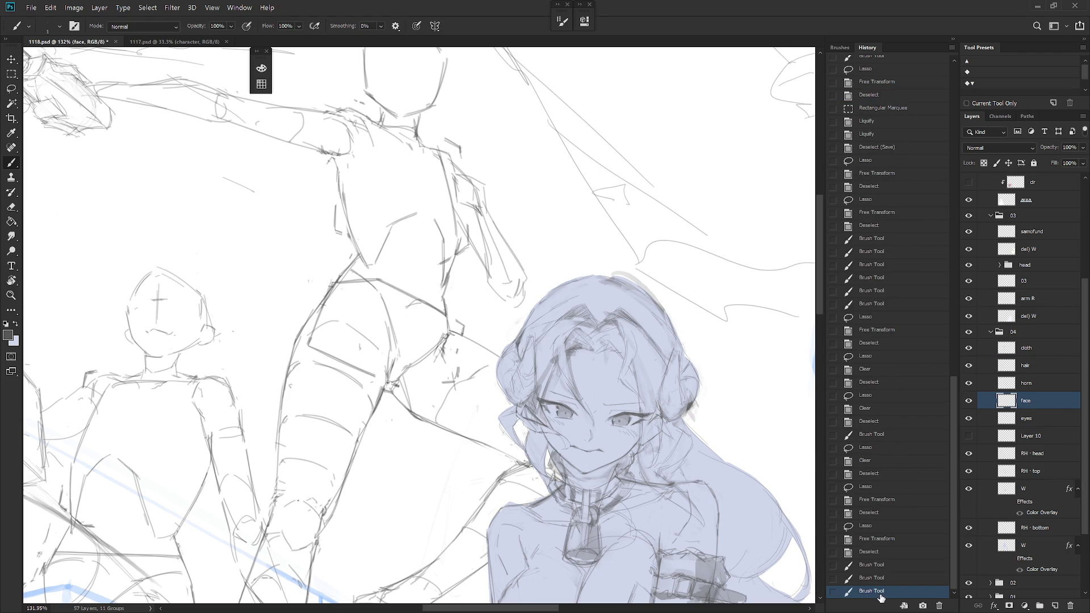
scroll(682, 494, "down", 2)
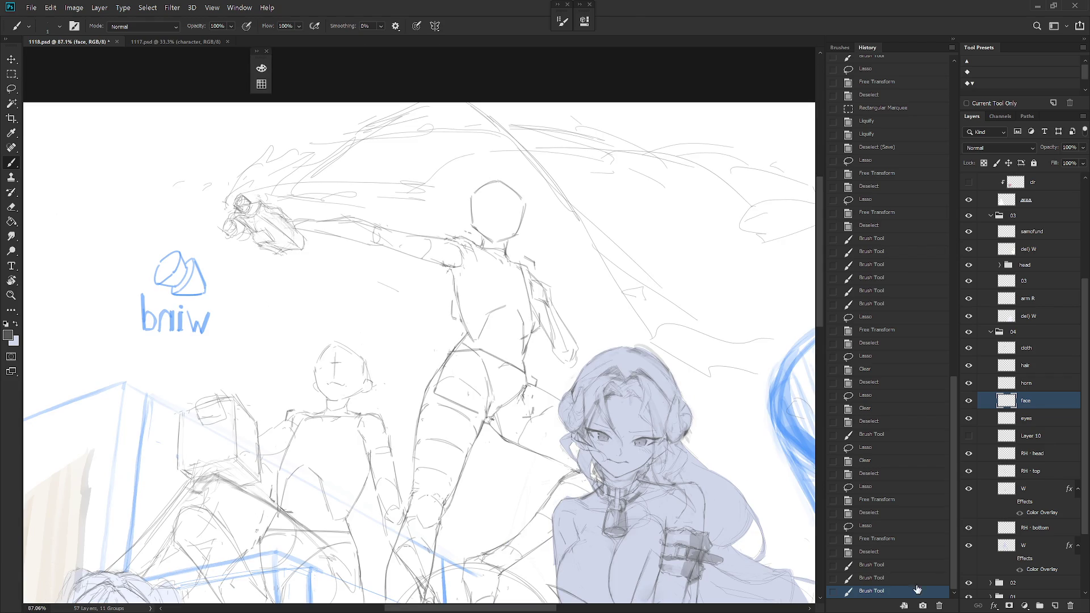
left_click(886, 514)
scroll(647, 469, "up", 4)
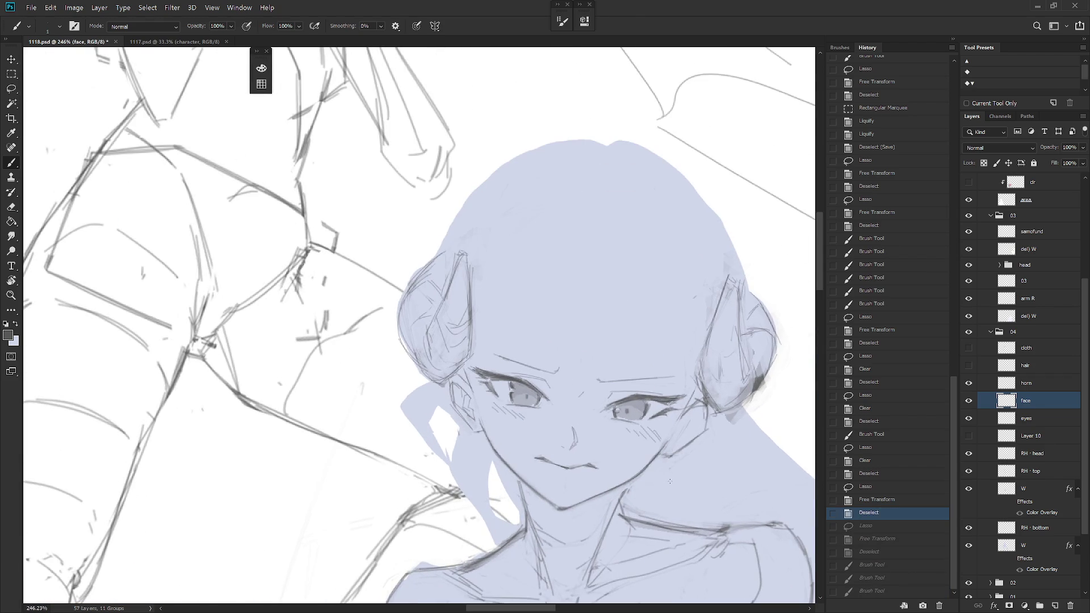
scroll(670, 481, "up", 2)
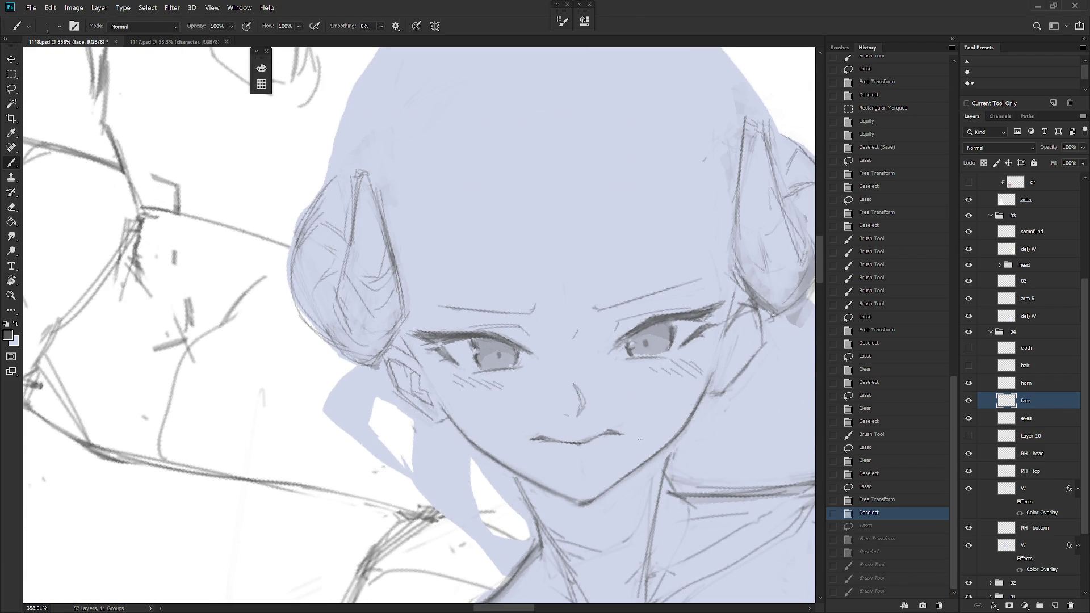
Lasso the left eye, tilt it about 6.67° with Free Transform, and deselect
key("r")
mouse_move(640, 440)
left_mouse_down()
mouse_move(485, 357)
mouse_move(469, 373)
mouse_move(471, 345)
mouse_move(478, 373)
left_mouse_up()
key("l")
key("ctrl+t")
left_click_drag(486, 336, 488, 338)
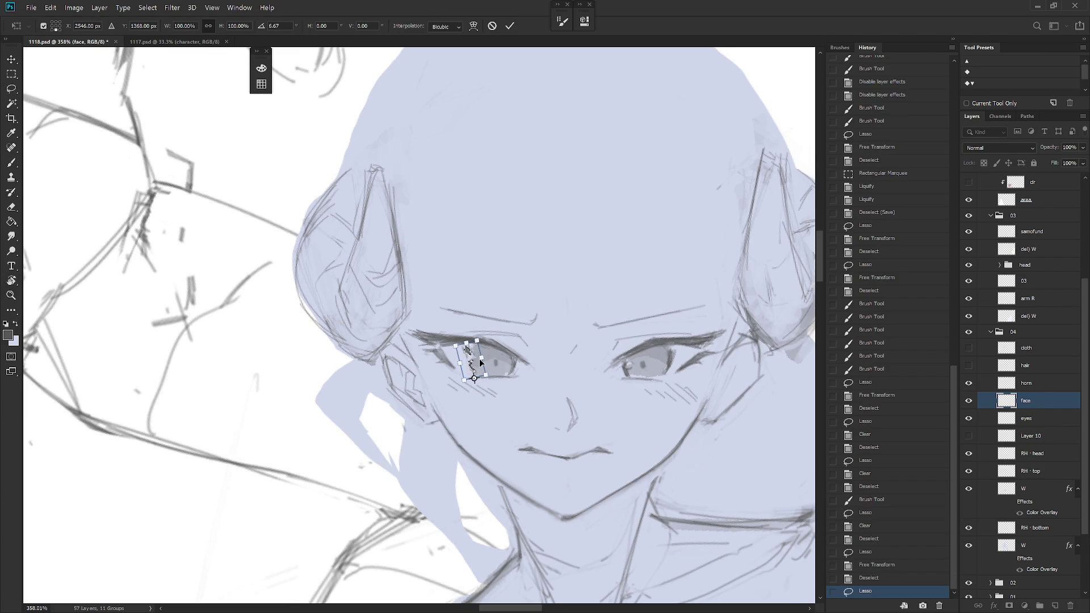
key("Return")
key("ctrl+d")
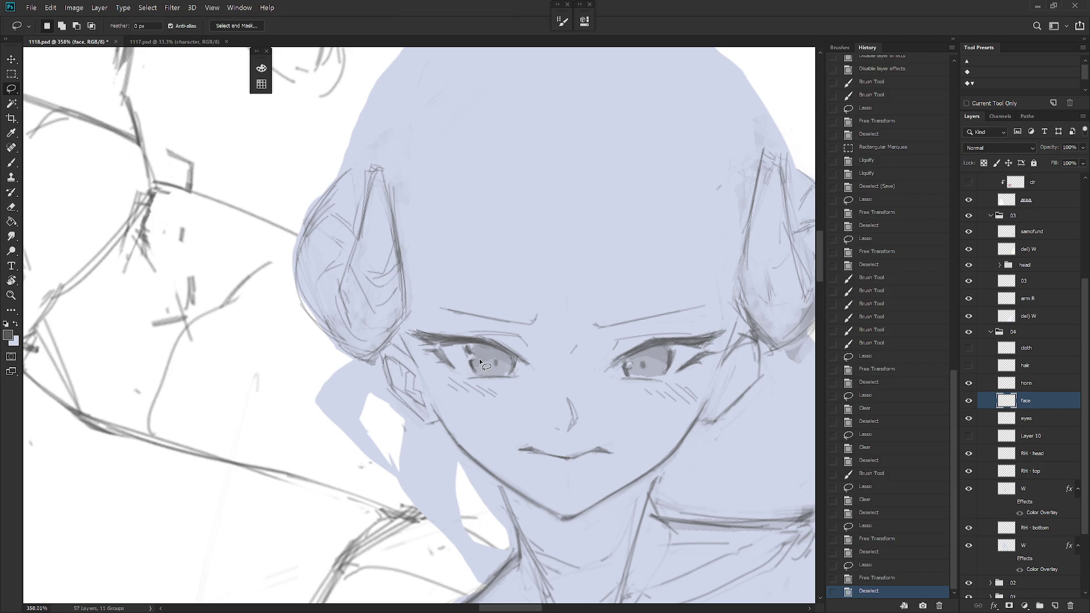
left_click_drag(479, 359, 751, 496)
scroll(751, 496, "down", 7)
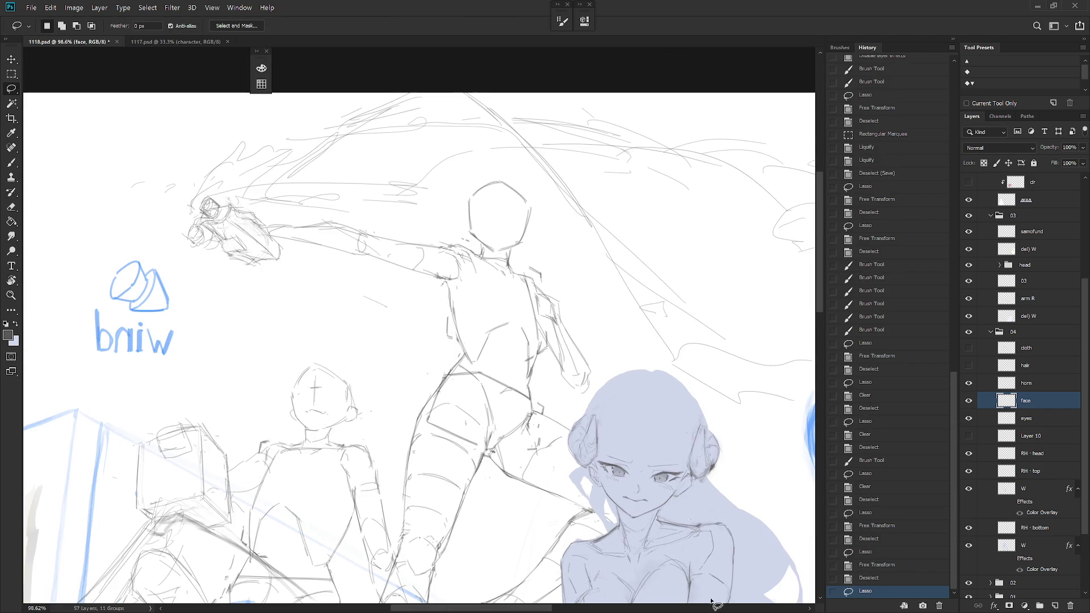
key("ctrl+d")
Show the hair and cloth layers again, then select the right eye and cancel its transform
left_click_drag(969, 348, 968, 366)
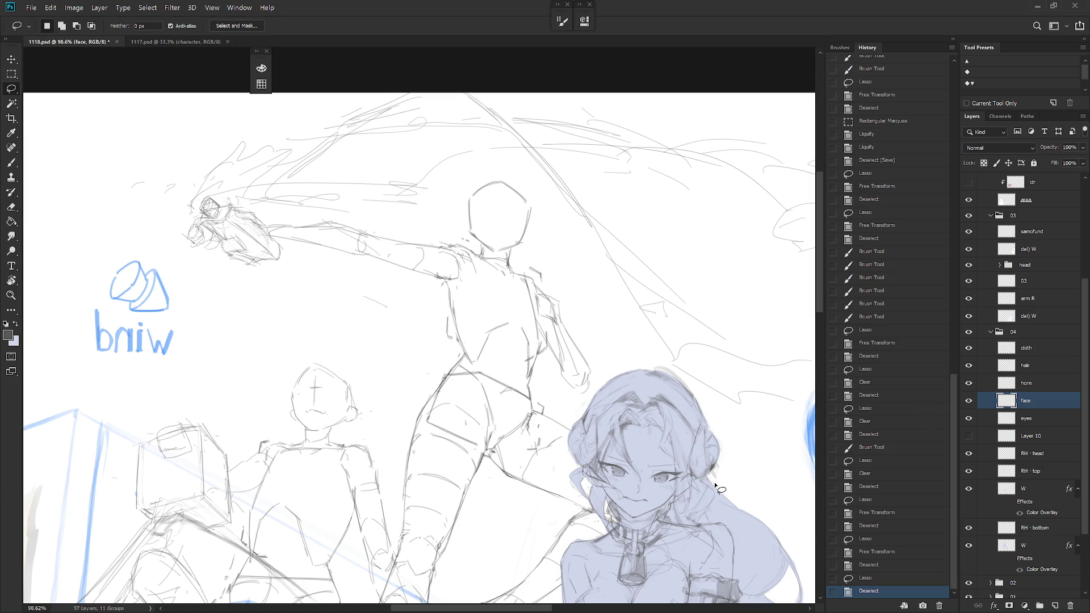
scroll(717, 462, "up", 6)
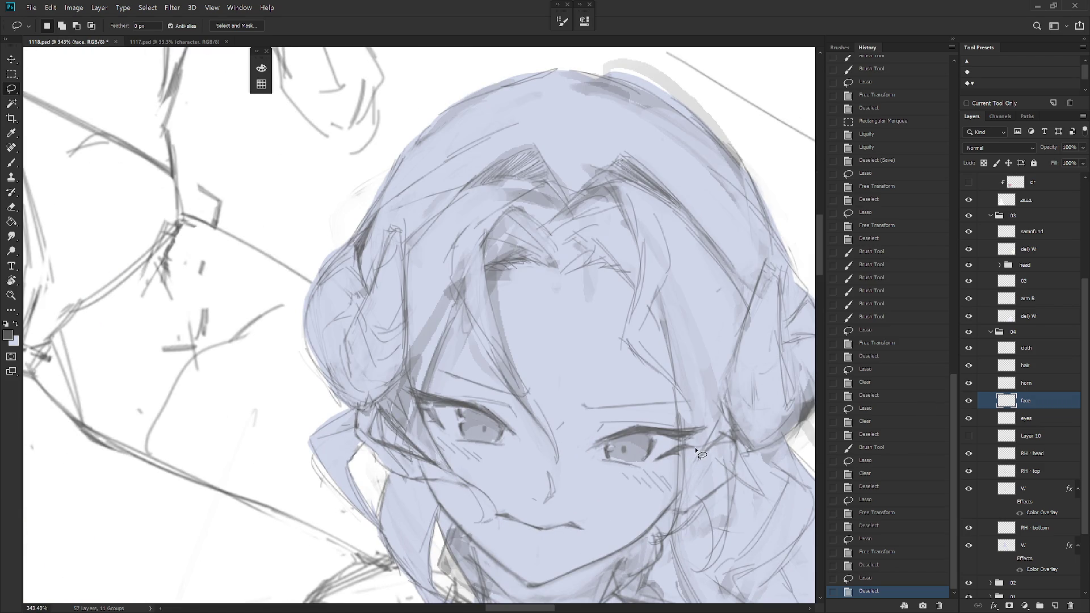
mouse_move(694, 446)
left_mouse_down()
mouse_move(652, 471)
mouse_move(695, 445)
left_mouse_up()
key("ctrl+t")
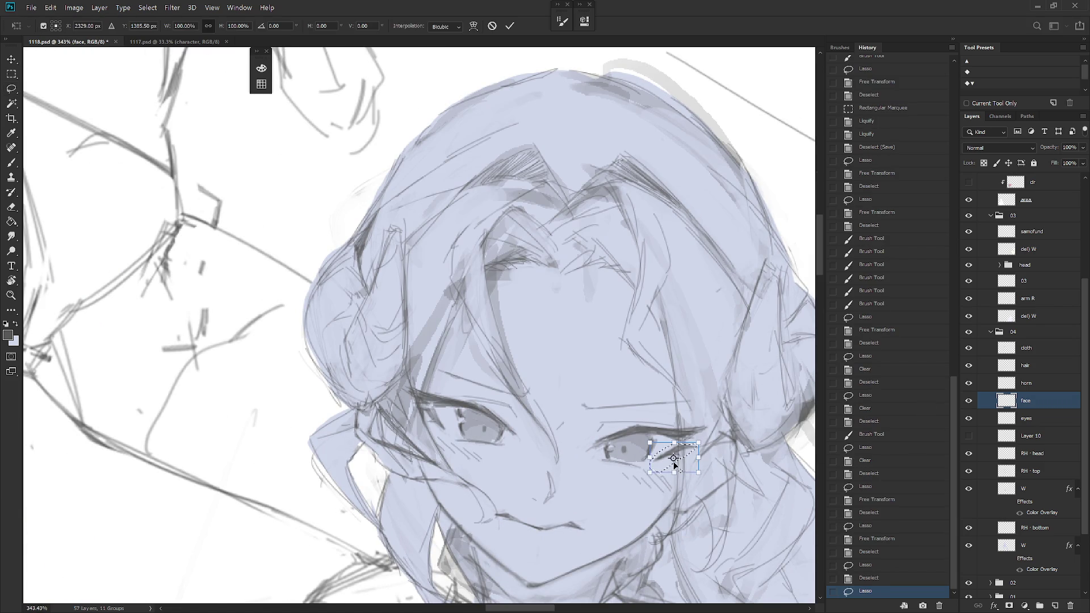
key("Escape")
key("ctrl+d")
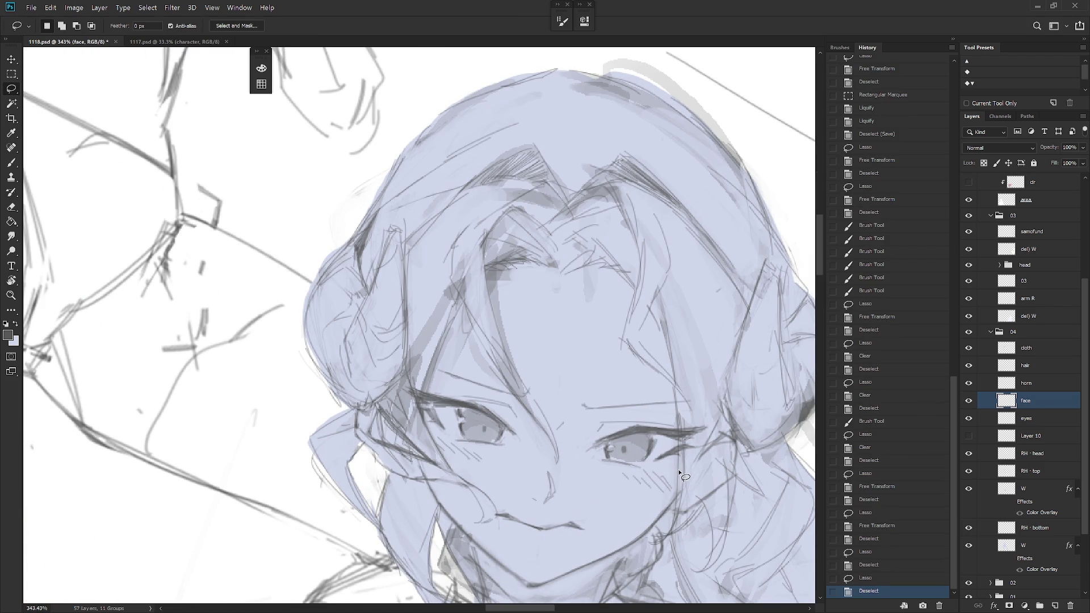
Paint brush strokes, mirror the view to check proportions, and compare earlier History states
key("b")
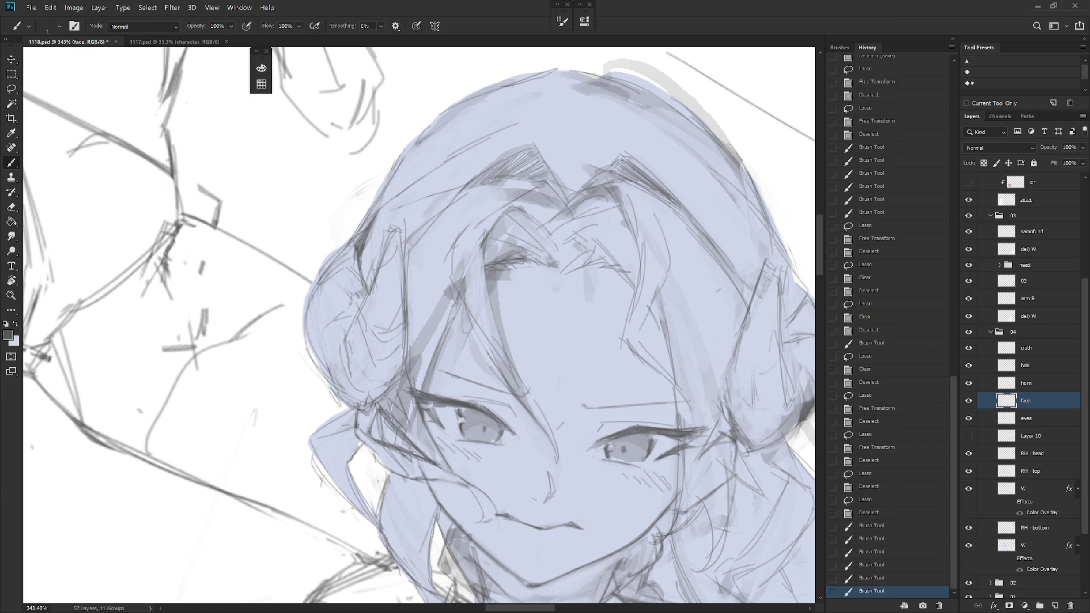
scroll(745, 396, "down", 5)
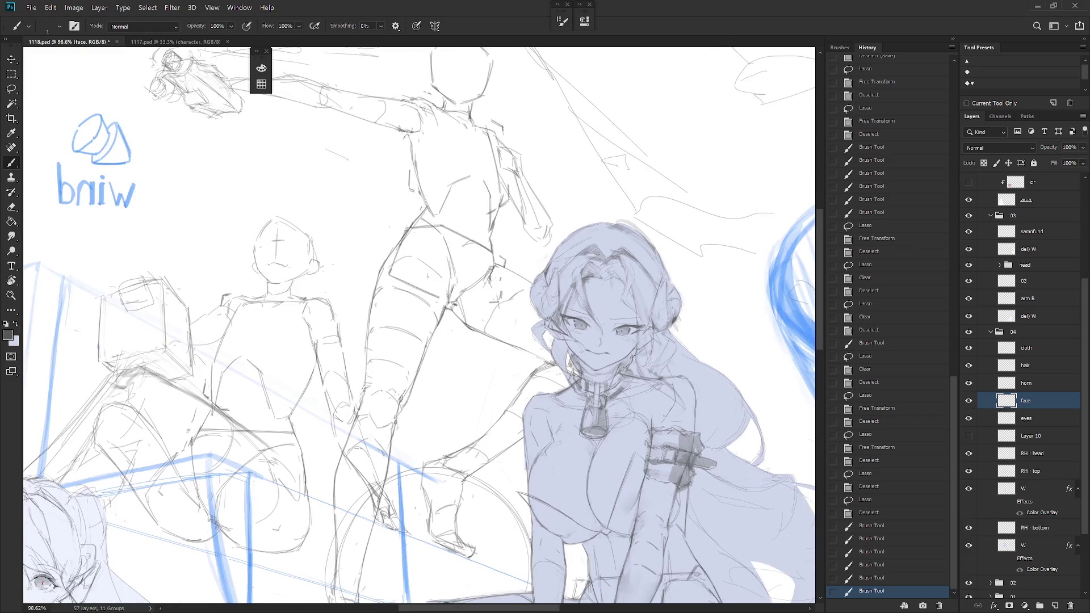
key("r")
key("b")
scroll(649, 432, "down", 4)
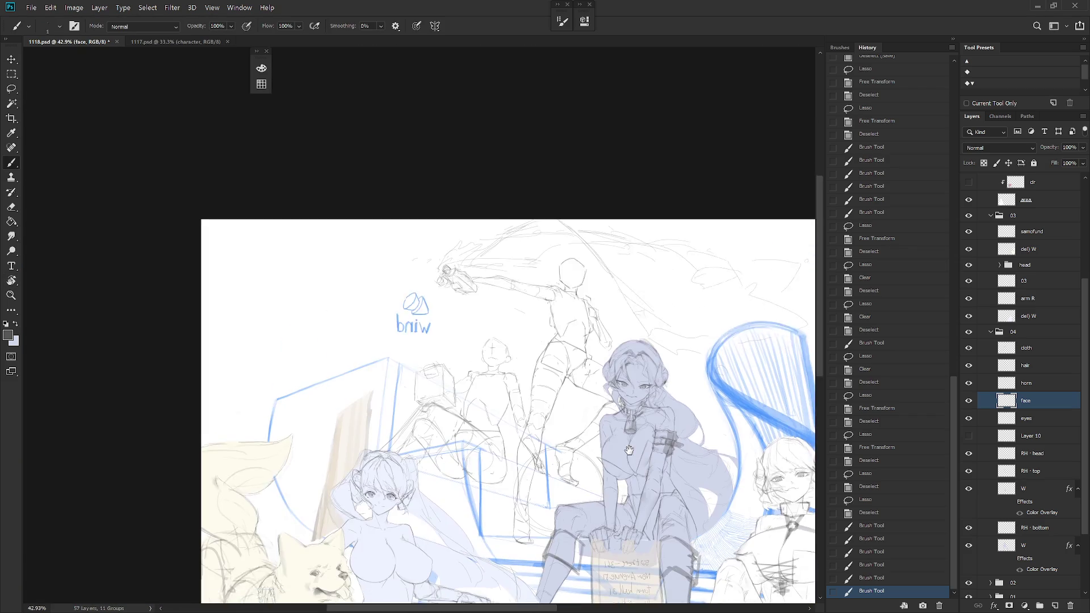
key("h")
scroll(510, 352, "up", 5)
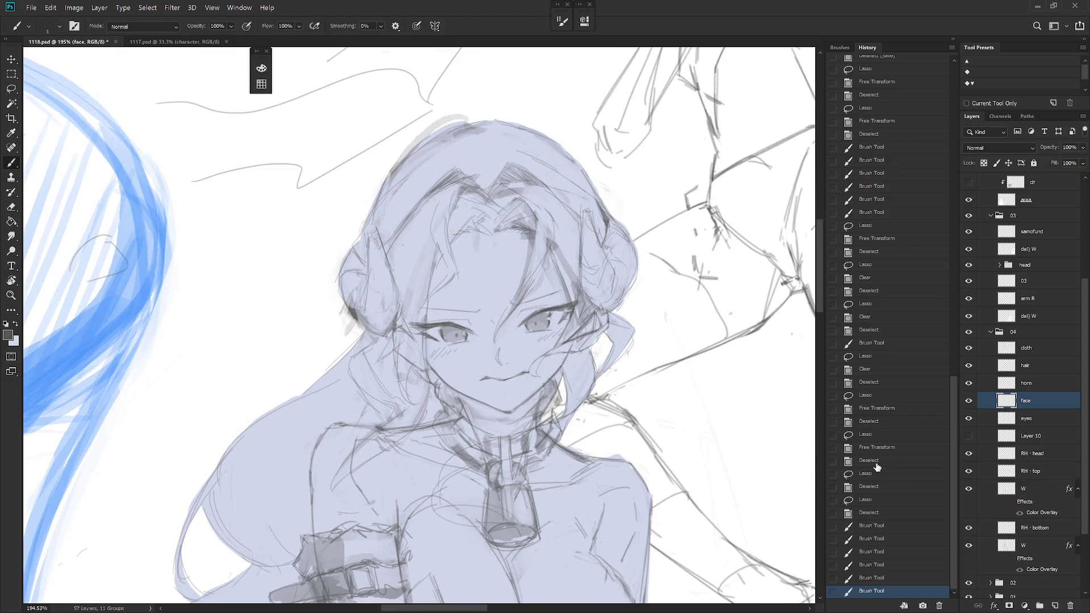
left_click(872, 463)
left_click(876, 422)
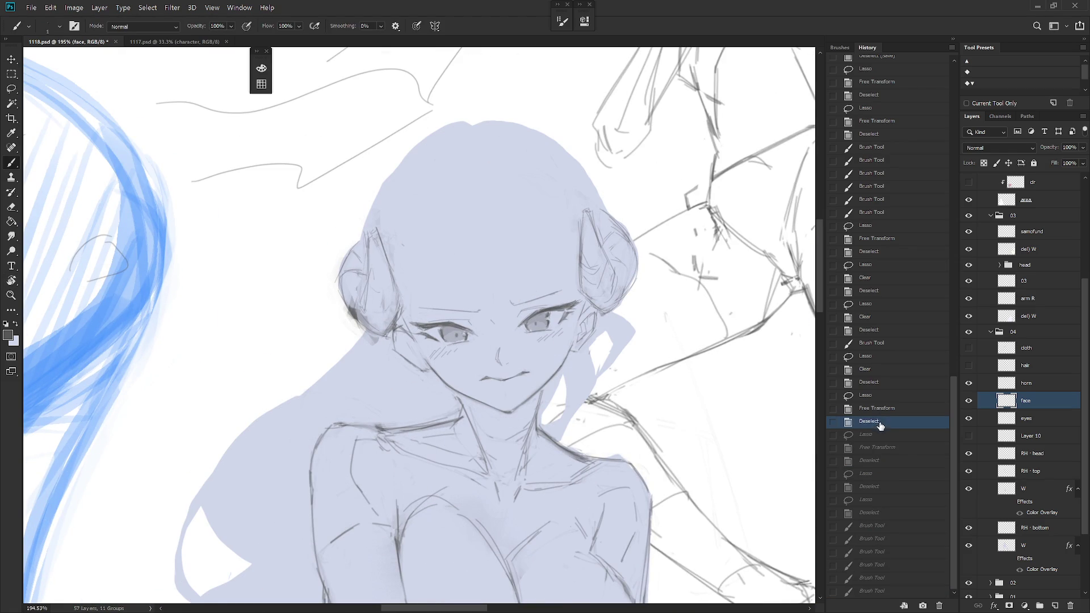
left_click(874, 594)
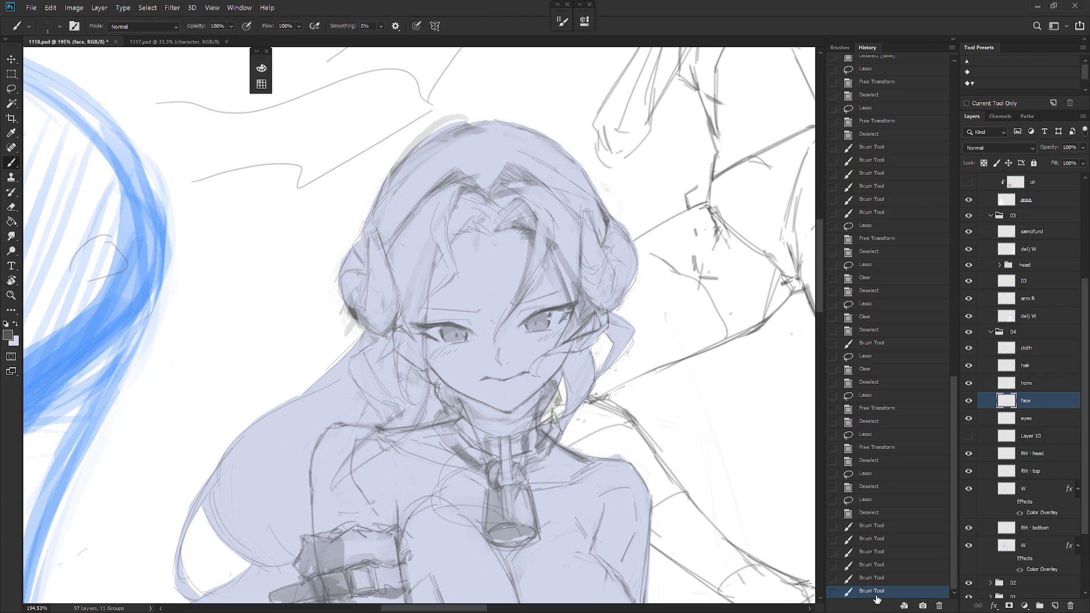
Erase a spot near the left eye at eraser size 15, then add brush strokes to the face
scroll(489, 330, "up", 1)
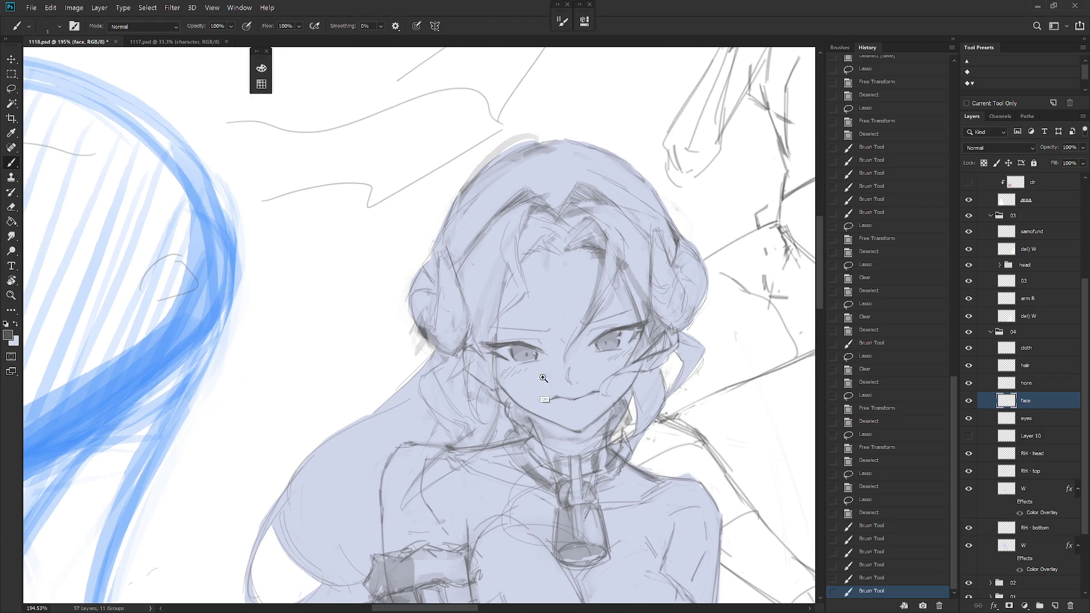
scroll(489, 330, "up", 1)
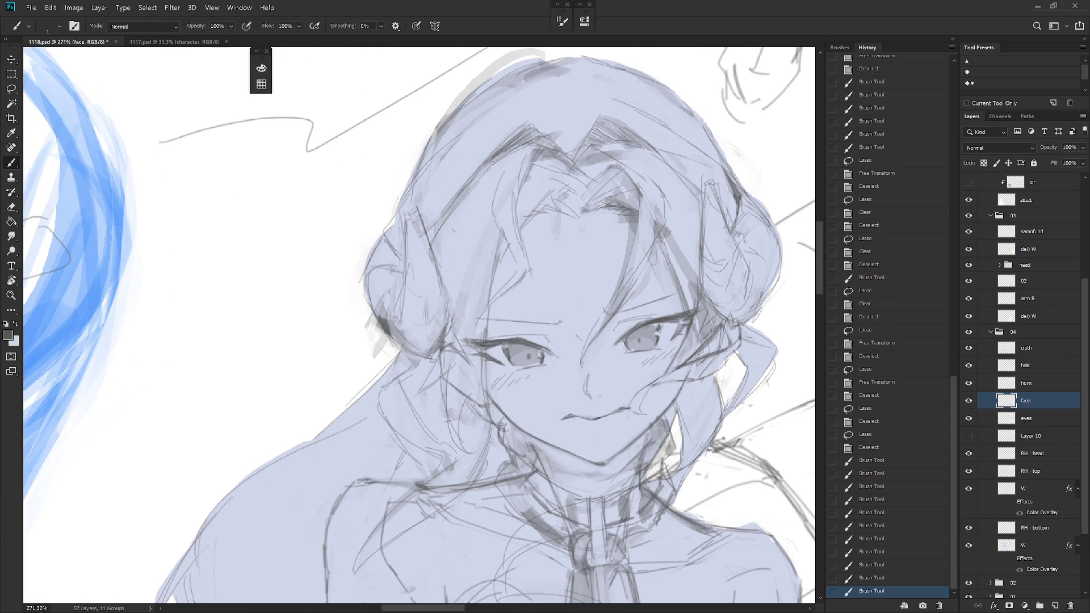
key("e")
mouse_move(510, 341)
left_mouse_down()
mouse_move(514, 349)
mouse_move(509, 338)
left_mouse_up()
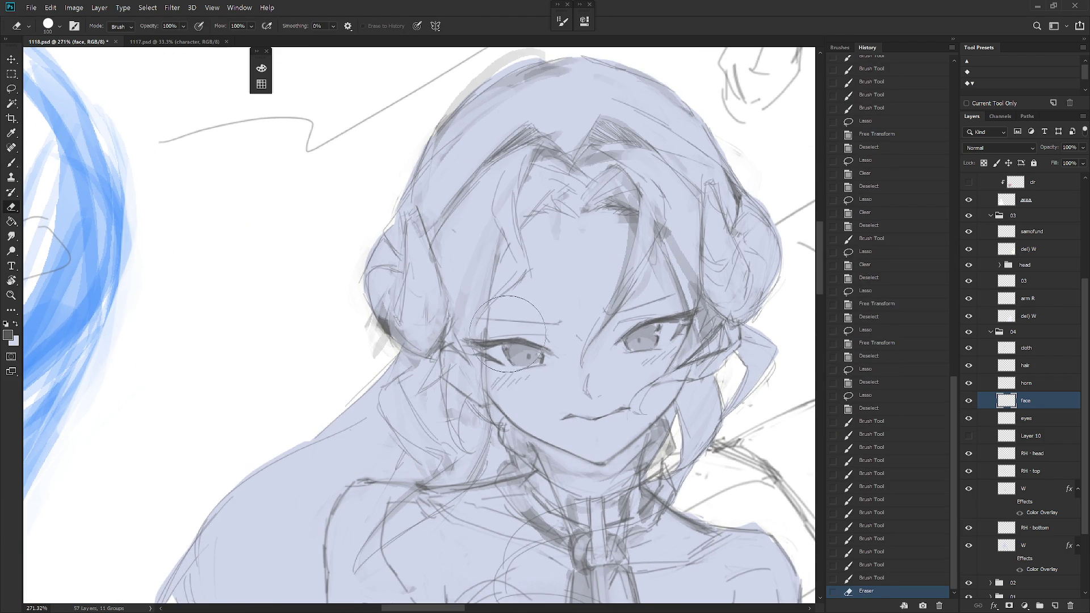
key("ctrl+z")
key("bracketleft")
key("bracketleft")
key("bracketleft")
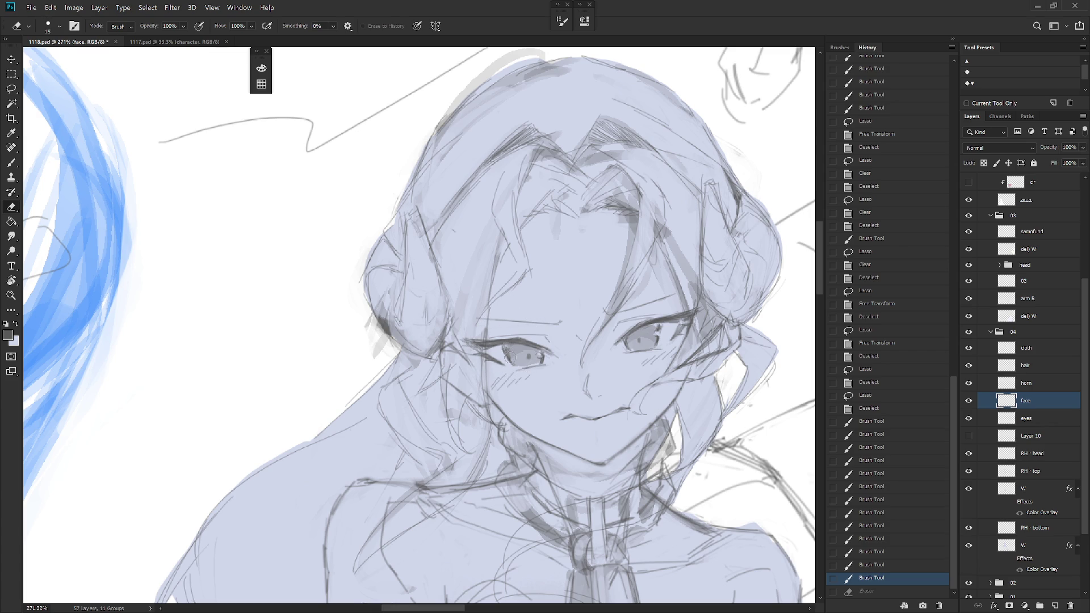
key("ctrl+shift+z")
key("b")
left_click_drag(565, 340, 570, 347)
left_click_drag(566, 339, 566, 377)
scroll(567, 377, "down", 3)
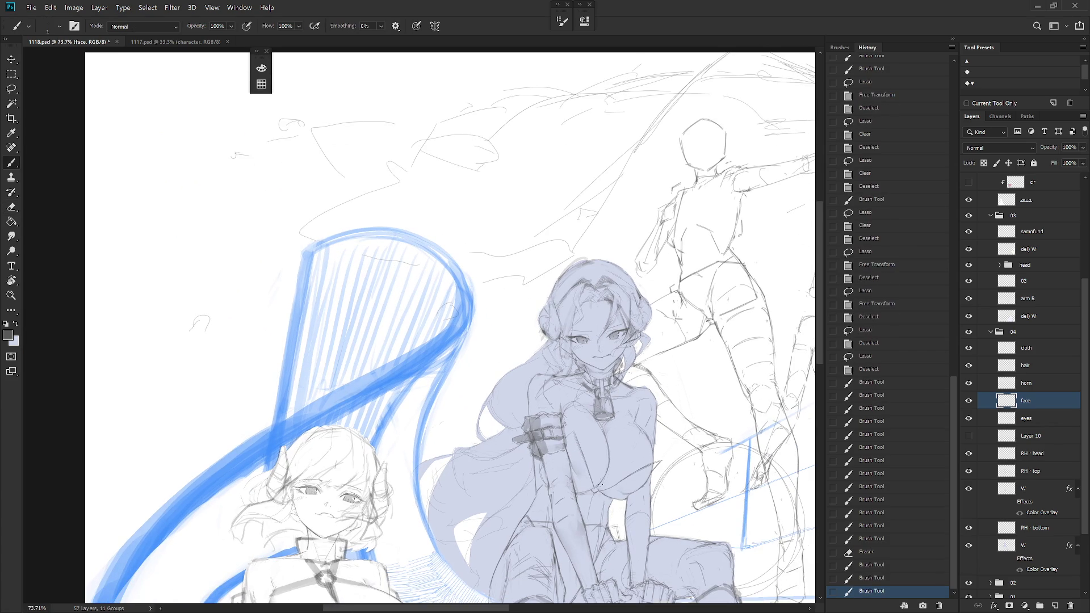
scroll(602, 515, "down", 3)
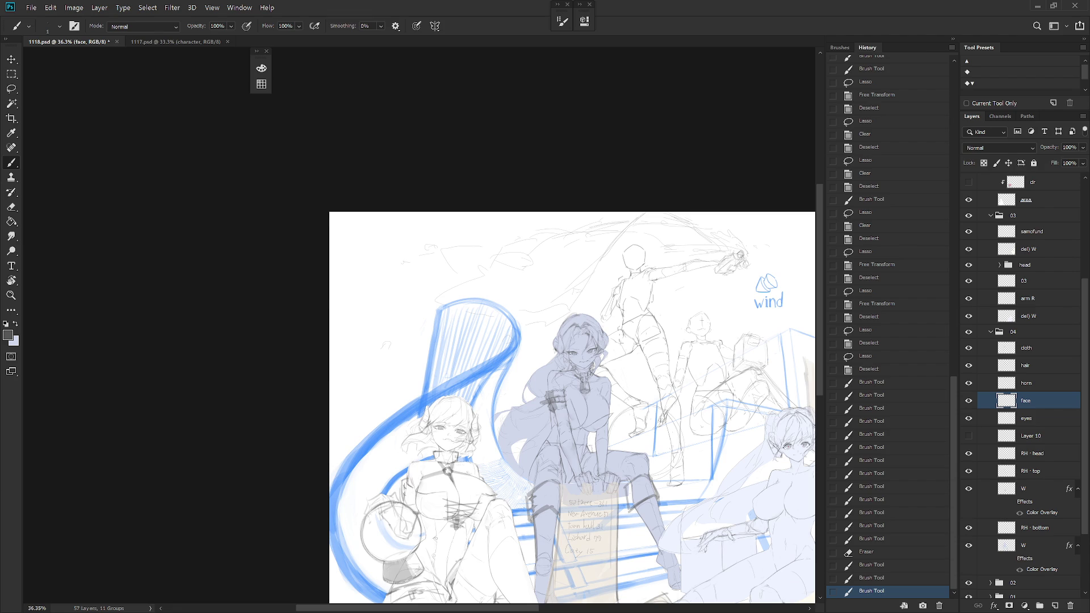
Save the document and lighten the W overlay layer with Hue/Saturation Lightness +52
left_click(953, 42)
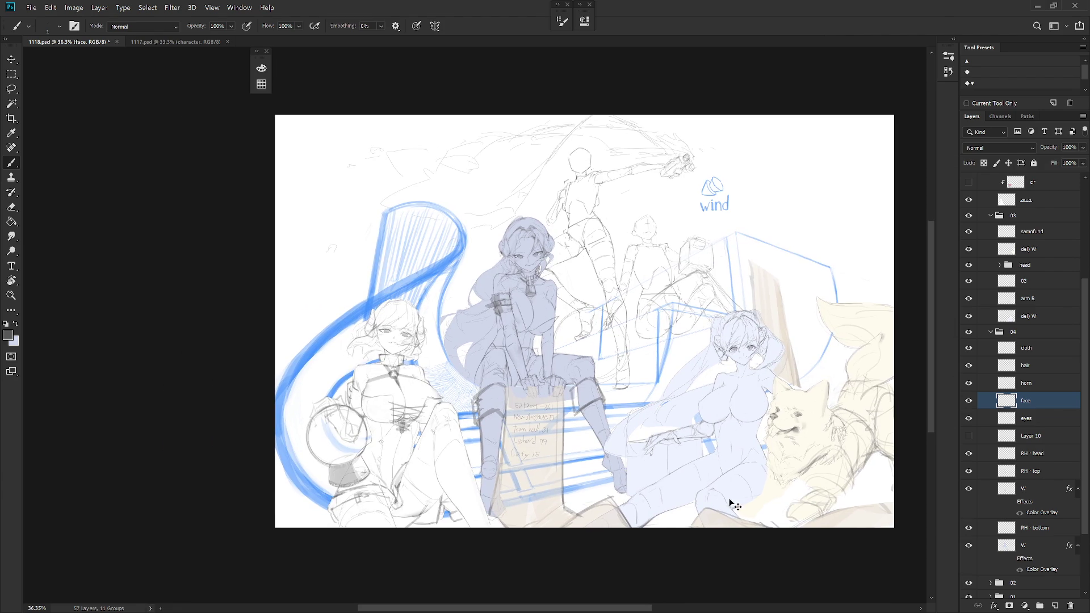
key("ctrl+s")
left_click(1041, 488)
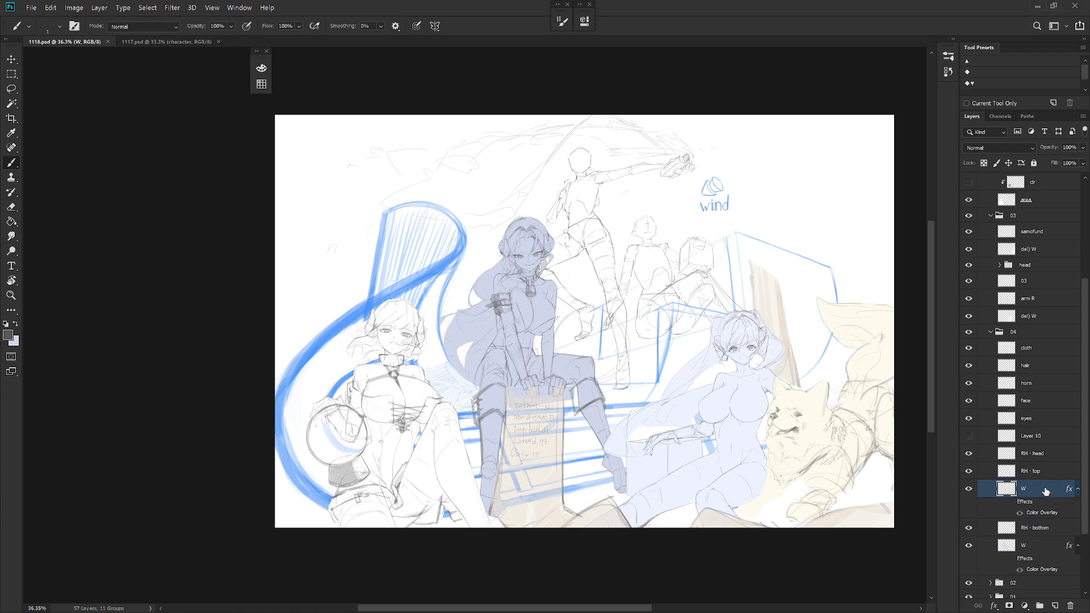
key("ctrl+u")
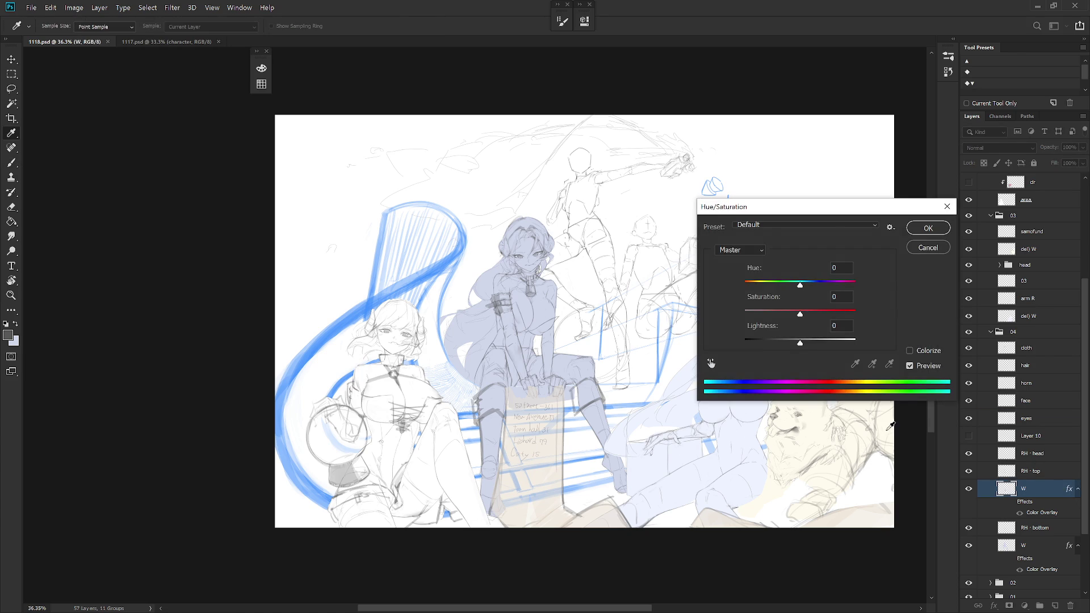
left_click_drag(799, 344, 829, 345)
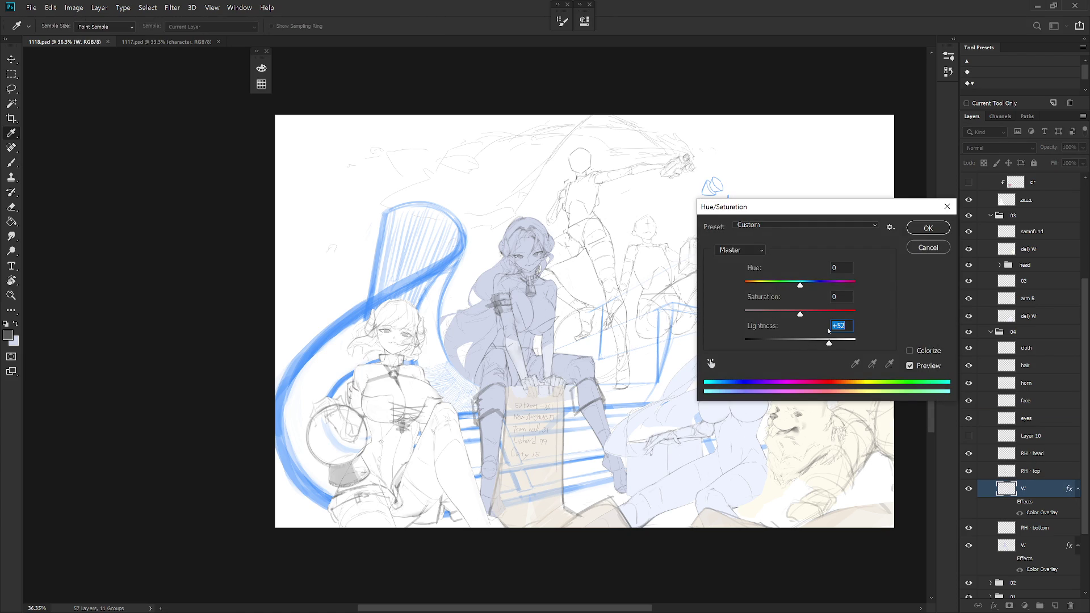
left_click(928, 228)
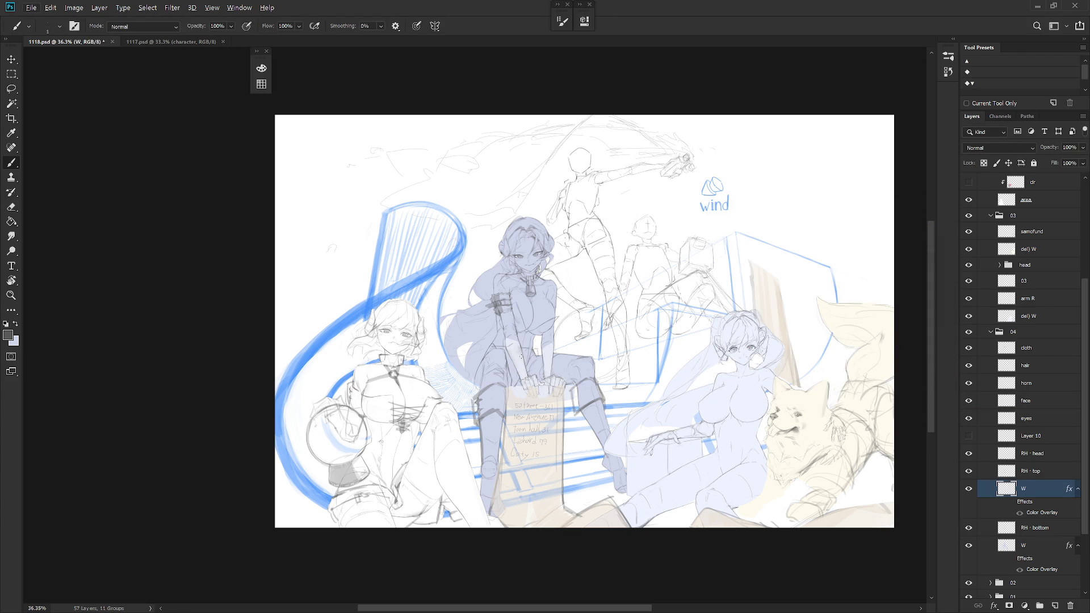
Fill the lower W layer with a lighter sampled colour while its transparent pixels are locked
left_click(521, 358, "alt")
left_click(521, 358, "alt")
left_click(1015, 559)
left_click(984, 164)
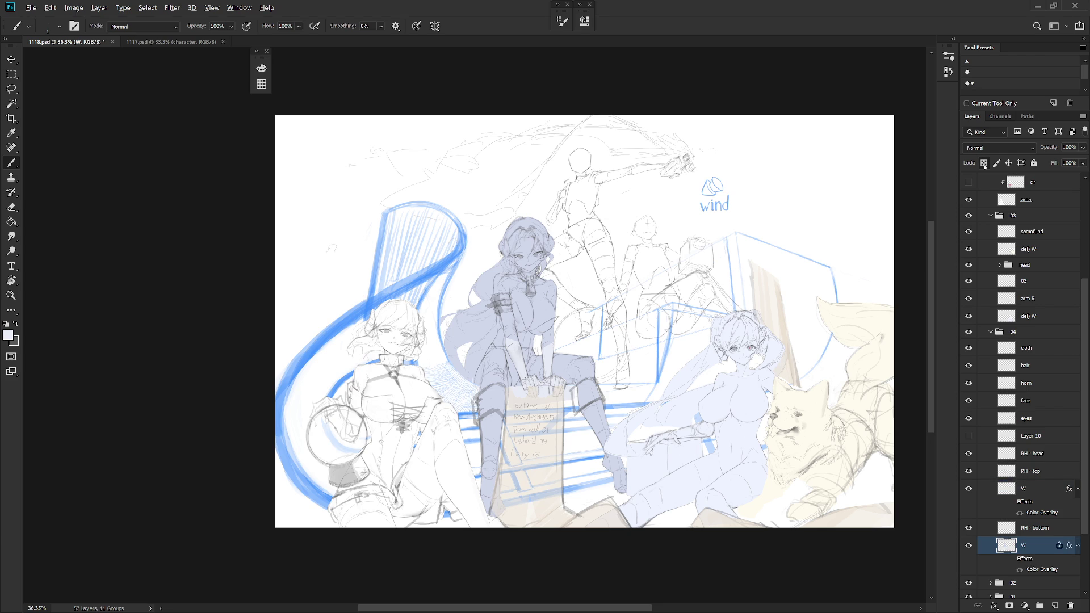
key("alt+BackSpace")
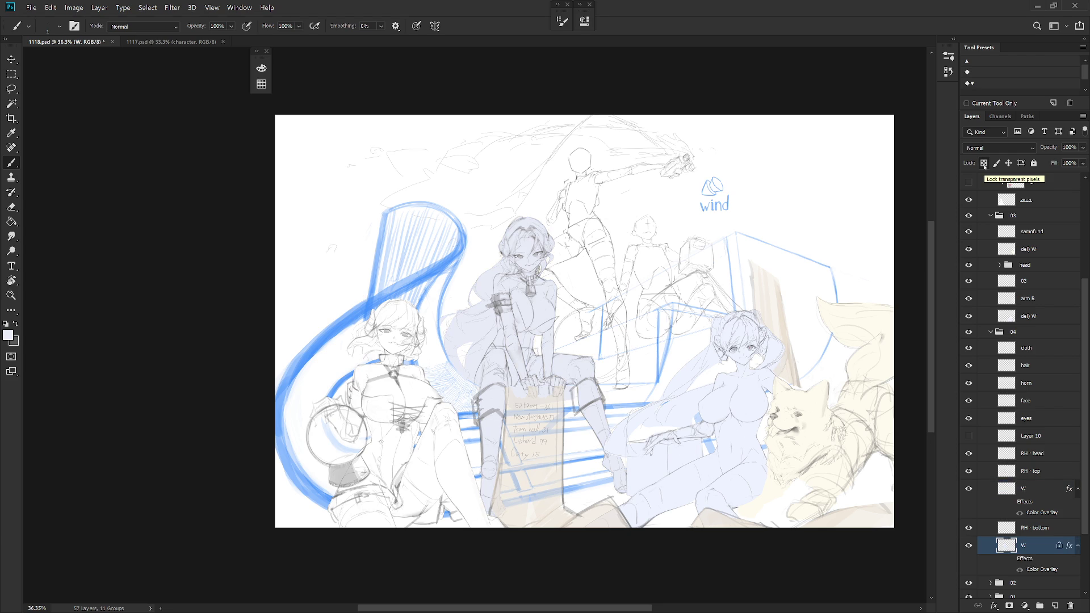
left_click(983, 164)
Lasso an area on the central figure
scroll(544, 290, "up", 5)
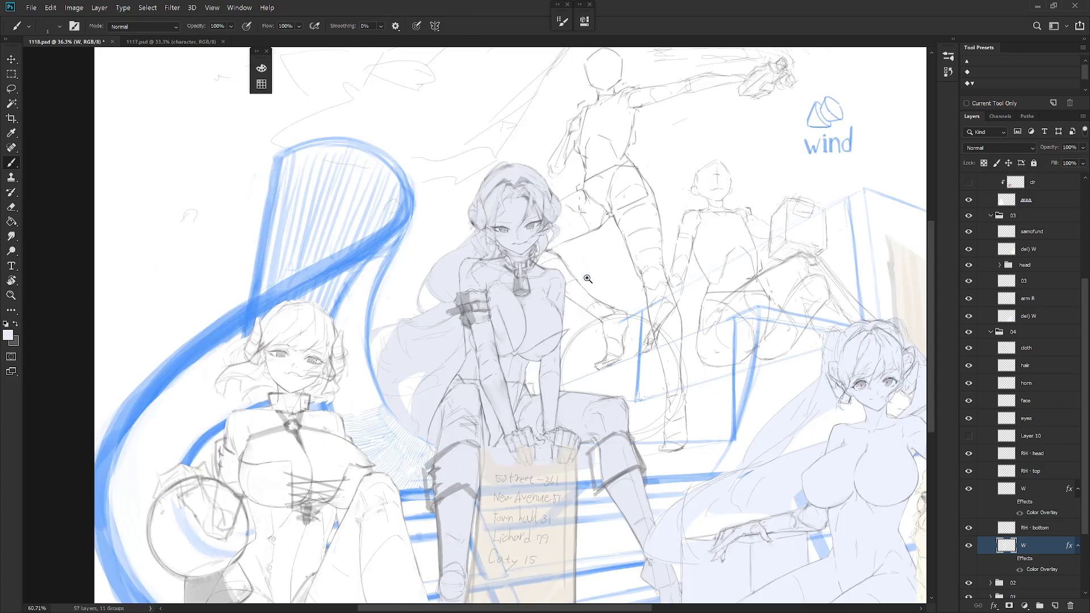
key("l")
left_click_drag(600, 385, 577, 417)
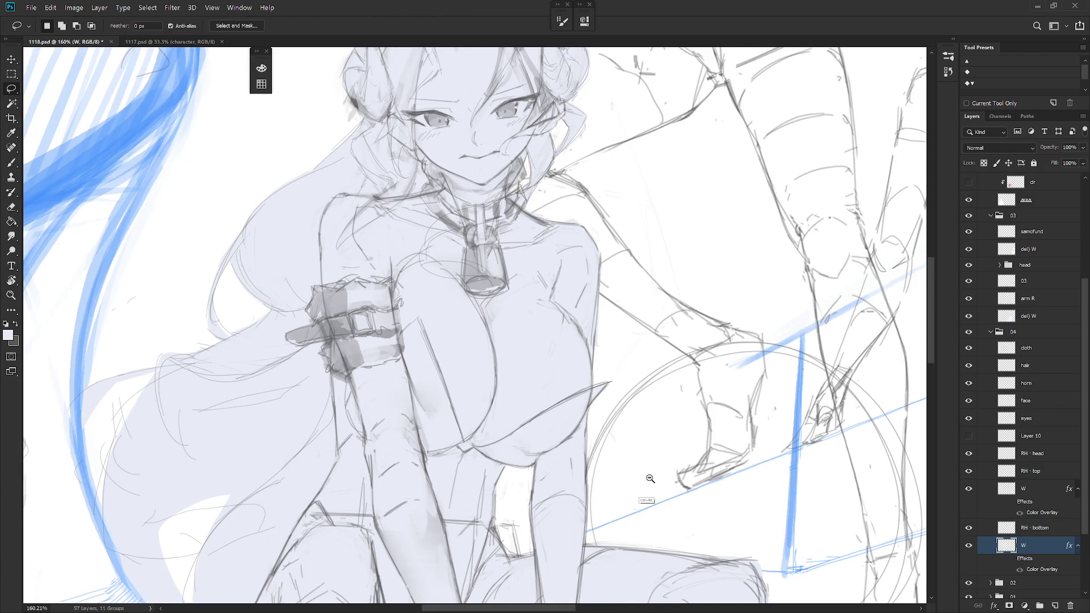
Pan and zoom around the canvas to review the seated figures, harp and dog
scroll(653, 454, "down", 5)
left_click_drag(649, 426, 637, 390)
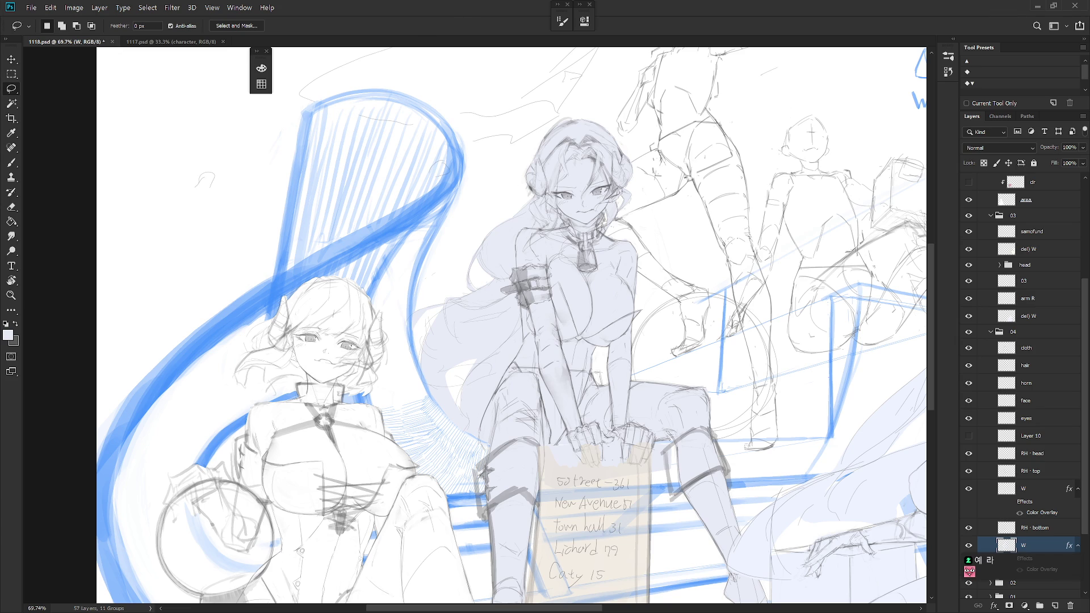
scroll(559, 181, "down", 2)
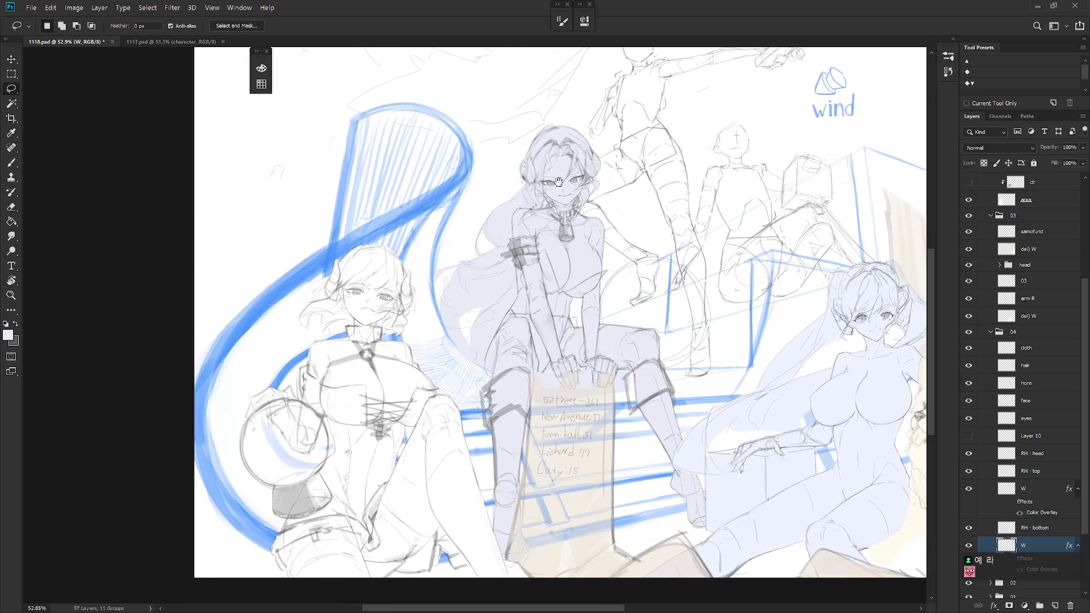
left_click_drag(558, 181, 497, 176)
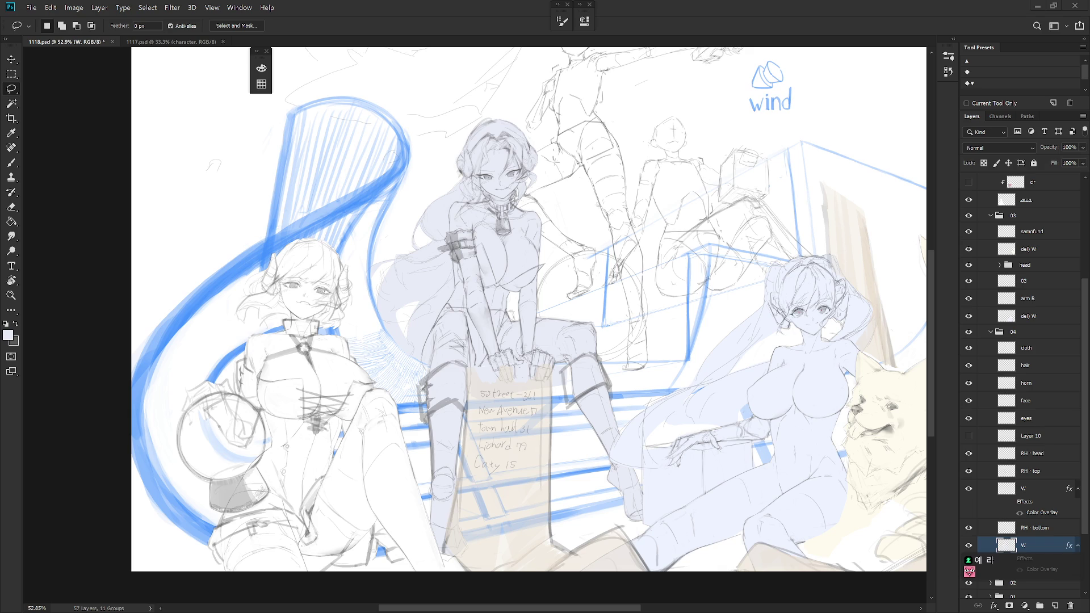
scroll(555, 267, "down", 3)
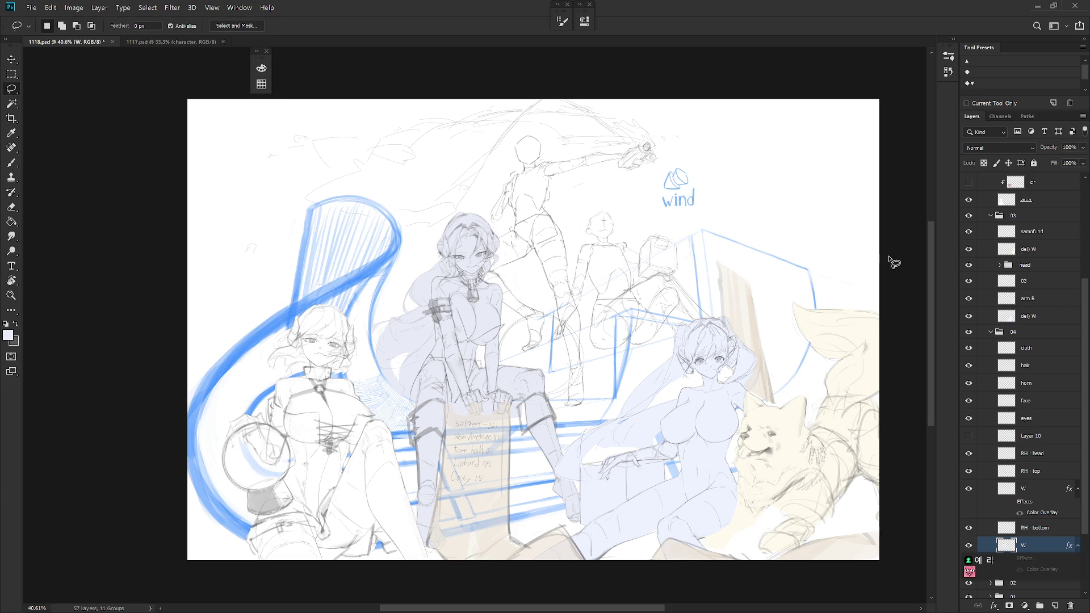
left_click_drag(489, 366, 543, 368)
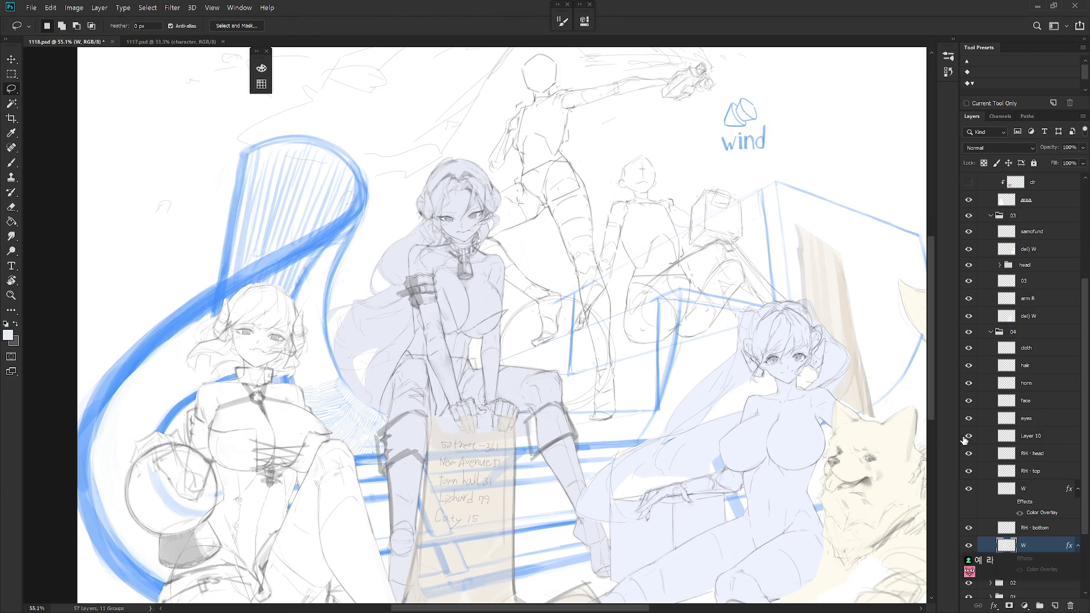
Merge Layer 10 down and delete the hidden W overlay layer
left_click(968, 436)
left_click(1025, 437)
key("ctrl+e")
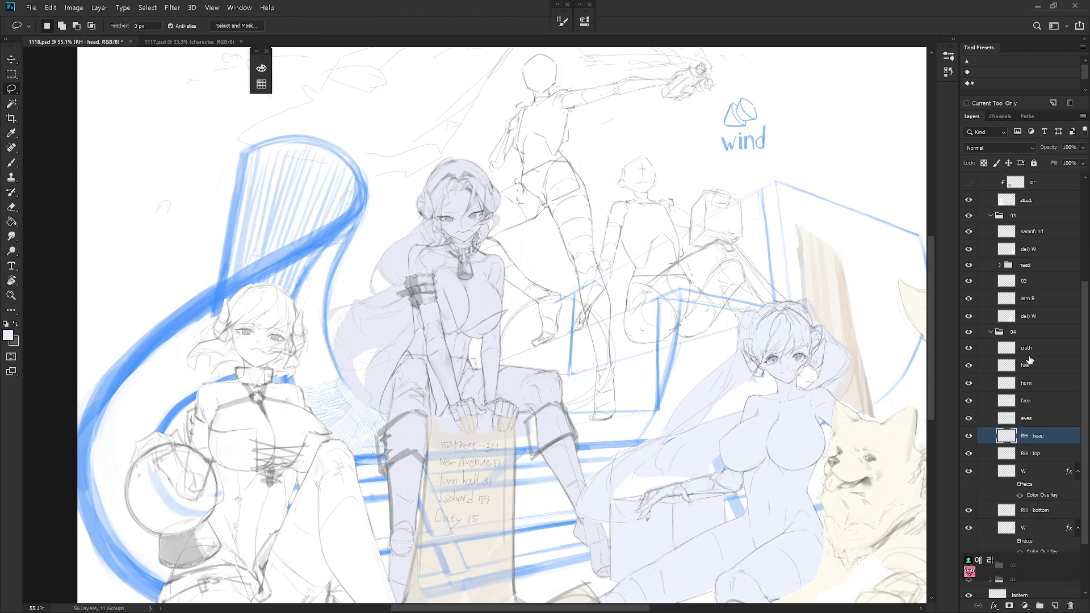
left_click(969, 471)
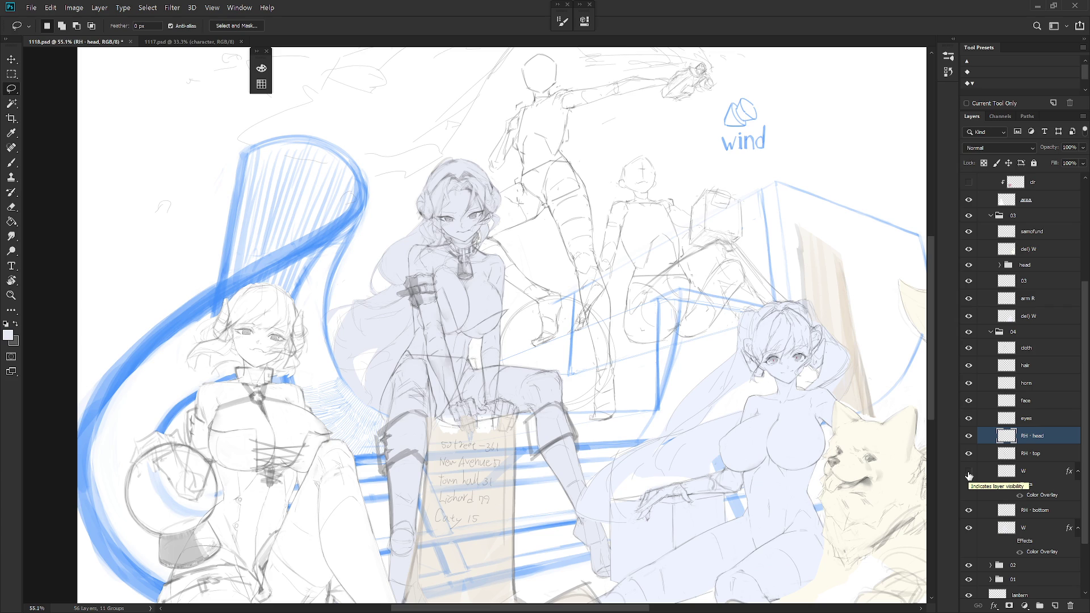
left_click(1033, 472)
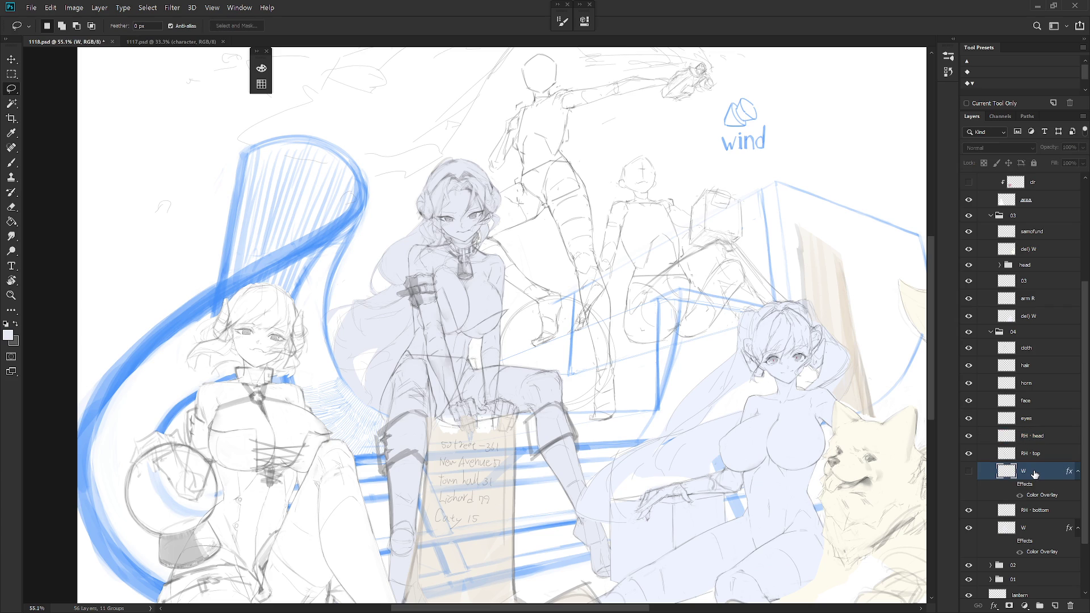
key("Delete")
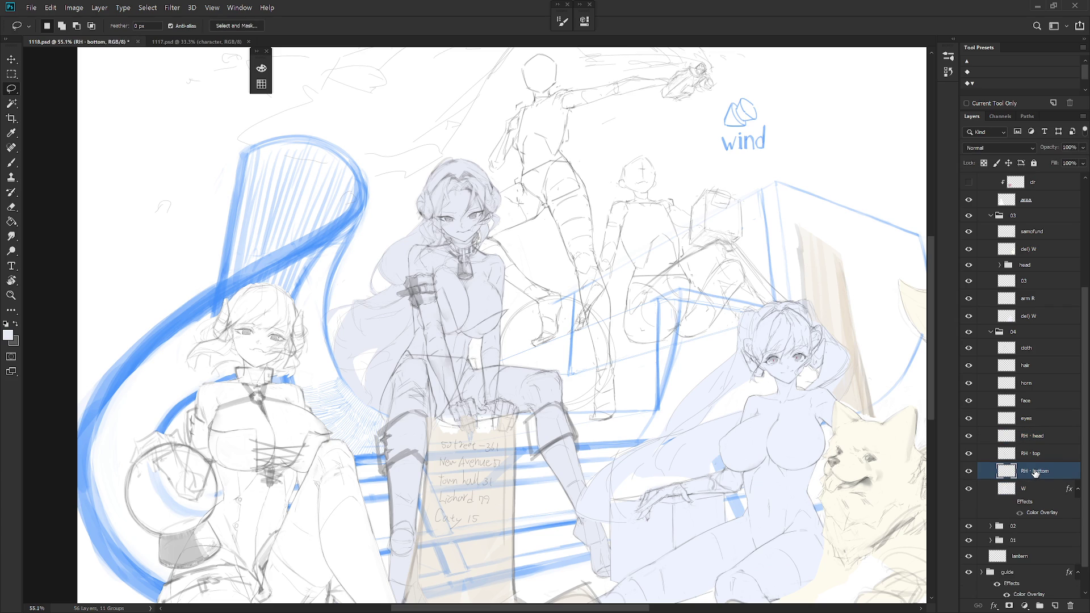
left_click(1045, 498)
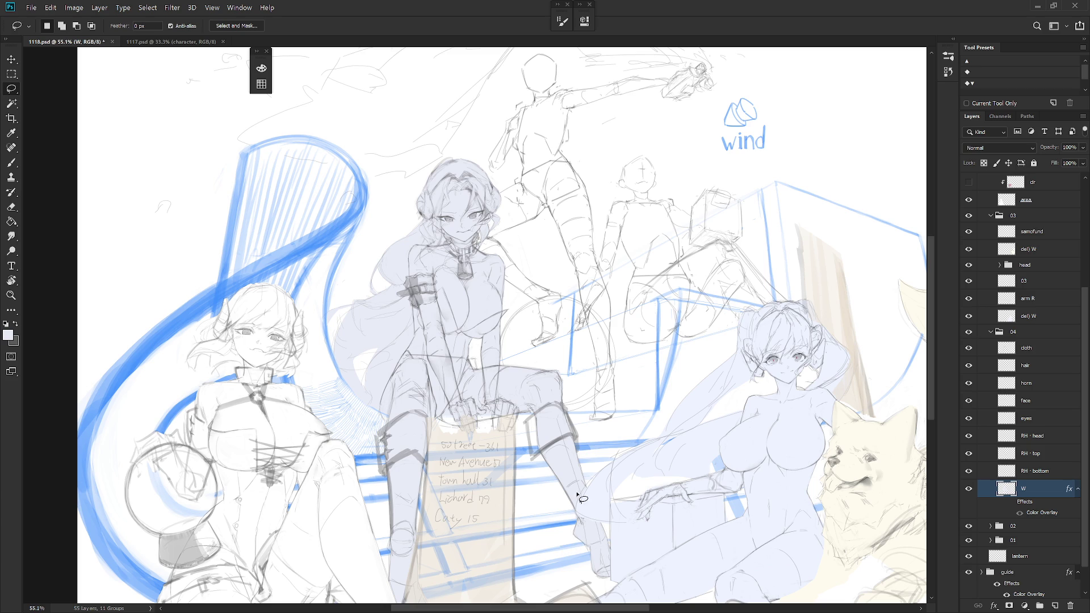
Group the eight layers from cloth through RH · bottom and set the group to Multiply
left_click_drag(630, 470, 652, 471)
left_click(1045, 471)
left_click(1043, 348, "shift")
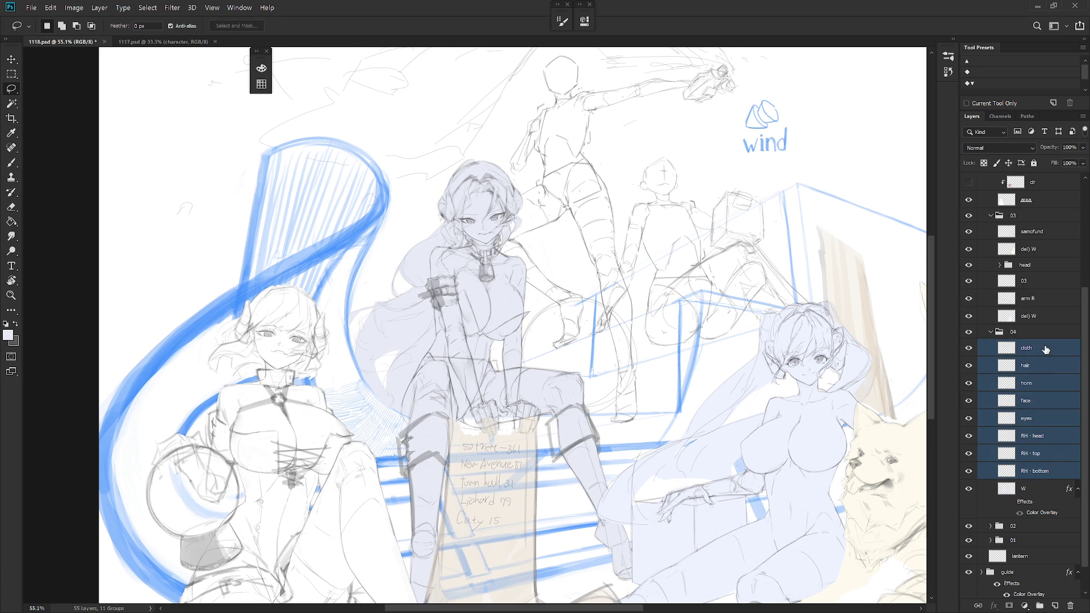
key("ctrl+g")
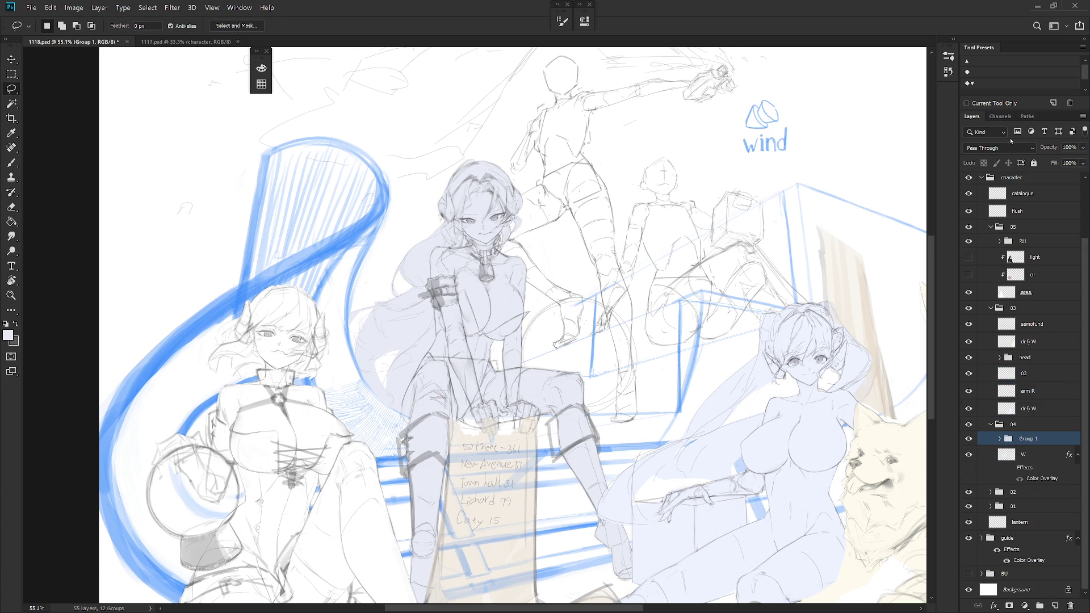
left_click(1007, 147)
left_click(1001, 216)
Give the group Fill 0% and a navy #002455 Color Overlay
right_click(1047, 438)
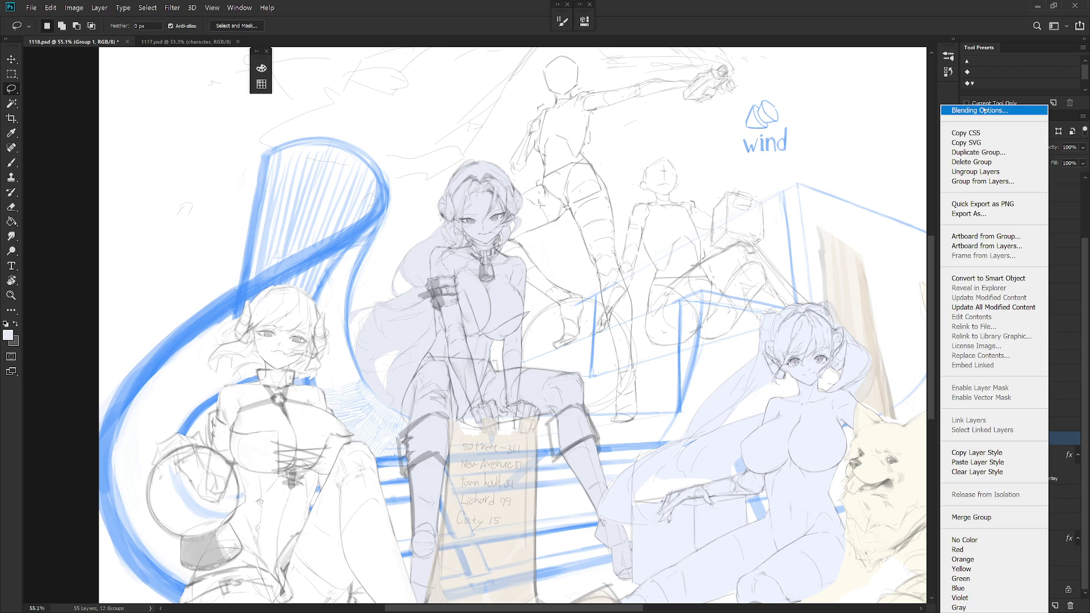
left_click(985, 109)
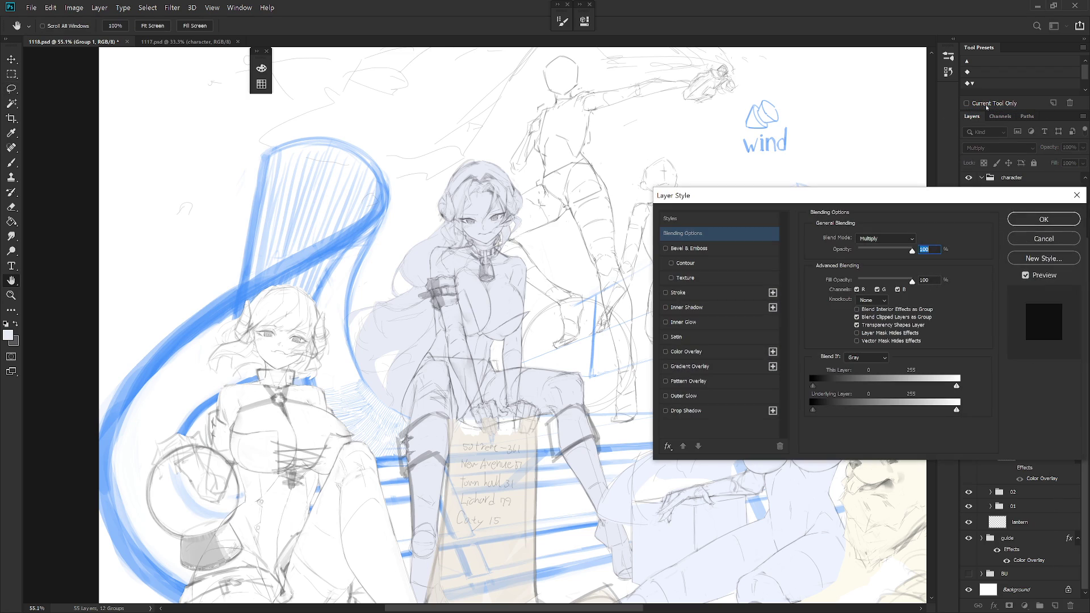
left_click(858, 280)
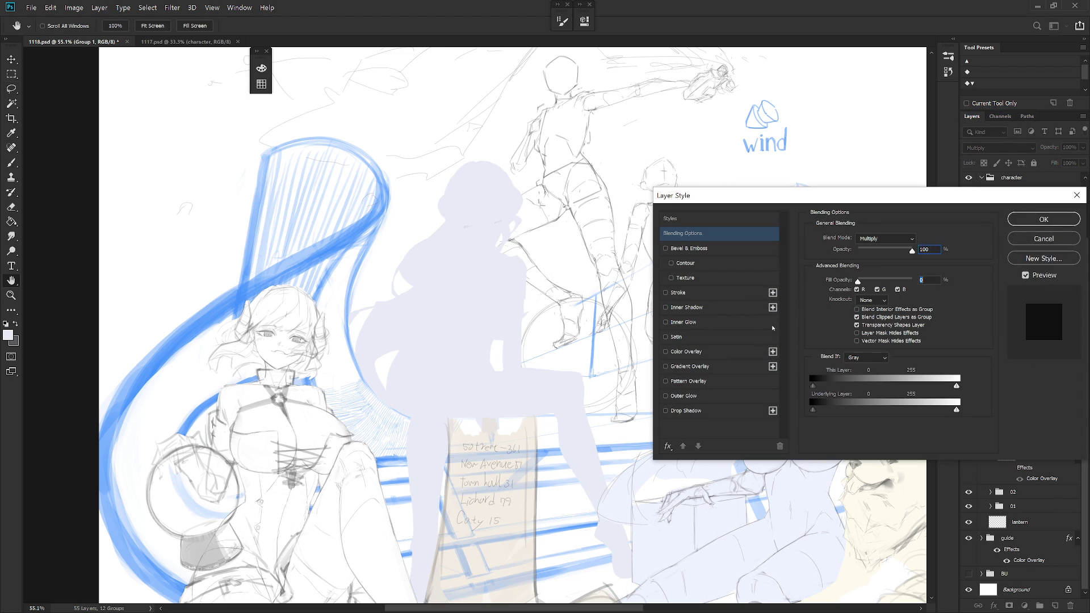
left_click(703, 351)
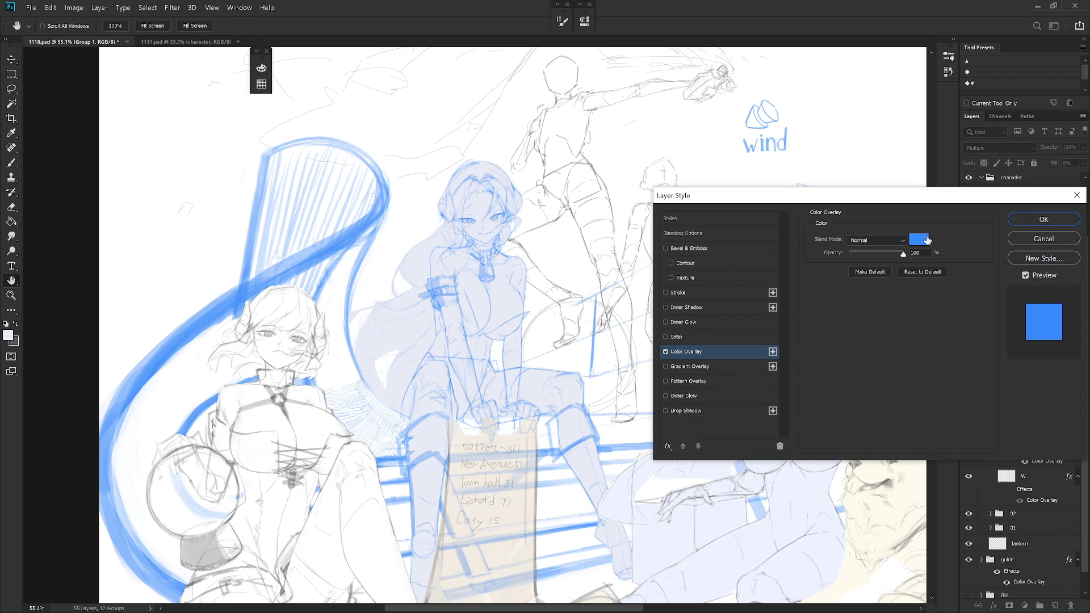
left_click(918, 239)
left_click(761, 395)
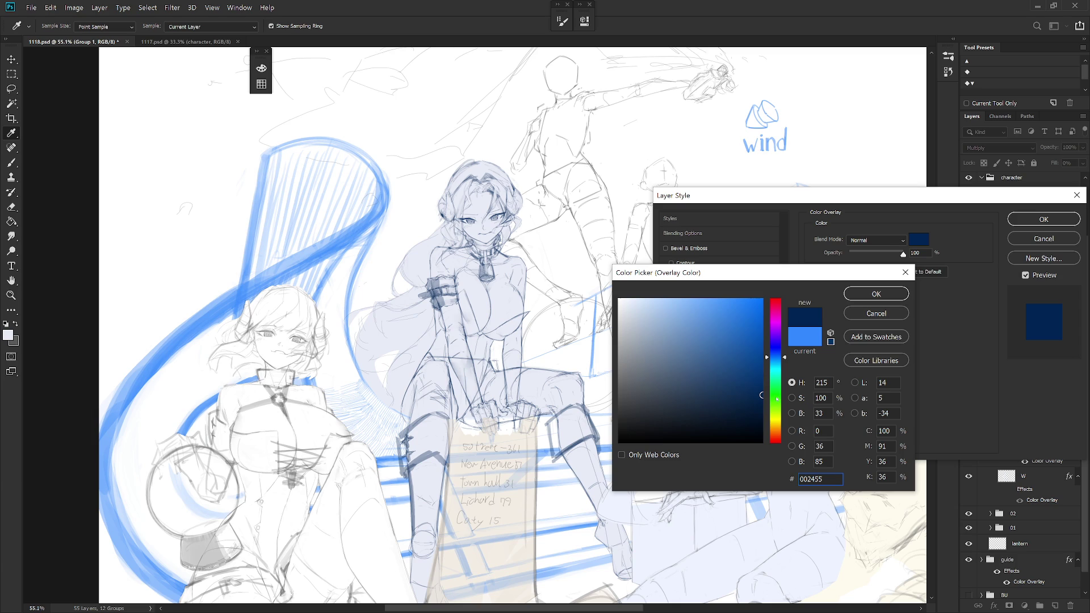
left_click(877, 294)
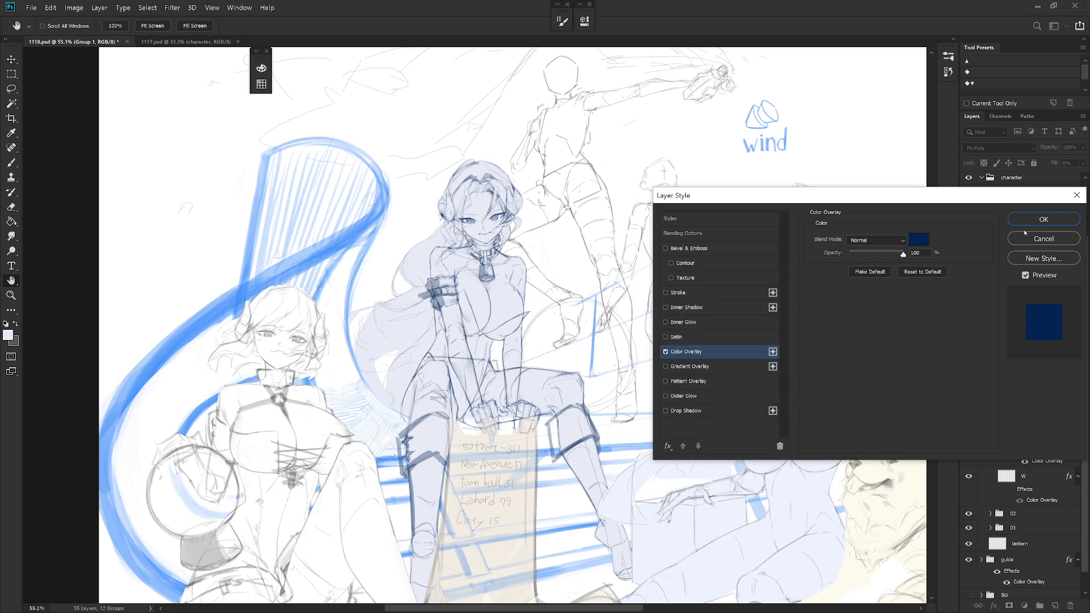
left_click(1043, 220)
scroll(598, 431, "down", 1)
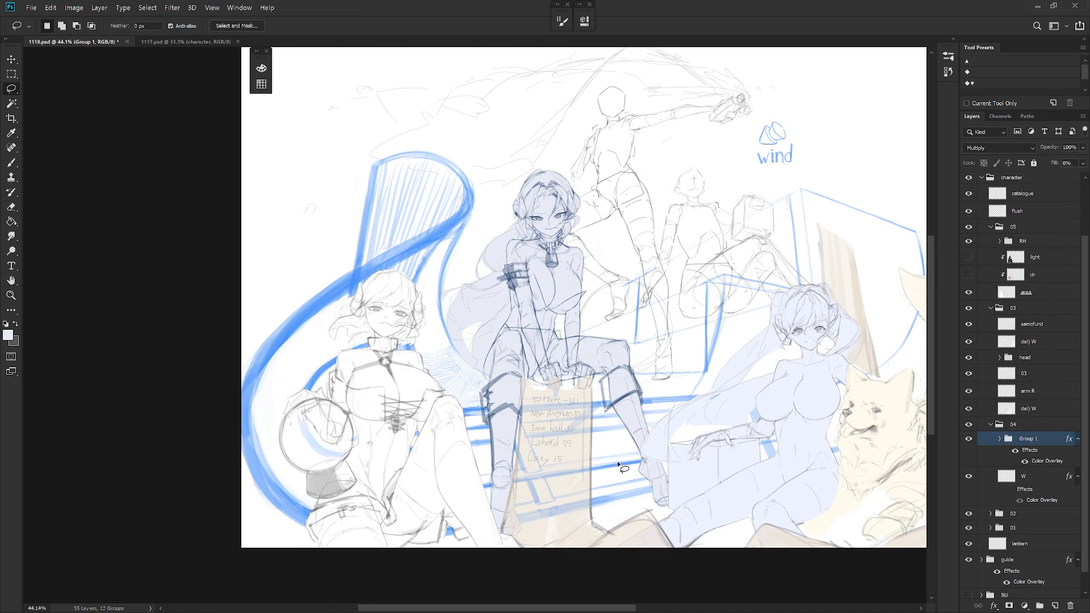
left_click(1078, 439)
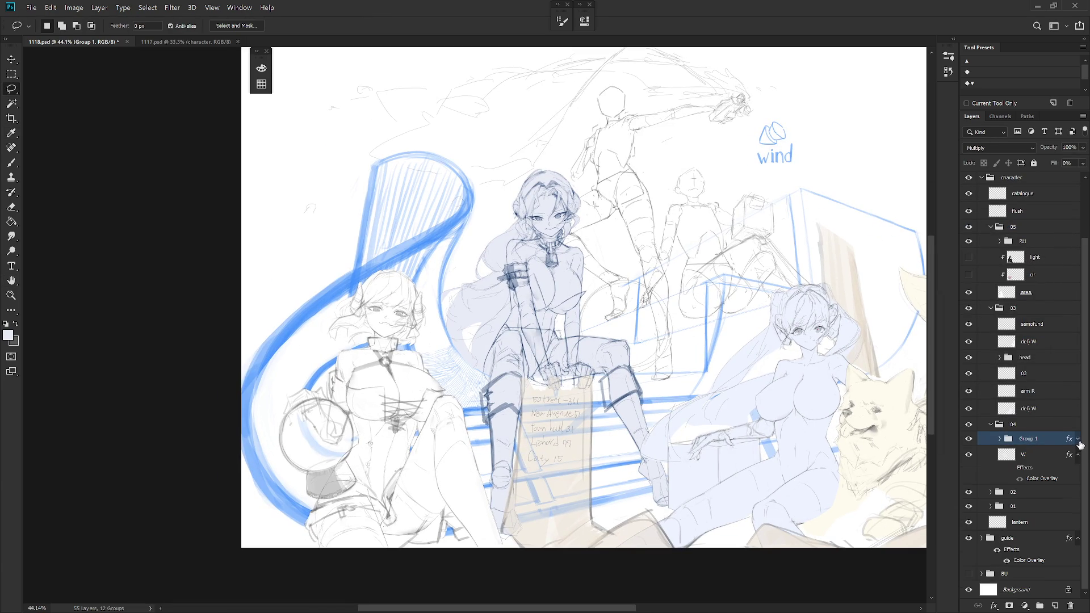
Sample a canvas colour and rename Group 1 to 'RH'
left_click(1045, 458)
key("b")
mouse_move(467, 447)
left_mouse_down()
mouse_move(510, 401)
mouse_move(499, 392)
left_mouse_up()
left_click(1077, 459)
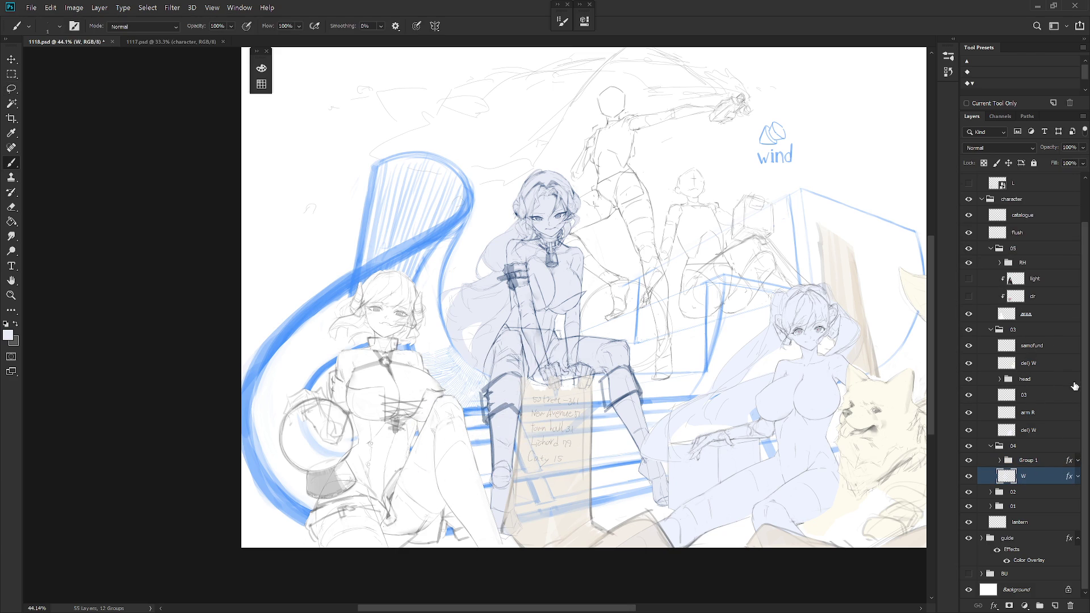
double_click(1032, 461)
type("RH")
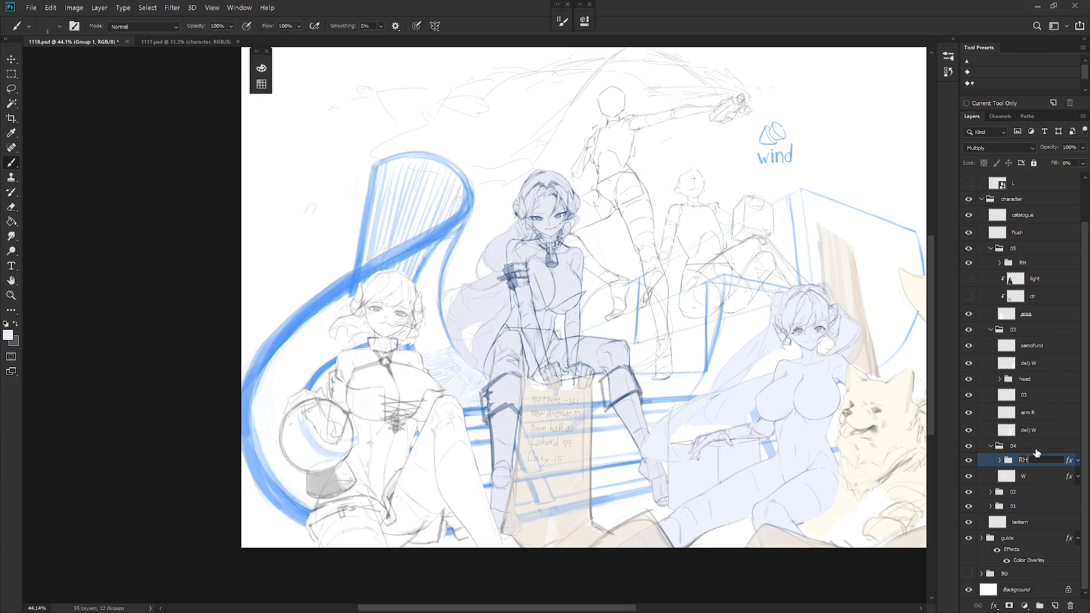
key("Return")
Lock transparent pixels on the lower del) W layer and check both del) W layers
left_click(1058, 380)
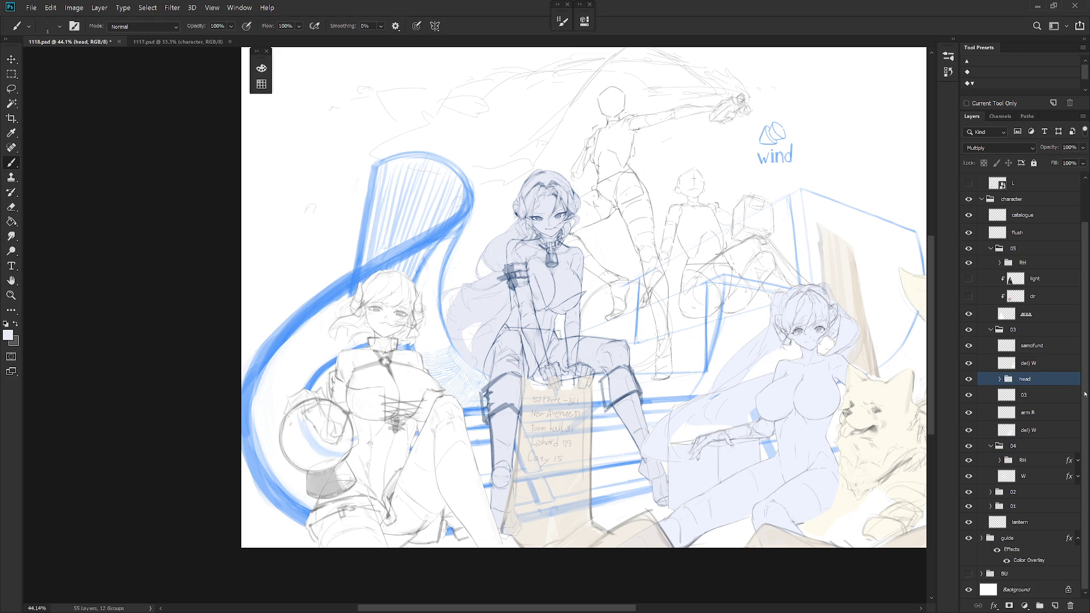
left_click(1060, 433)
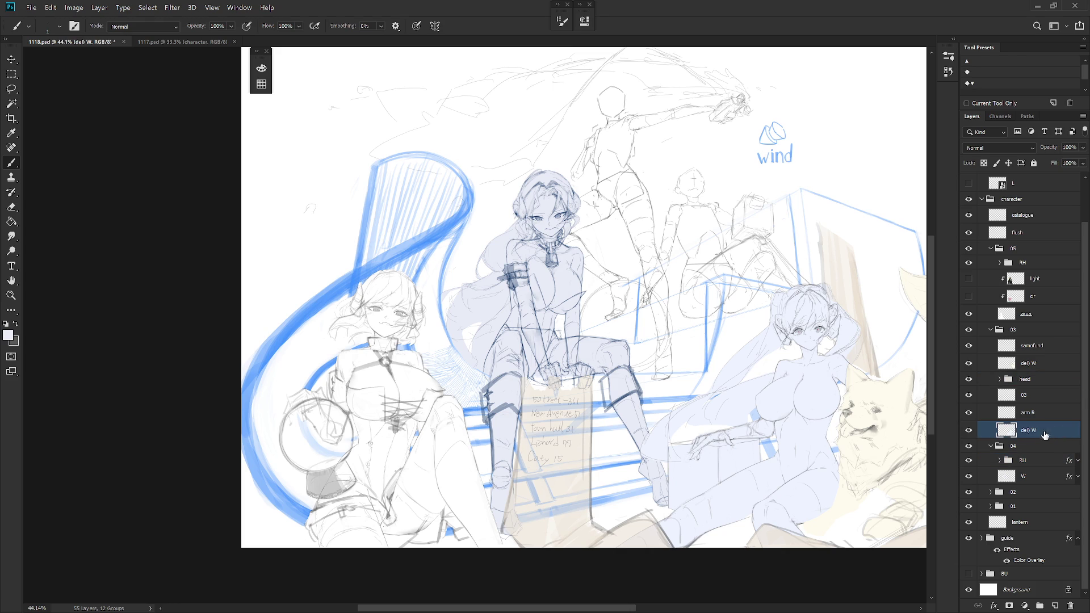
left_click(968, 429)
left_click(969, 429)
left_click(983, 163)
left_click(1032, 366)
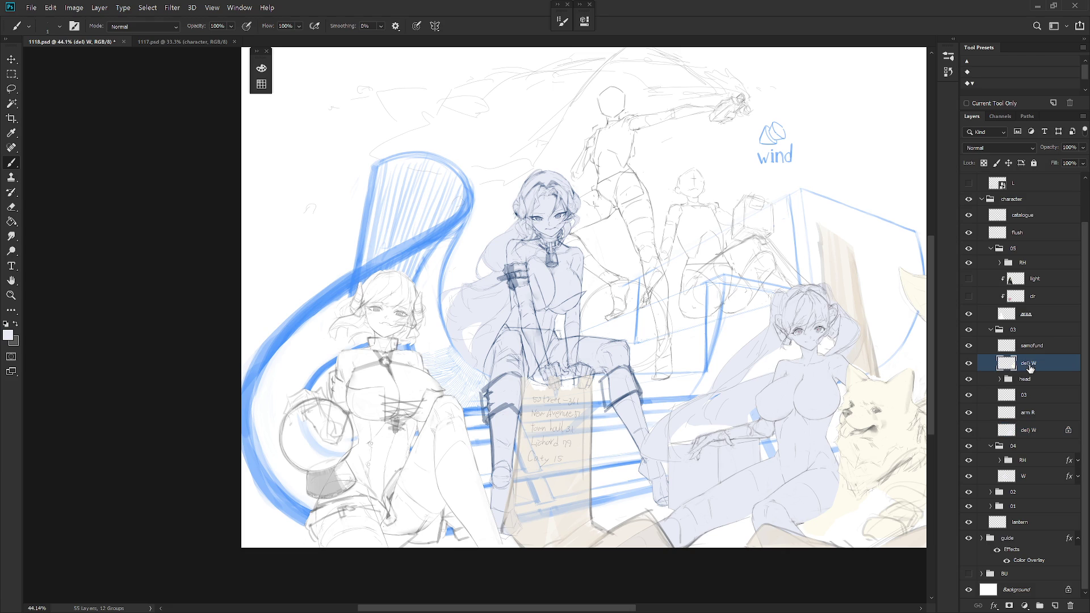
left_click(969, 363)
left_click(969, 363)
Lock transparency on group 04's area layer and fill the left character's area with lavender
left_click_drag(775, 424, 692, 420)
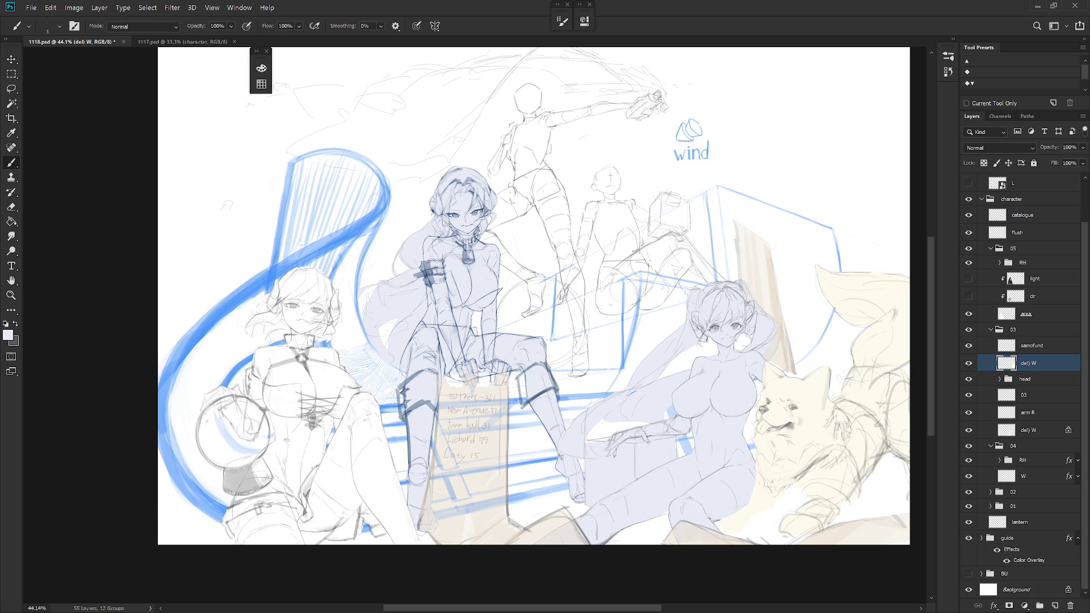
scroll(542, 295, "left", 2)
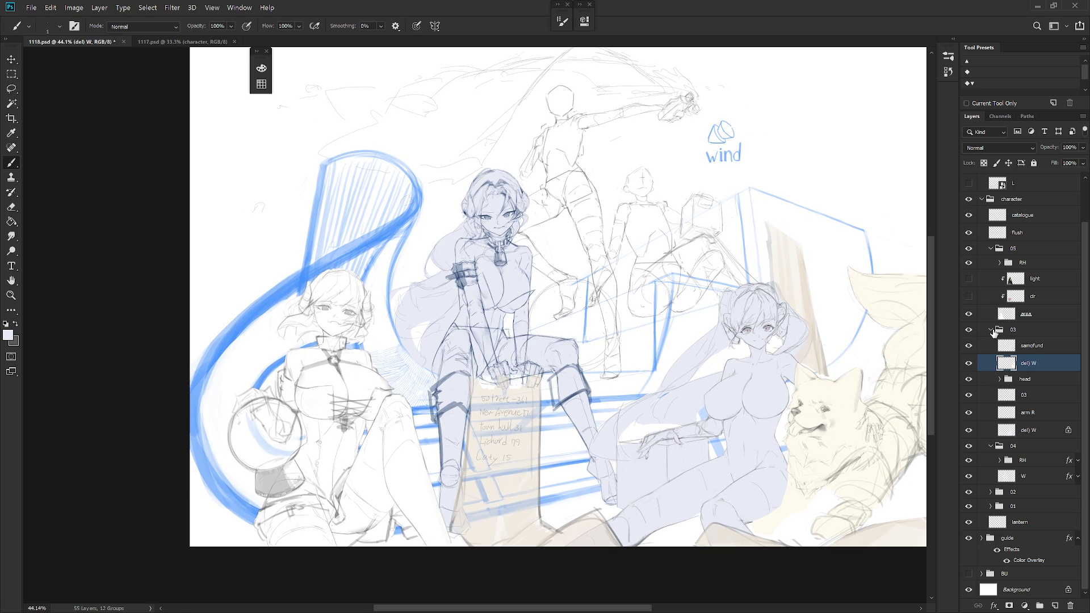
left_click(991, 329)
left_click(1045, 423)
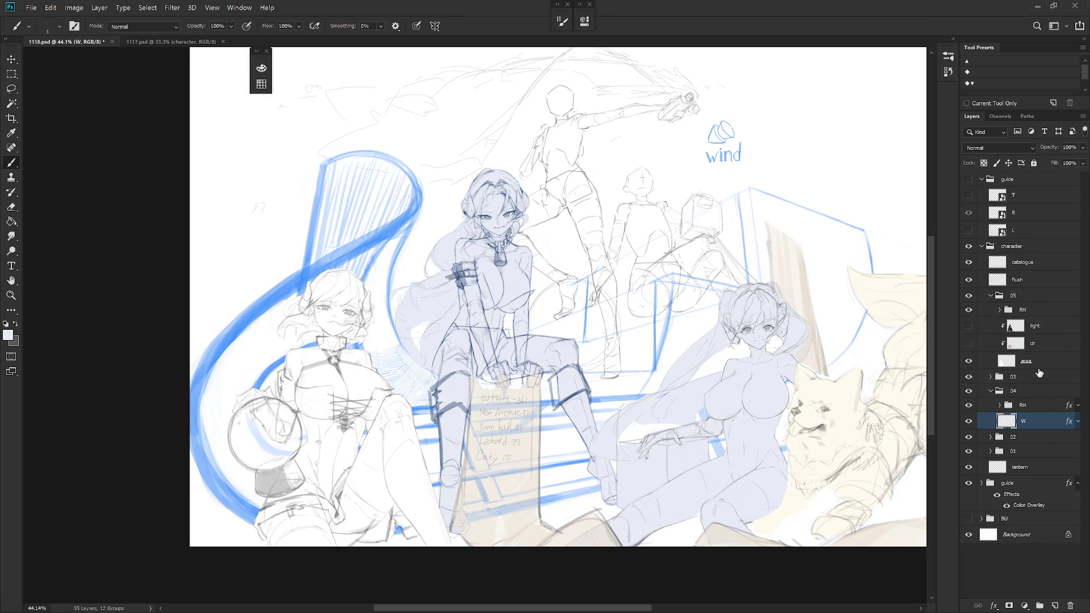
left_click(998, 392)
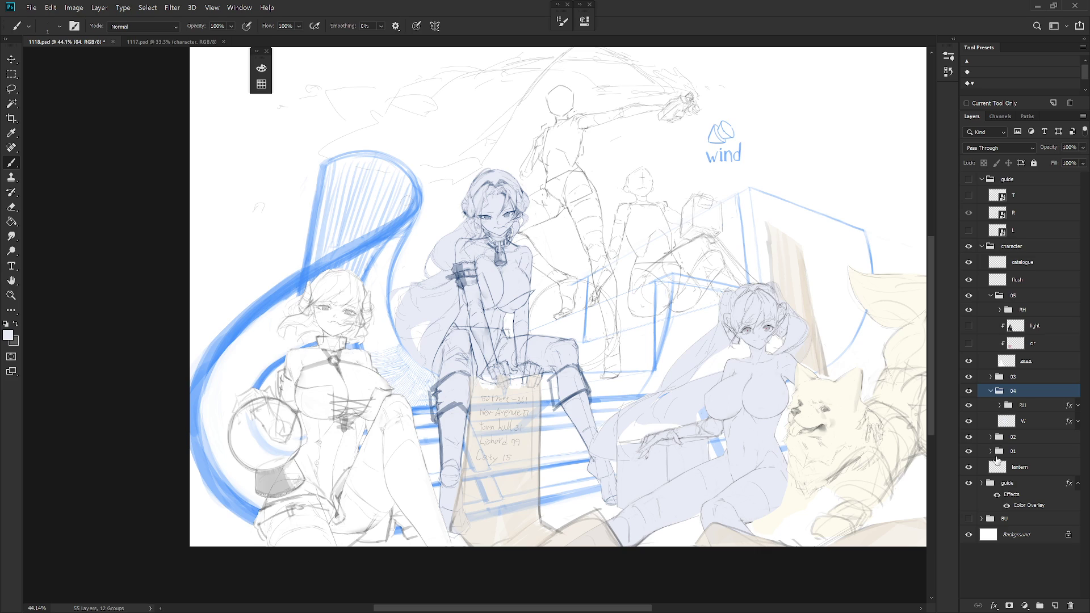
left_click(1030, 362)
left_click(984, 163)
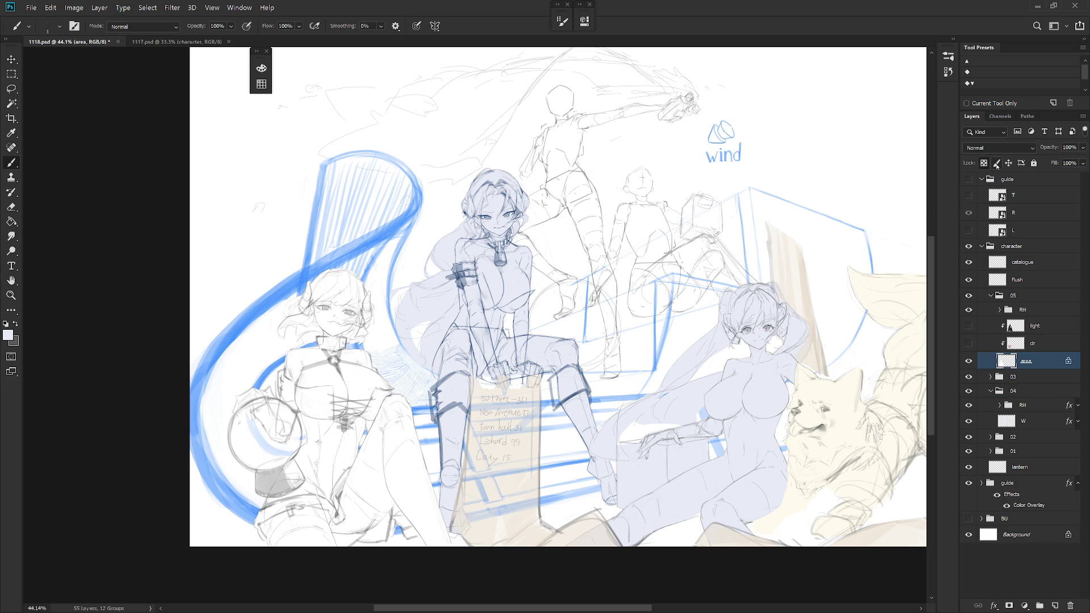
key("alt+BackSpace")
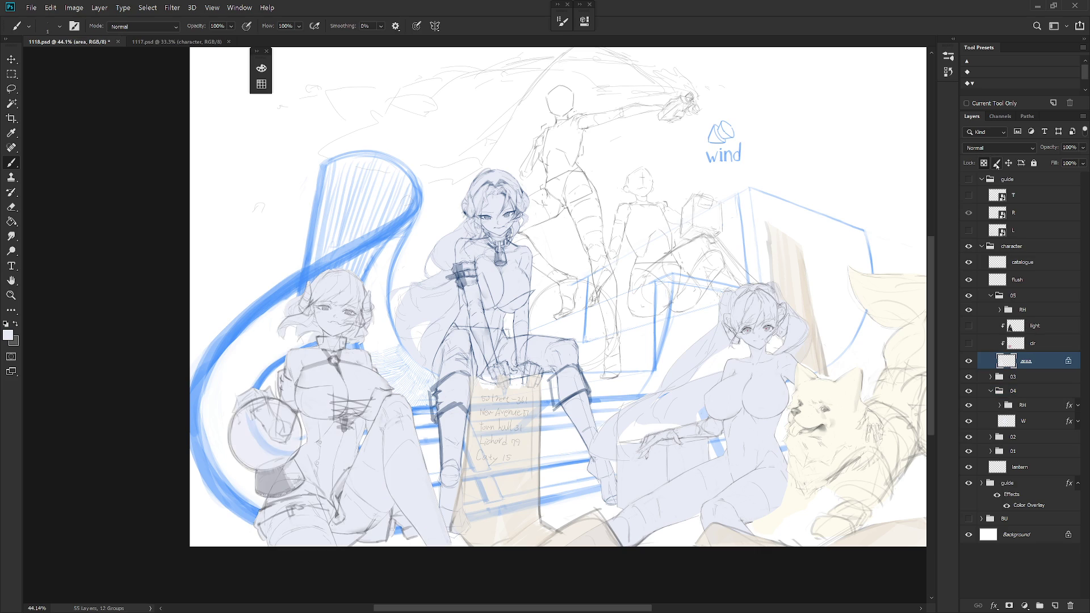
left_click(1038, 311)
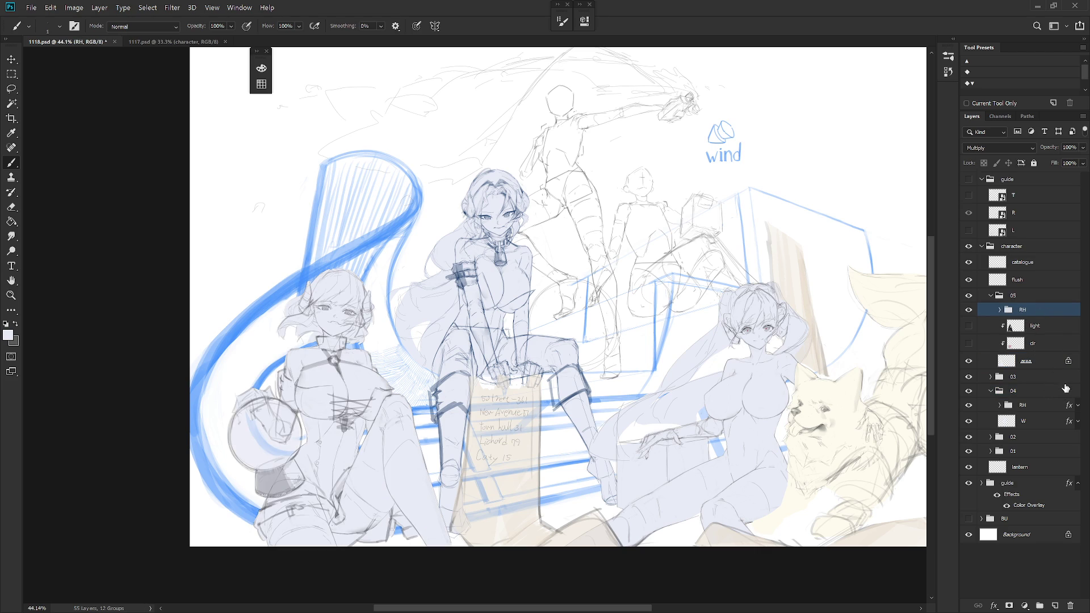
Copy the Color Overlay style from RH in 04 and paste it onto RH in 05
right_click(1038, 311)
left_click(979, 467)
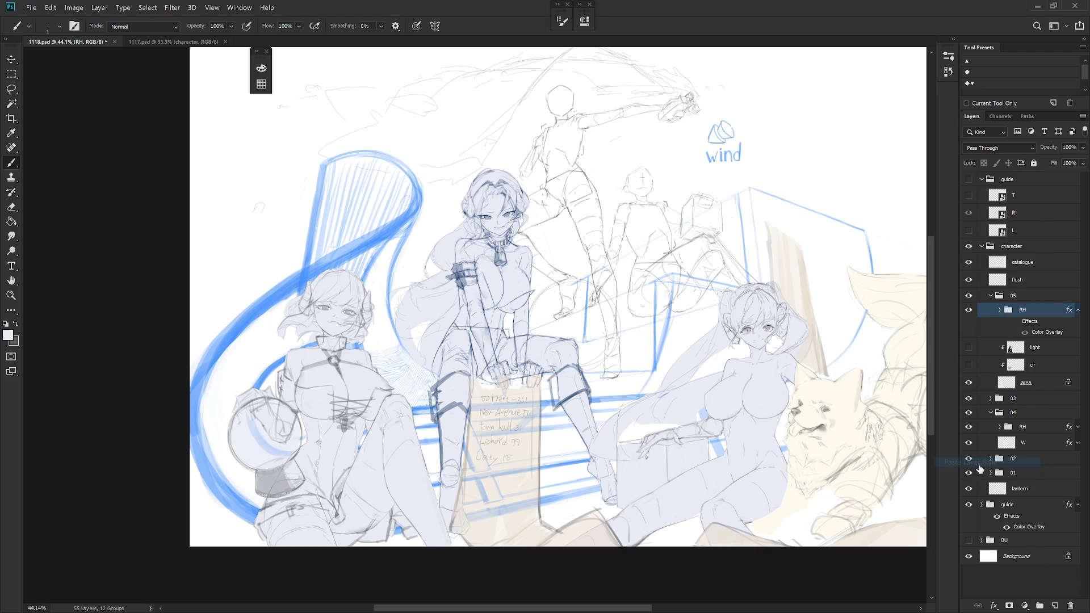
key("ctrl+z")
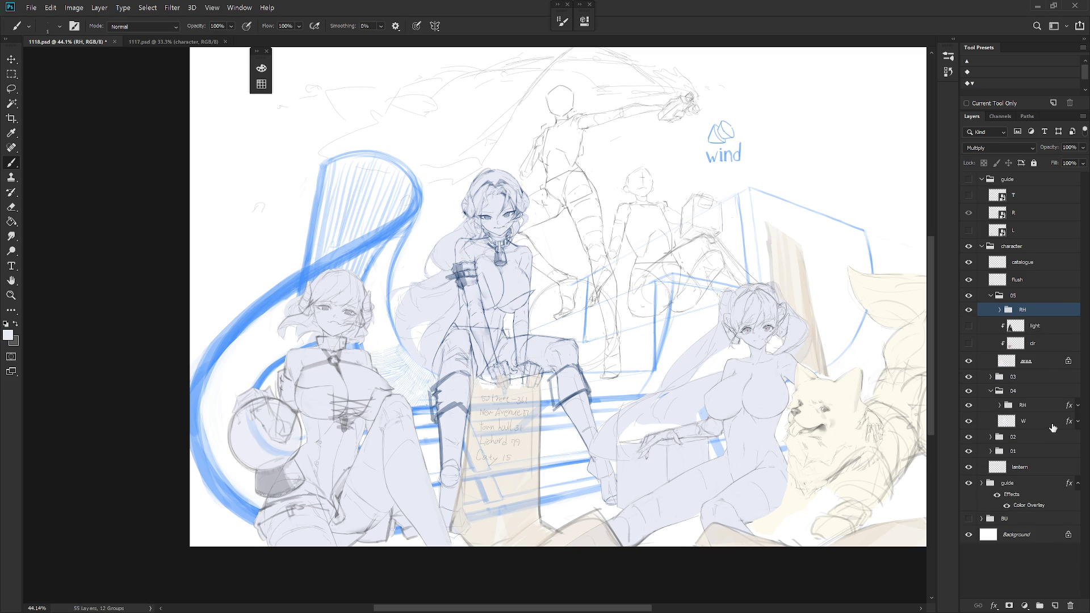
left_click(1039, 411)
right_click(1038, 411)
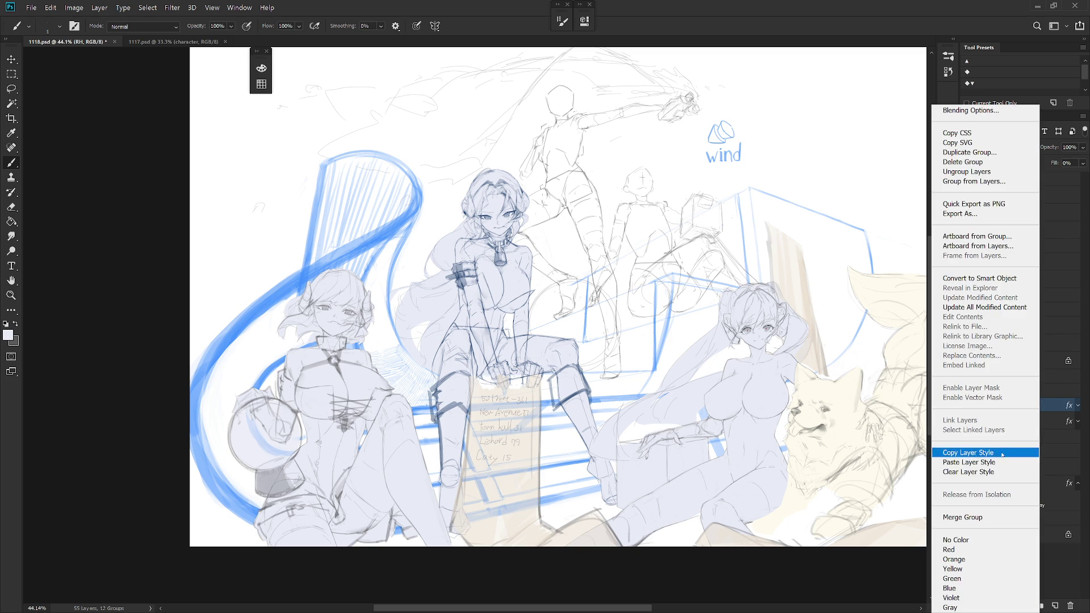
left_click(1022, 452)
right_click(1041, 314)
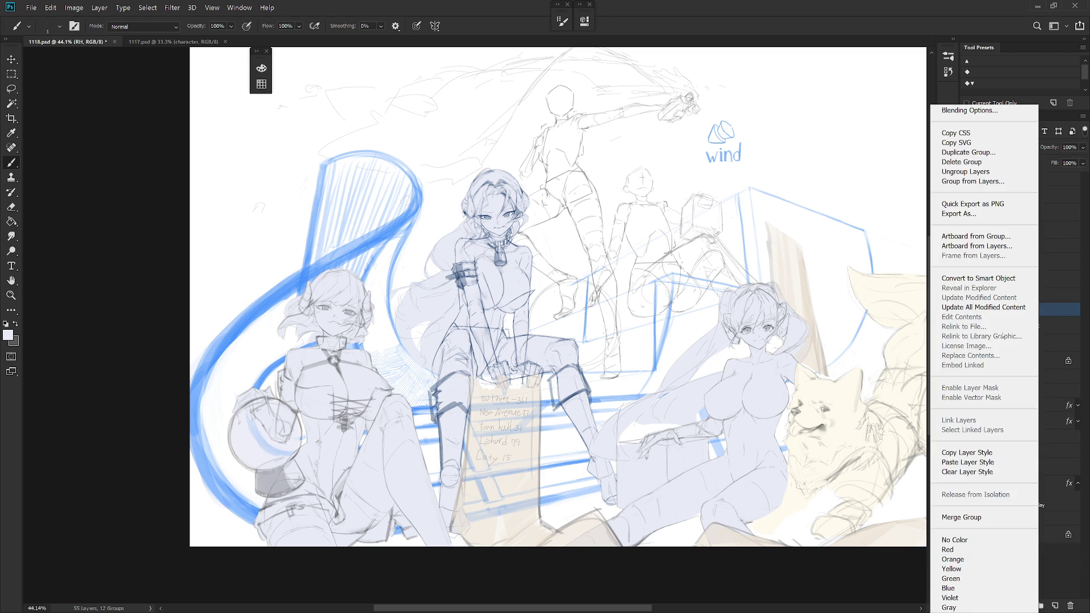
left_click(975, 461)
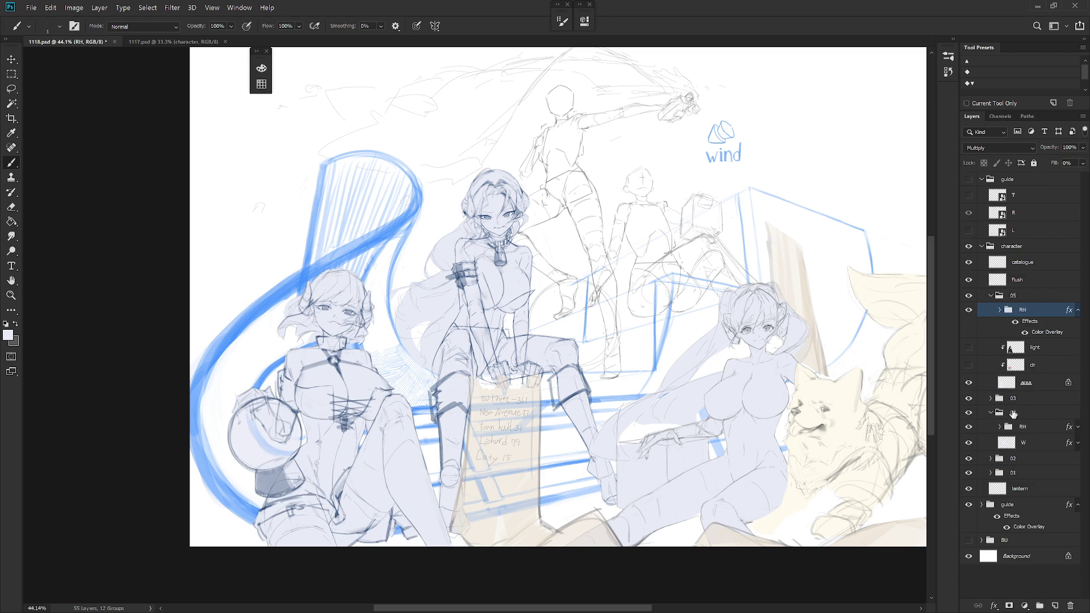
scroll(808, 440, "down", 3)
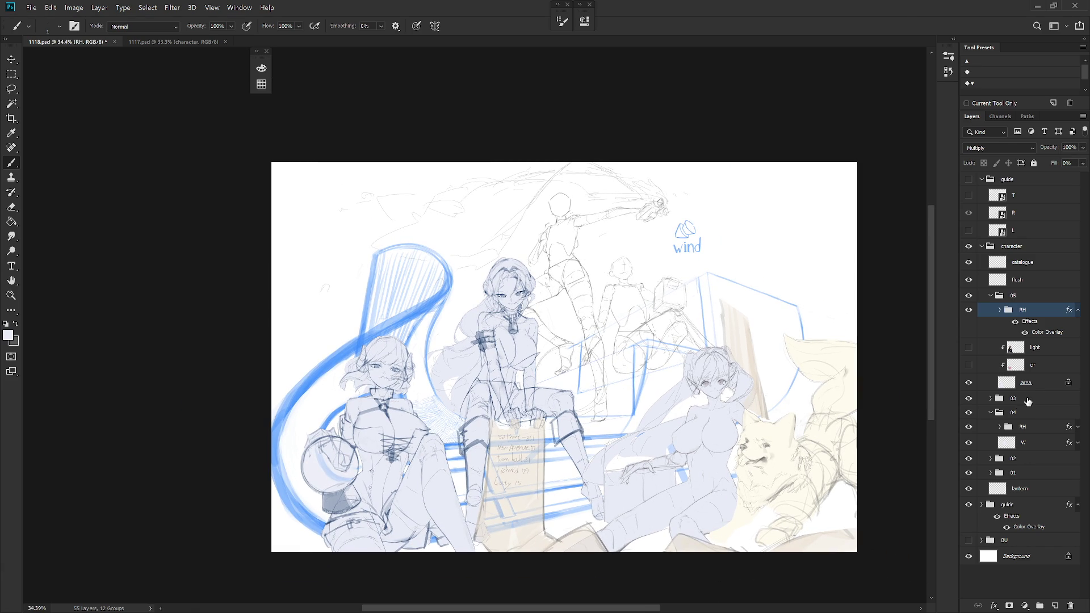
Collapse group 04 and select the guide group in the Layers panel
left_click(990, 413)
left_click(997, 298)
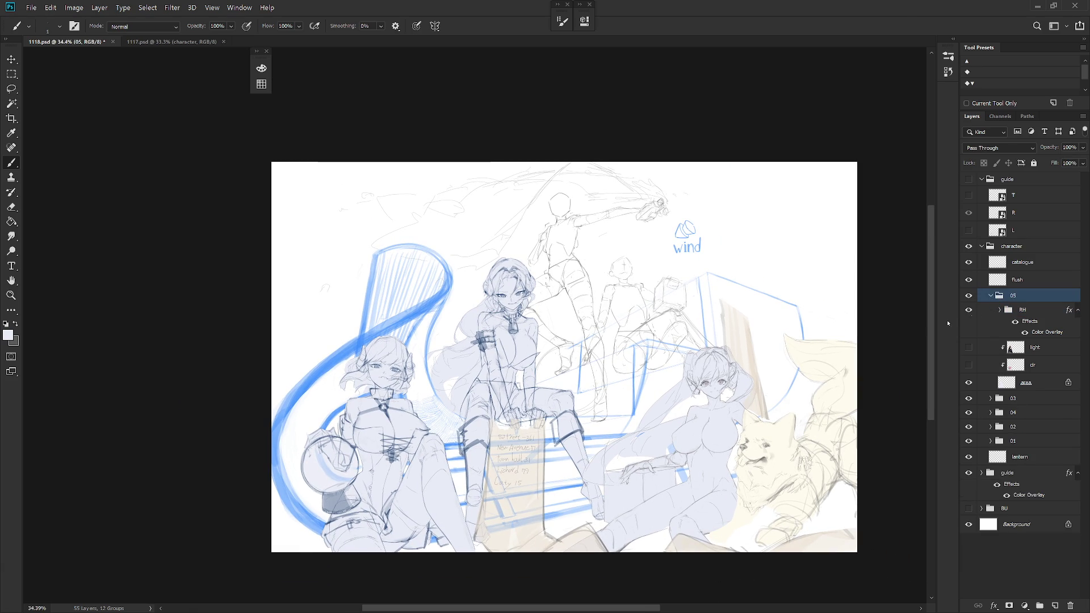
left_click_drag(599, 469, 665, 443)
scroll(666, 443, "up", 3)
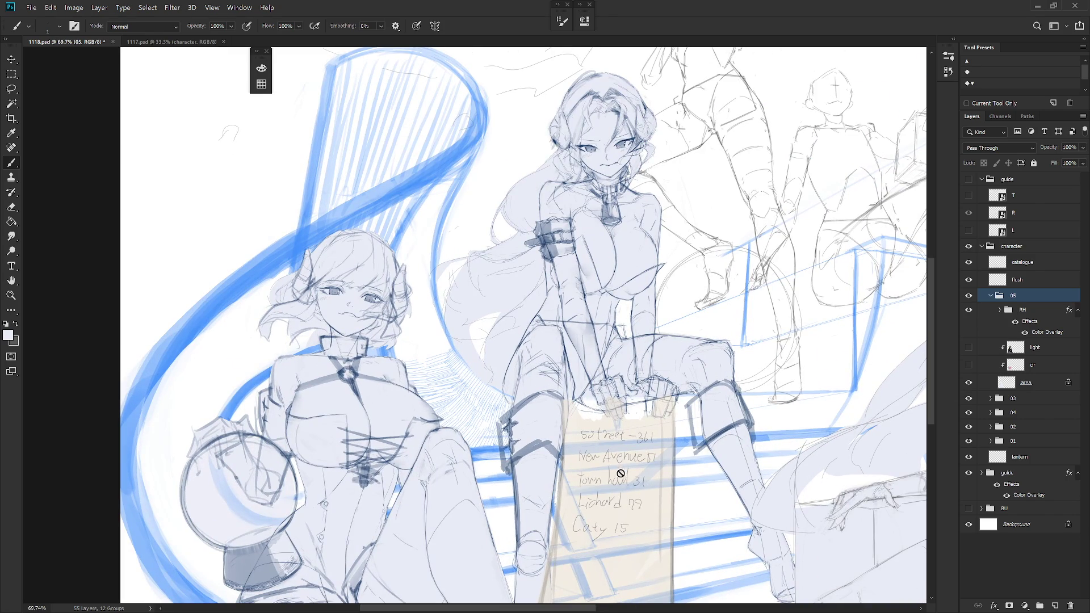
left_click(1048, 474)
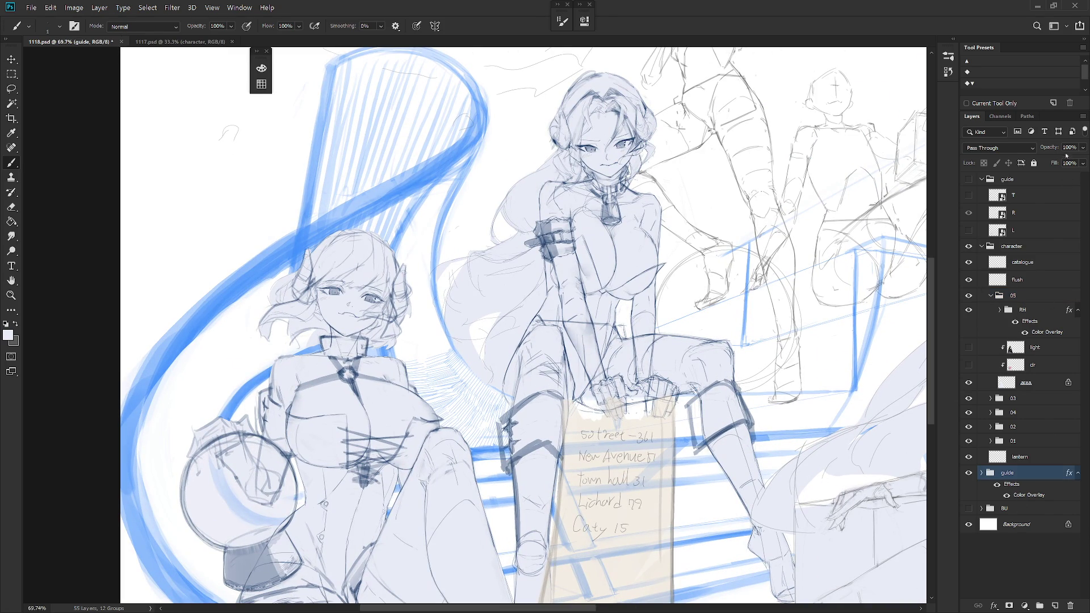
left_click(1042, 479)
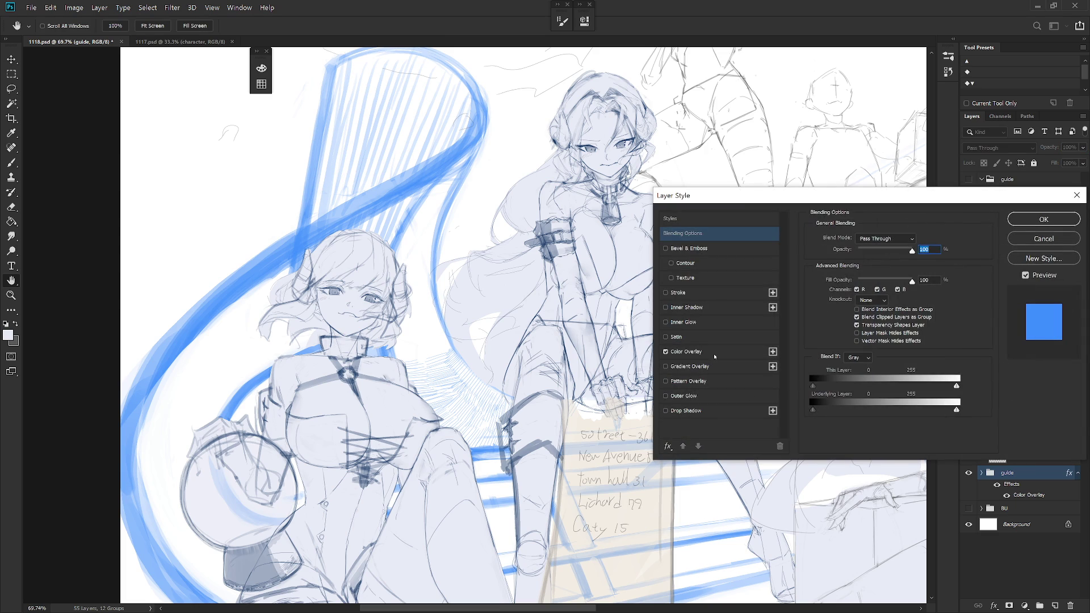
Try darker blue Color Overlay colours, then keep the guide group's bright blue overlay
left_click(715, 356)
left_click(919, 240)
left_click_drag(753, 386, 779, 387)
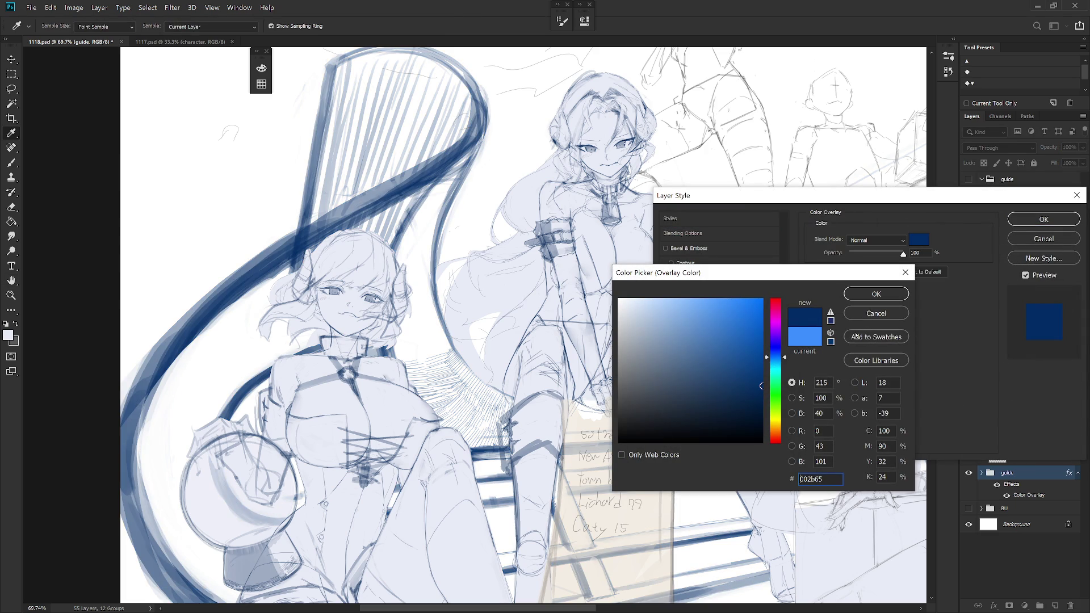
left_click(761, 329)
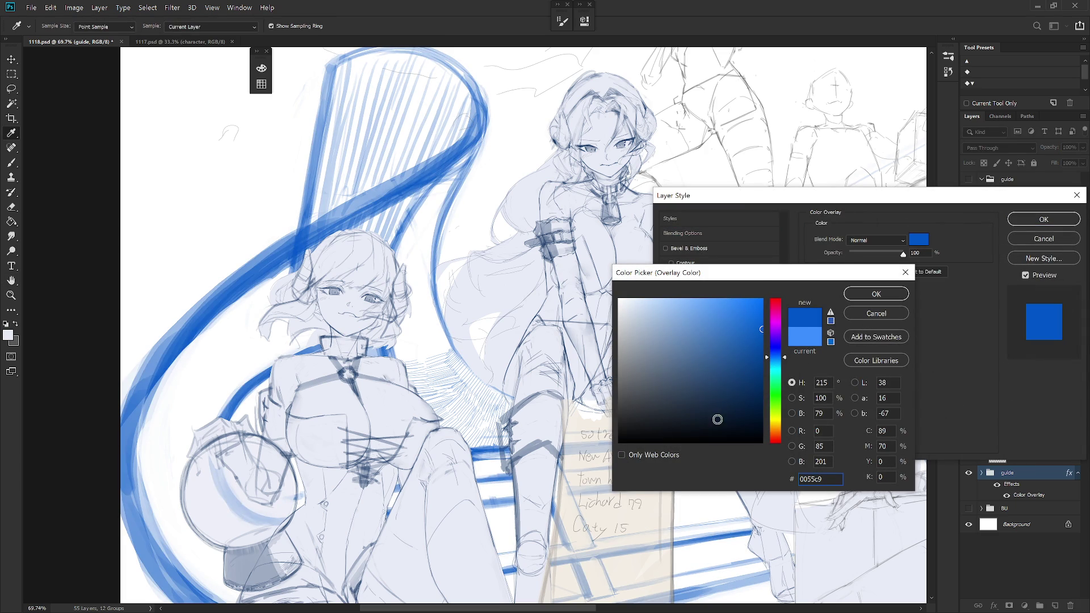
left_click(713, 418)
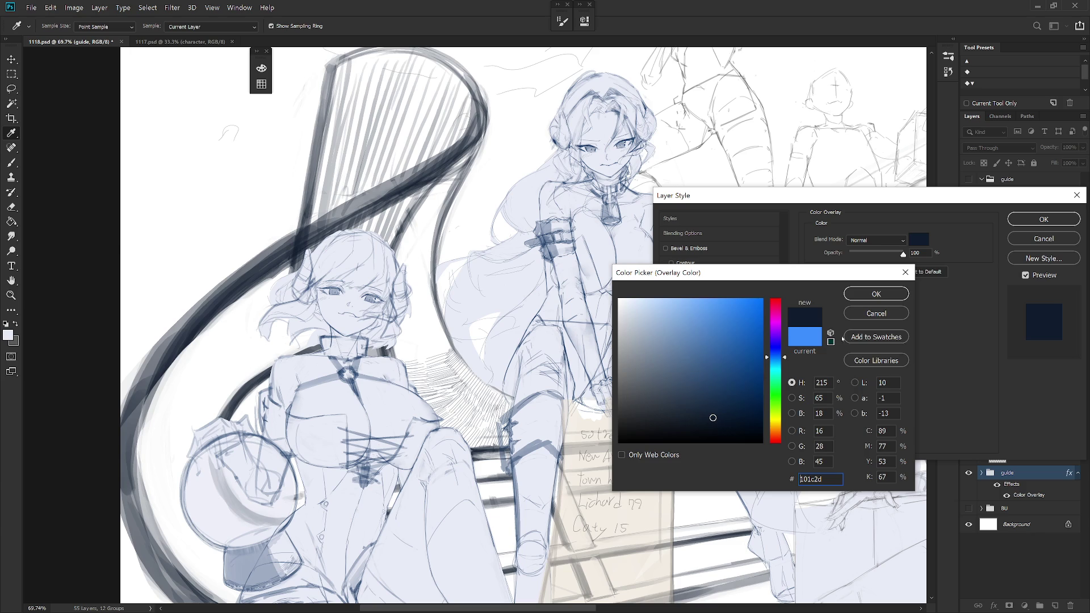
left_click(876, 314)
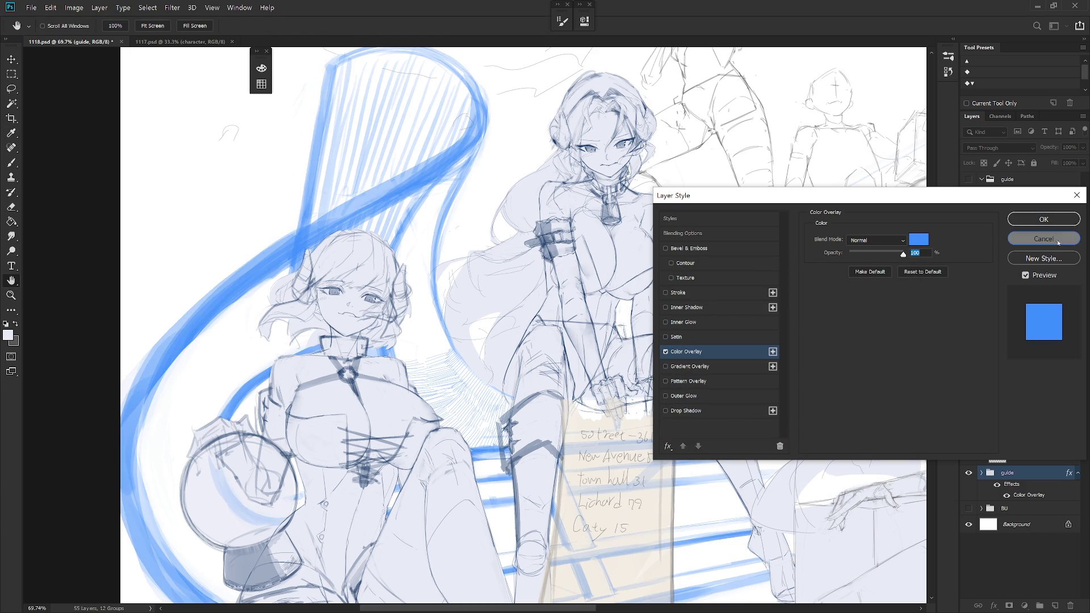
left_click(1043, 219)
Set the guide group's opacity to 50%, then collapse group 05 and the character group
left_click(1069, 147)
type("20")
key("Return")
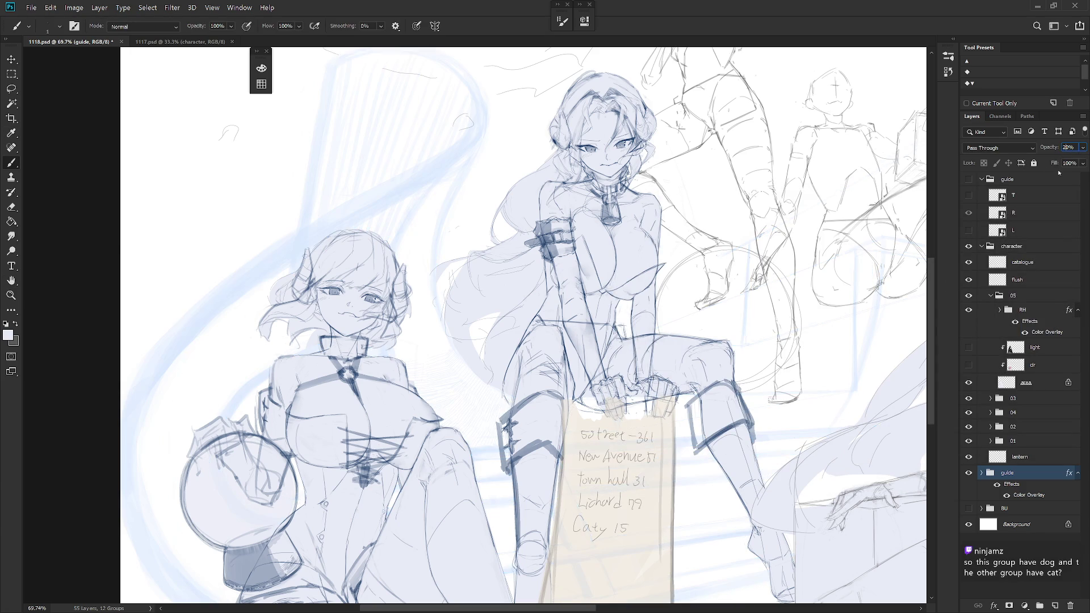
type("50")
key("Return")
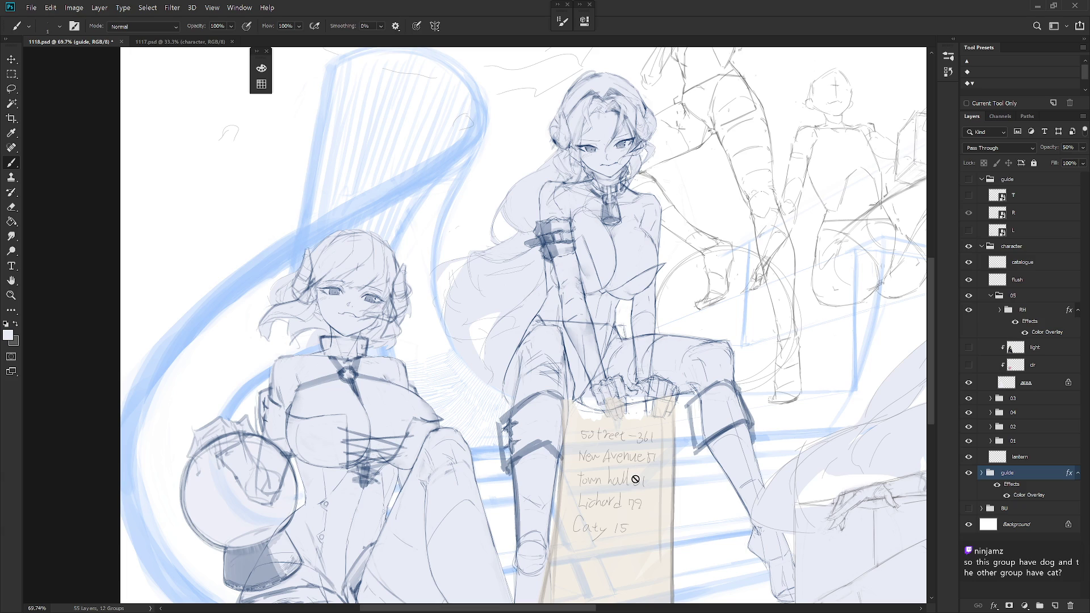
left_click(1077, 472)
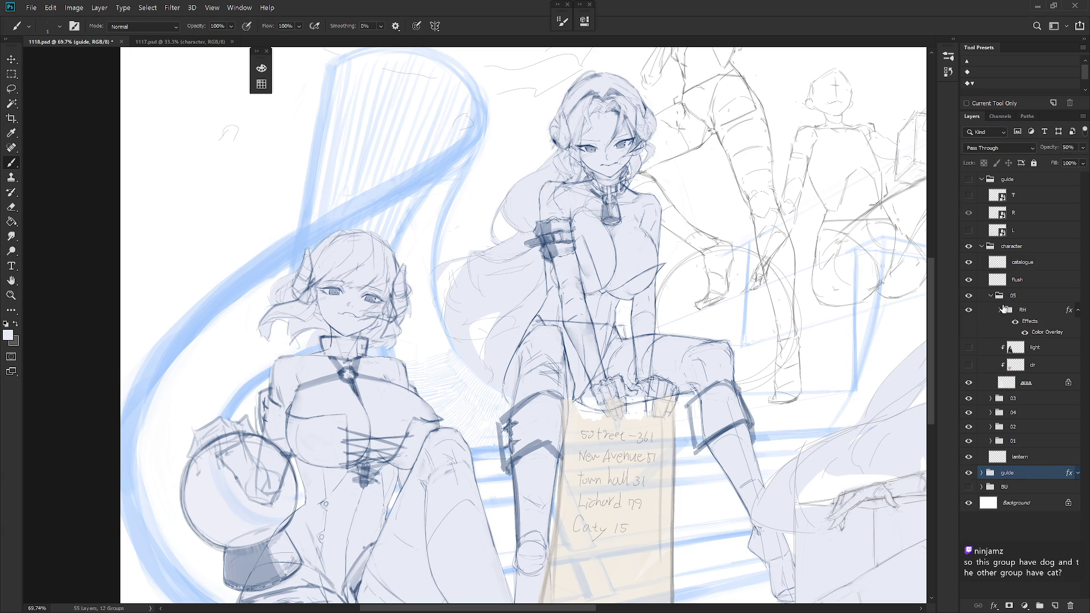
left_click(991, 295)
left_click(981, 245)
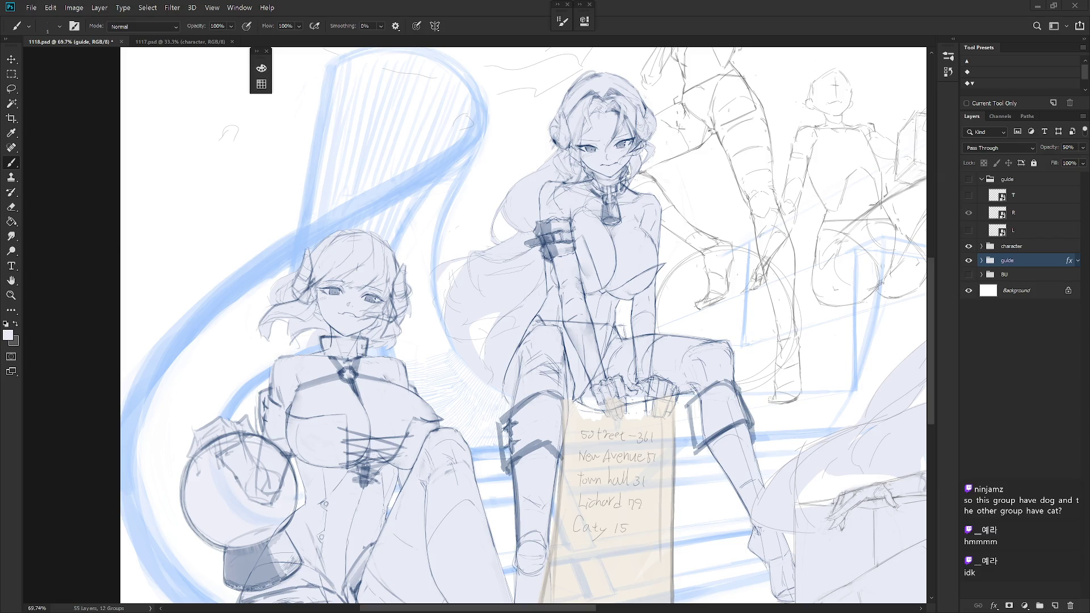
Add a new layer above the top guide group
left_click(981, 179)
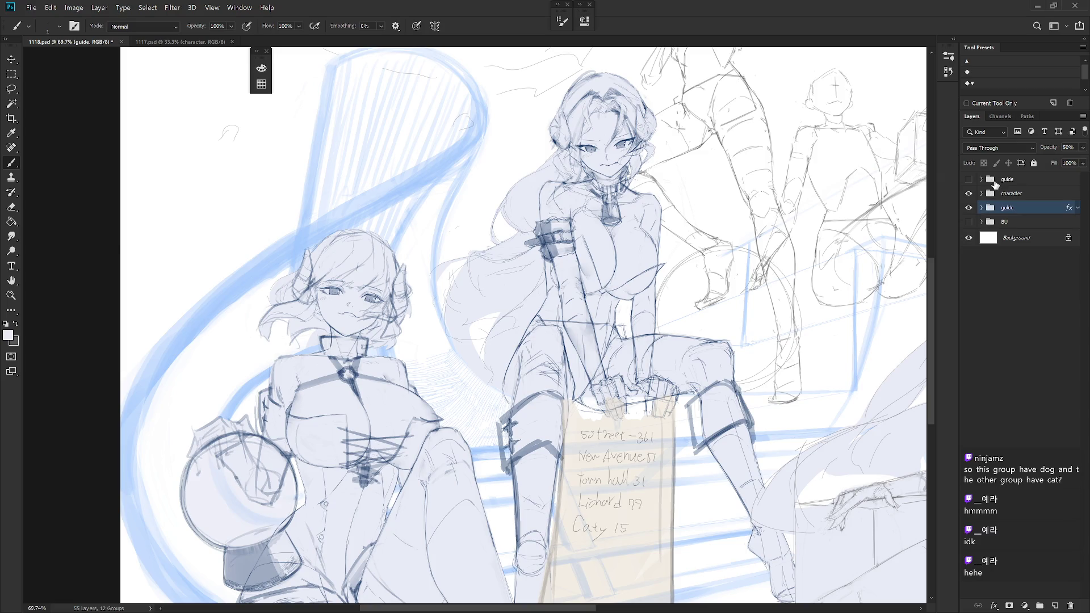
scroll(653, 318, "down", 3)
left_click_drag(636, 296, 688, 369)
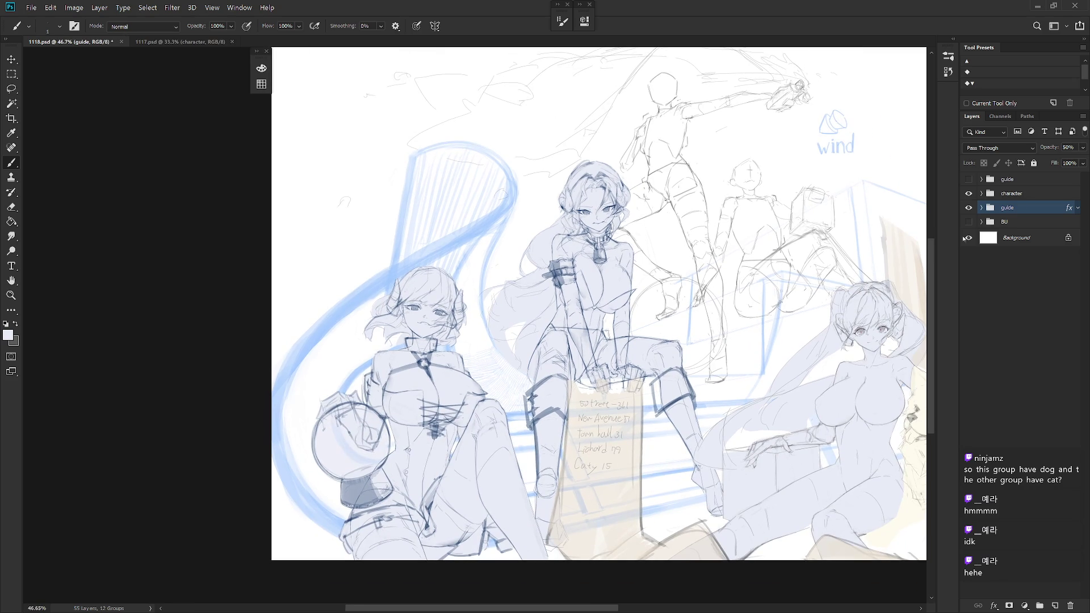
left_click(1027, 178)
key("ctrl+shift+n")
key("Return")
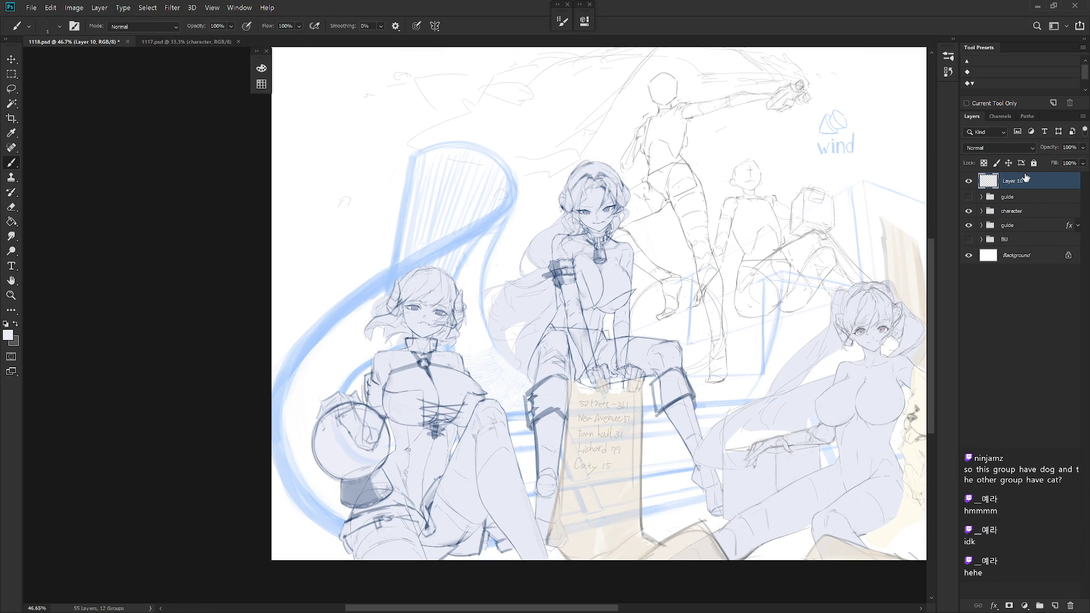
Switch the painting colour to red and the brush to Draw 02
left_click(261, 68)
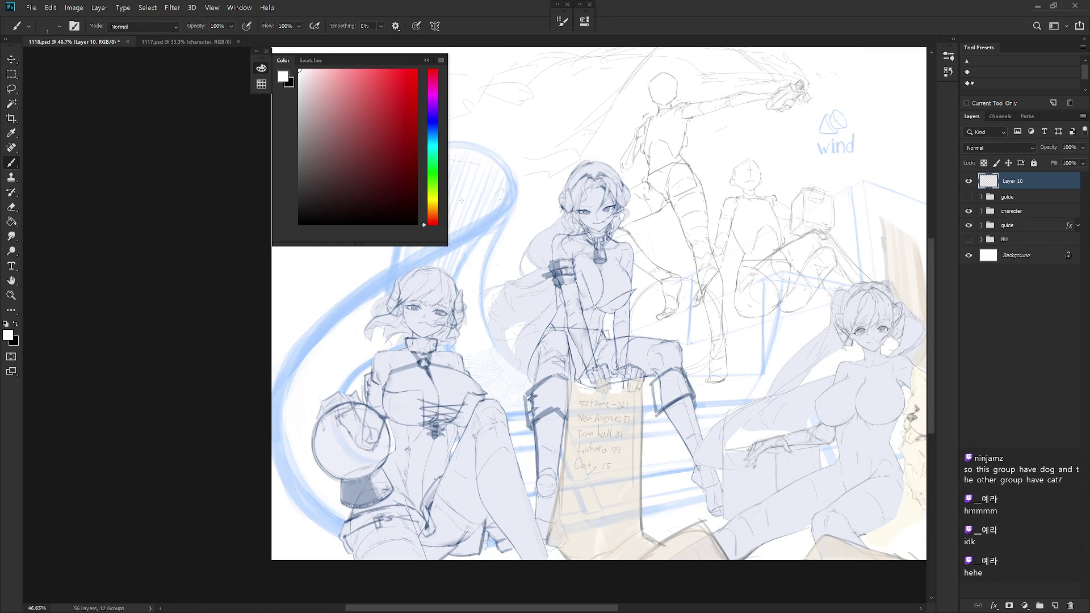
left_click(390, 104)
right_click(683, 339)
left_click_drag(671, 517, 669, 316)
left_click(643, 447)
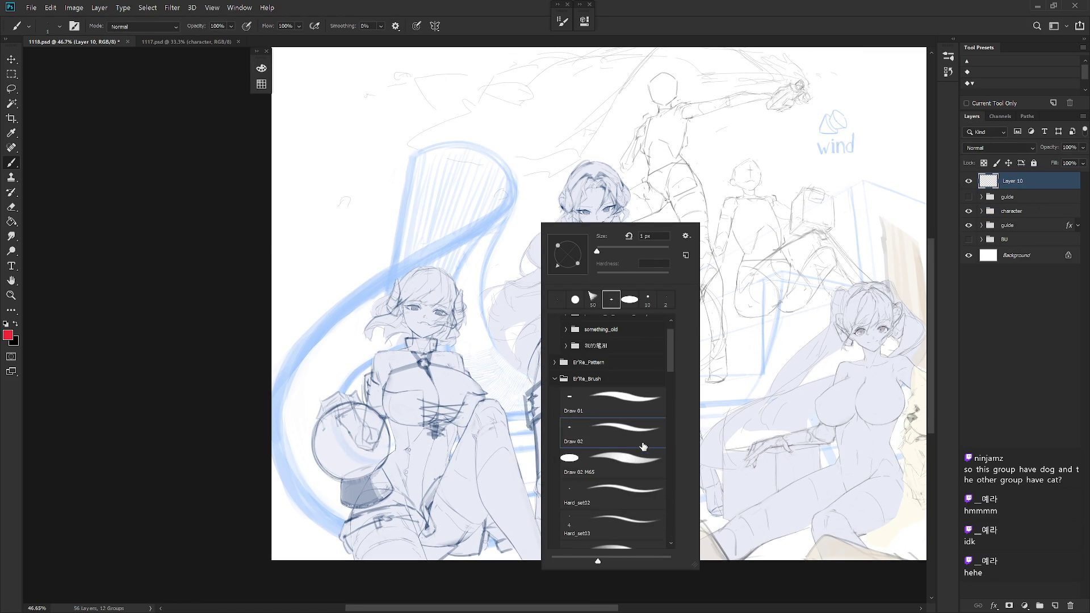
left_click(1027, 182)
Rename the new layer to 'del' and save the document
double_click(1021, 180)
type("del")
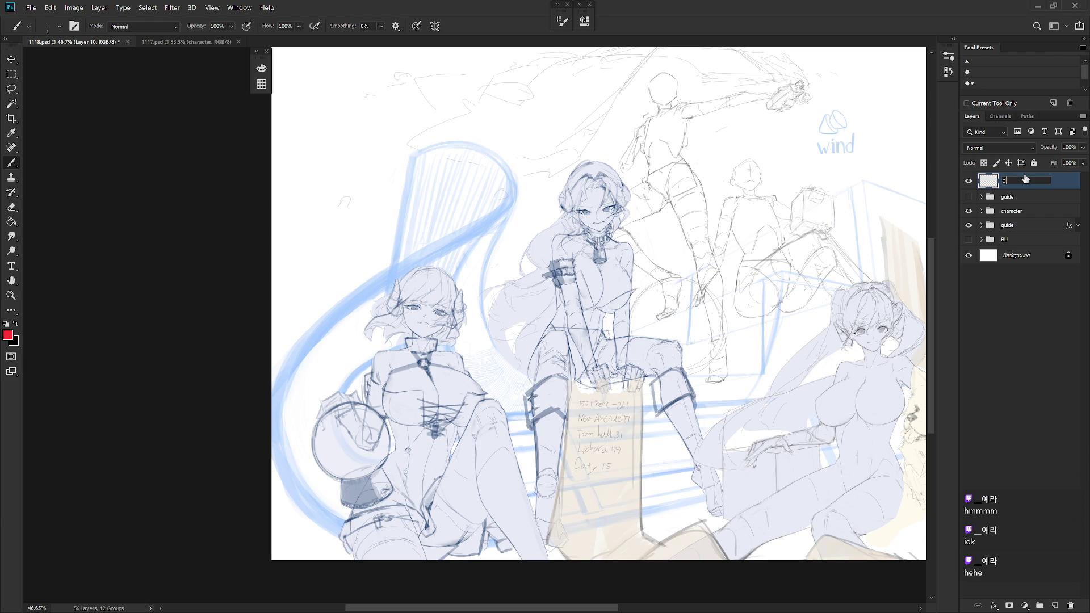
key("Return")
key("ctrl+s")
Show the drawing in full-screen mode
left_click(954, 39)
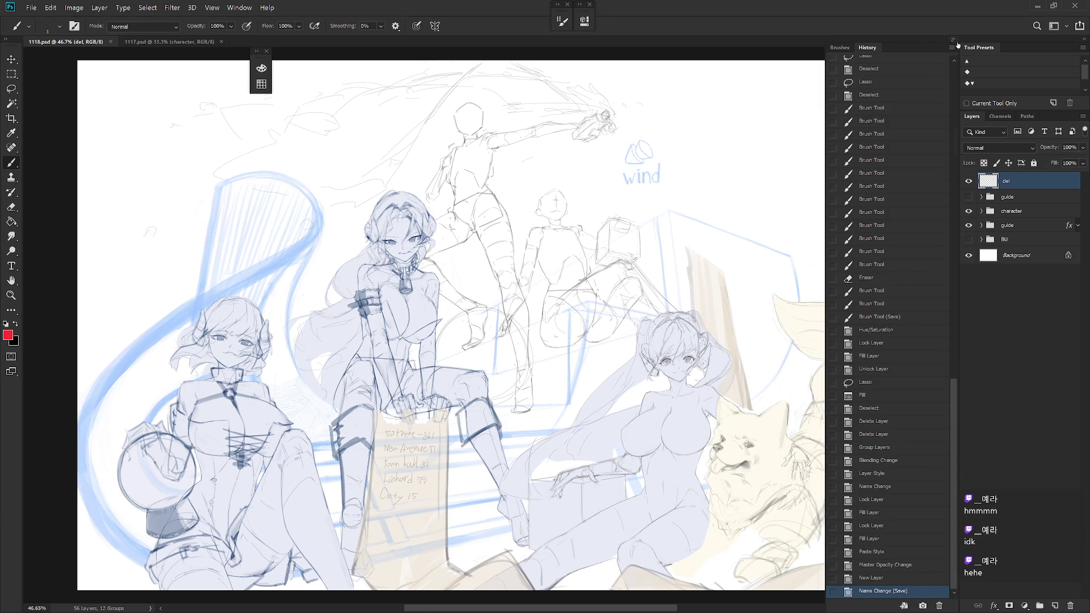
left_click(954, 40)
key("f")
key("f")
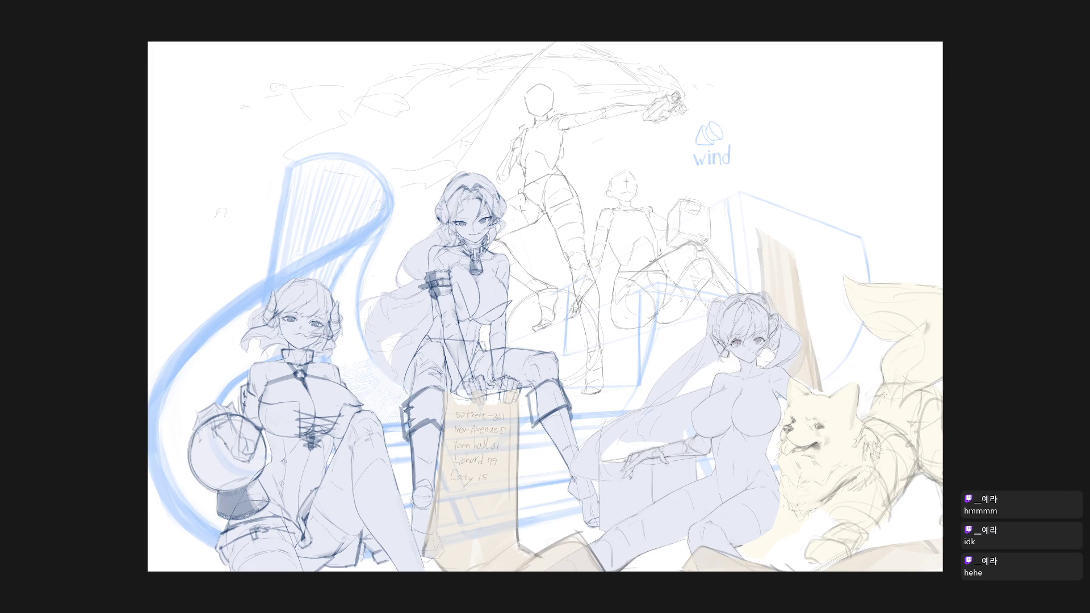
right_click(984, 409)
Make the surrounding background light, then zoom, pan and rotate the view onto the sign
left_click(999, 462)
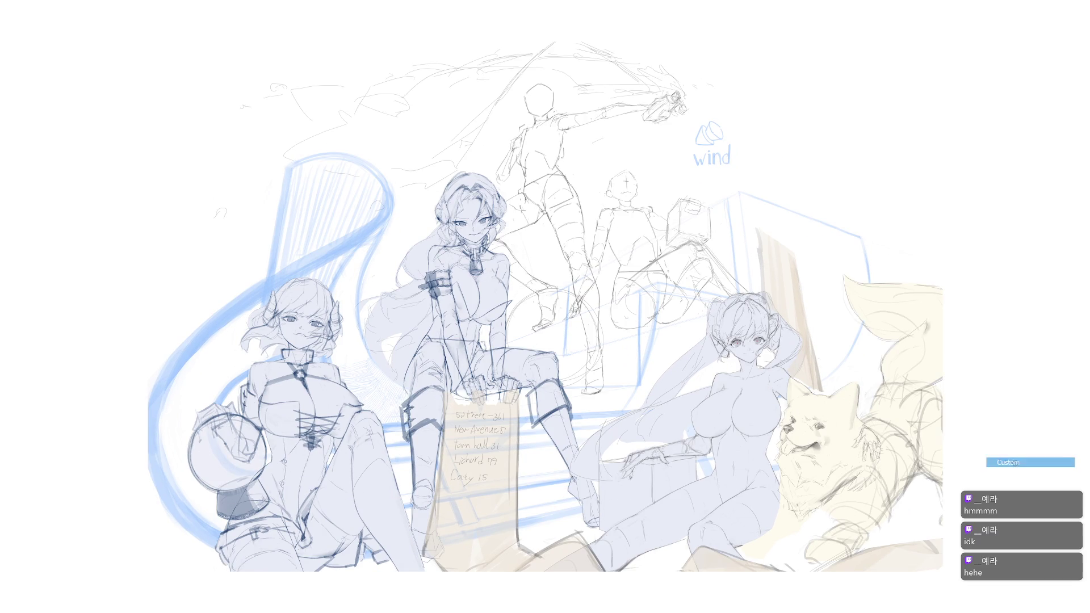
left_click(504, 509, "ctrl")
left_click(504, 509, "ctrl")
mouse_move(493, 503)
left_mouse_down()
mouse_move(496, 528)
mouse_move(525, 553)
left_mouse_up()
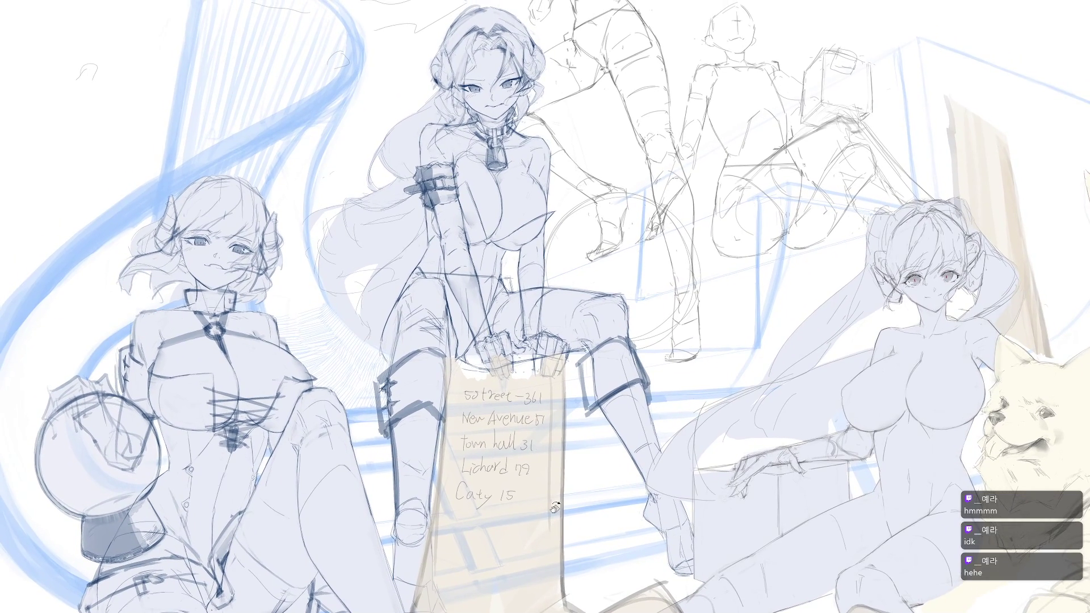
left_click_drag(555, 506, 584, 521)
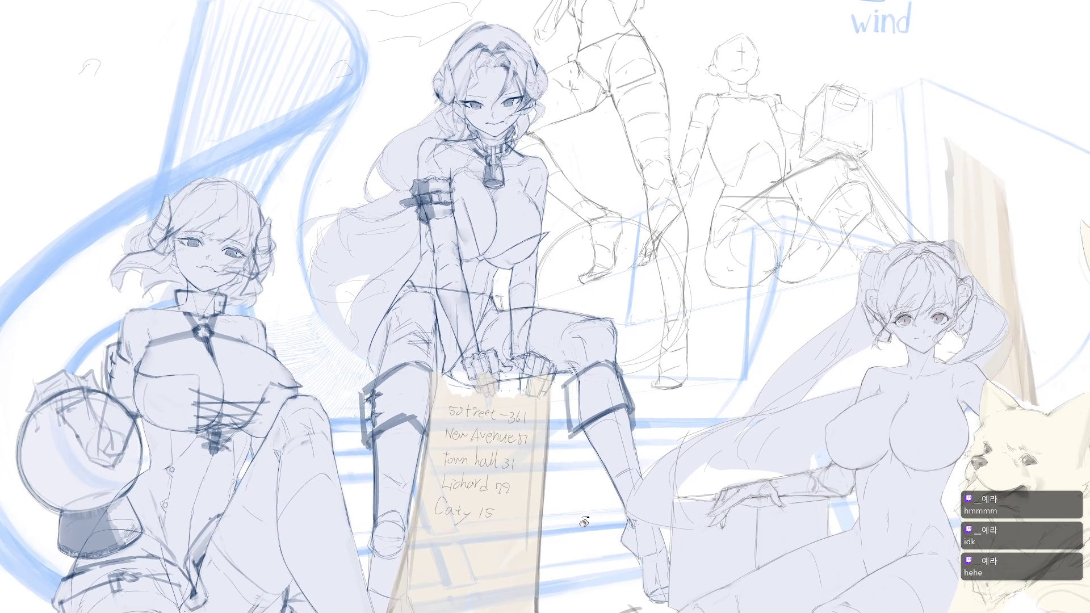
mouse_move(597, 480)
left_mouse_down()
mouse_move(603, 518)
mouse_move(598, 495)
left_mouse_up()
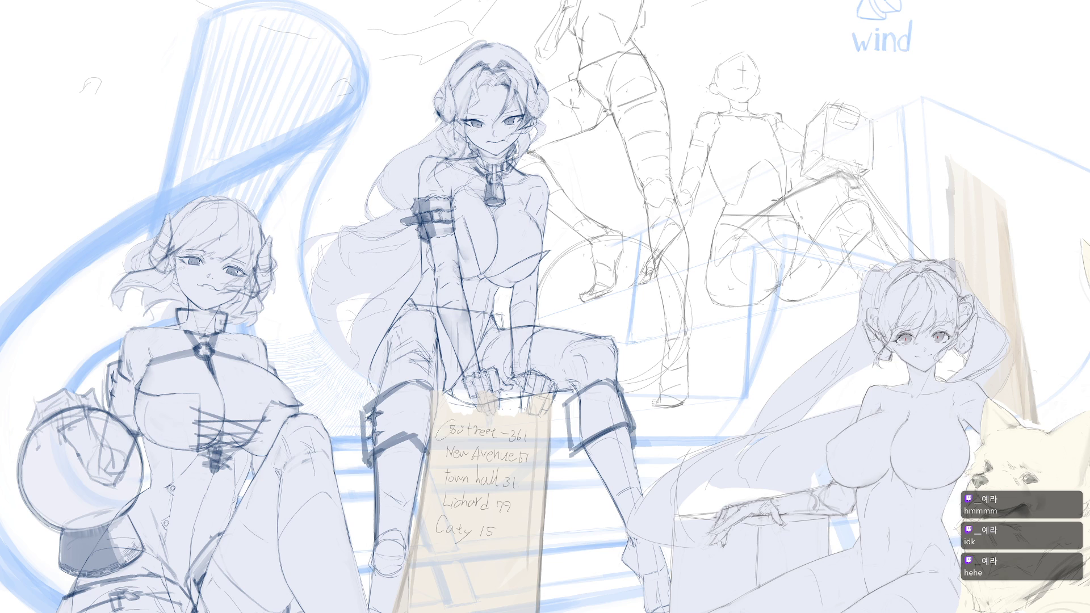
Hand-letter 'THX' and 'FOR' in black over the sign
mouse_move(441, 430)
left_mouse_down()
mouse_move(475, 421)
mouse_move(448, 468)
left_mouse_up()
key("ctrl+z")
key("ctrl+z")
mouse_move(442, 427)
left_mouse_down()
mouse_move(472, 423)
mouse_move(448, 470)
left_mouse_up()
left_click_drag(478, 424, 475, 464)
mouse_move(499, 425)
left_mouse_down()
mouse_move(496, 468)
mouse_move(498, 445)
left_mouse_up()
mouse_move(506, 430)
left_mouse_down()
mouse_move(528, 459)
mouse_move(504, 466)
left_mouse_up()
mouse_move(446, 484)
left_mouse_down()
mouse_move(462, 491)
mouse_move(442, 518)
left_mouse_up()
mouse_move(476, 483)
left_mouse_down()
mouse_move(511, 511)
mouse_move(433, 554)
left_mouse_up()
left_click_drag(433, 559, 454, 564)
Letter 'WATCHING.' below FOR
mouse_move(448, 562)
left_mouse_down()
mouse_move(468, 518)
mouse_move(485, 522)
left_mouse_up()
mouse_move(485, 522)
left_mouse_down()
mouse_move(502, 562)
mouse_move(505, 531)
left_mouse_up()
left_click_drag(498, 534, 499, 566)
mouse_move(529, 531)
left_mouse_down()
mouse_move(520, 564)
mouse_move(539, 566)
mouse_move(562, 542)
left_mouse_up()
mouse_move(562, 525)
left_mouse_down()
mouse_move(559, 566)
mouse_move(580, 528)
left_mouse_up()
left_click_drag(580, 528, 601, 565)
mouse_move(602, 565)
left_mouse_down()
mouse_move(604, 525)
mouse_move(615, 561)
mouse_move(620, 550)
left_mouse_up()
left_click_drag(626, 565, 630, 569)
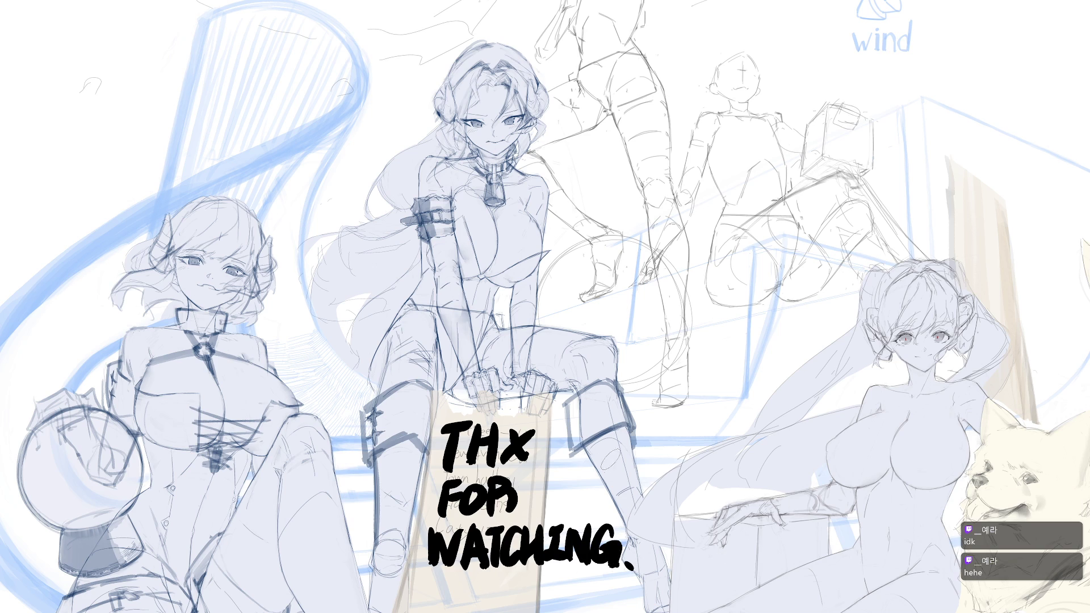
Letter 'GN!' to the right of THX
mouse_move(598, 442)
left_mouse_down()
mouse_move(584, 500)
mouse_move(597, 504)
left_mouse_up()
key("ctrl+z")
key("ctrl+z")
mouse_move(593, 451)
left_mouse_down()
mouse_move(560, 454)
mouse_move(590, 501)
left_mouse_up()
left_click_drag(575, 477, 599, 500)
mouse_move(607, 440)
left_mouse_down()
mouse_move(610, 504)
mouse_move(636, 503)
left_mouse_up()
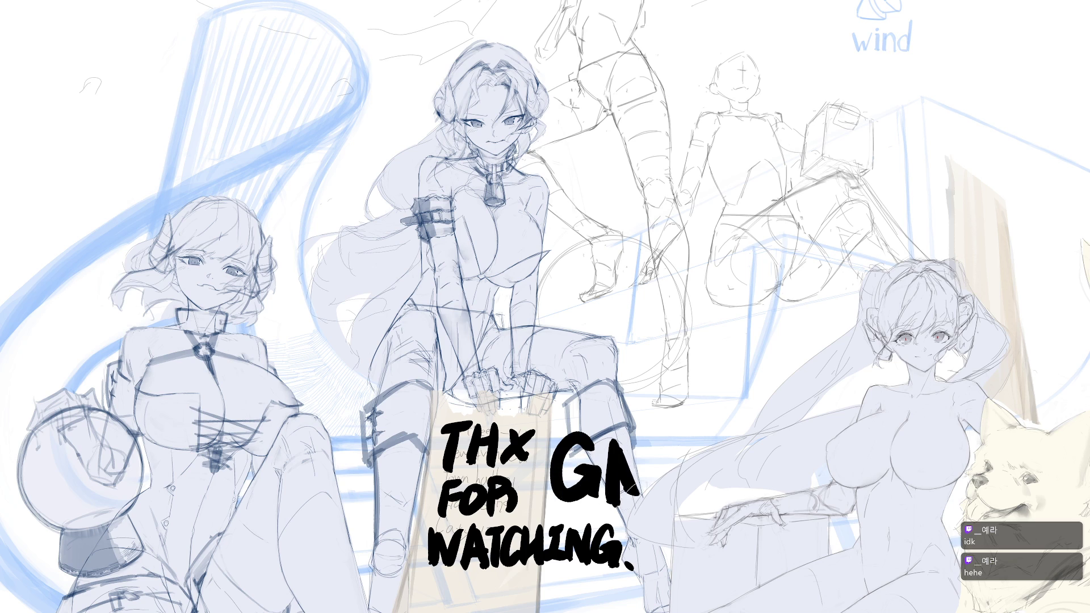
mouse_move(648, 431)
left_mouse_down()
mouse_move(641, 504)
mouse_move(662, 483)
left_mouse_up()
left_click(662, 497)
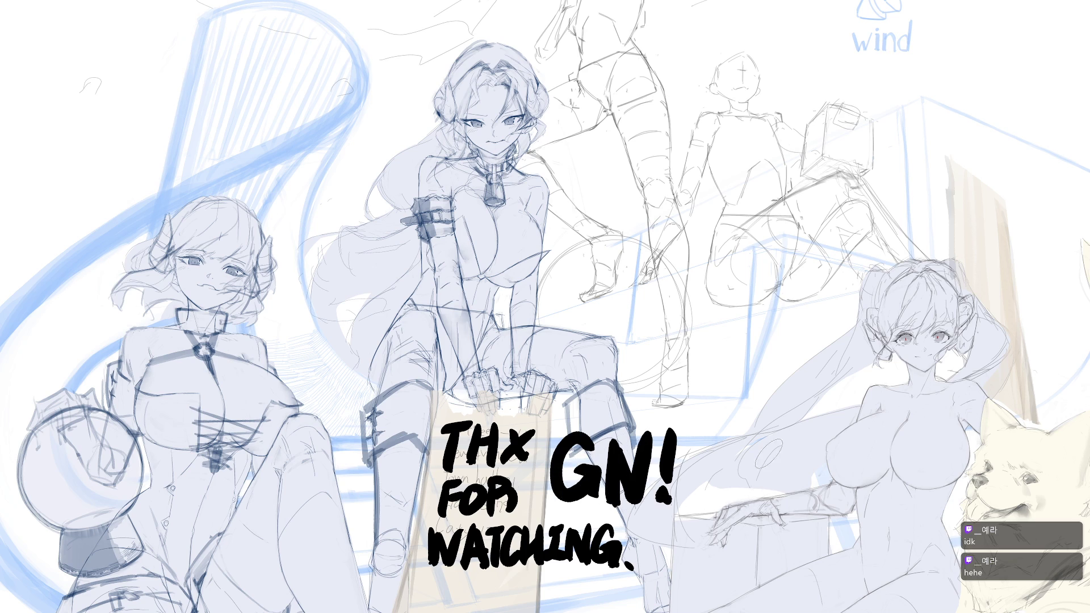
Letter 'BYE!' to the right of GN!
mouse_move(693, 381)
left_mouse_down()
mouse_move(693, 419)
mouse_move(739, 381)
mouse_move(724, 421)
left_mouse_up()
mouse_move(738, 386)
left_mouse_down()
mouse_move(756, 383)
mouse_move(733, 418)
mouse_move(761, 414)
left_mouse_up()
left_click_drag(773, 378, 765, 412)
left_click(764, 420)
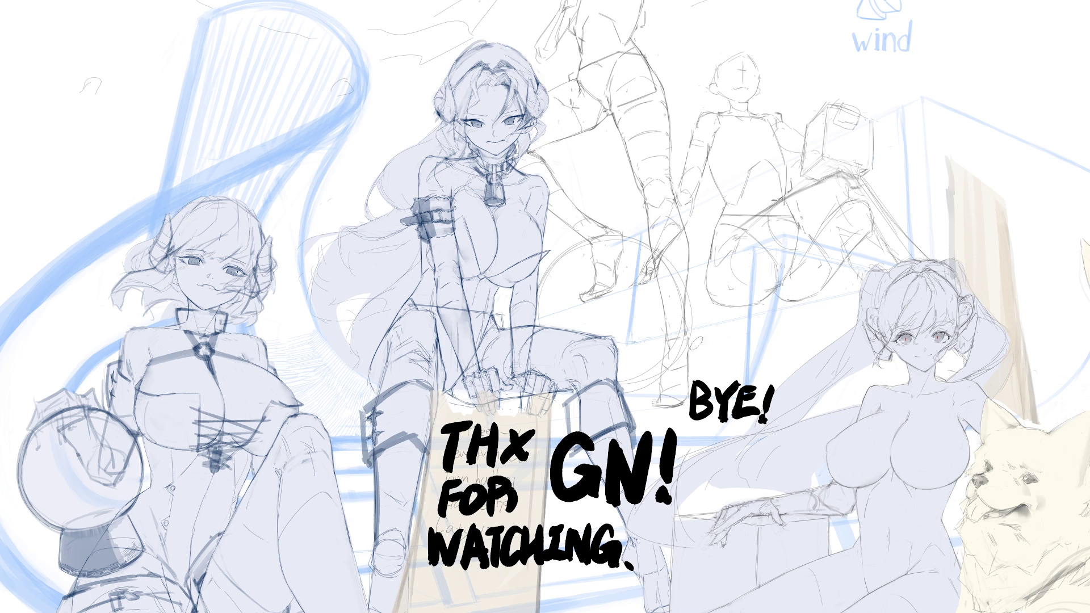
Doodle a small blushing face wearing a pointed hat above BYE!
left_click_drag(714, 332, 715, 341)
mouse_move(730, 335)
left_mouse_down()
mouse_move(722, 363)
mouse_move(700, 350)
mouse_move(742, 347)
left_mouse_up()
left_click_drag(744, 351, 747, 346)
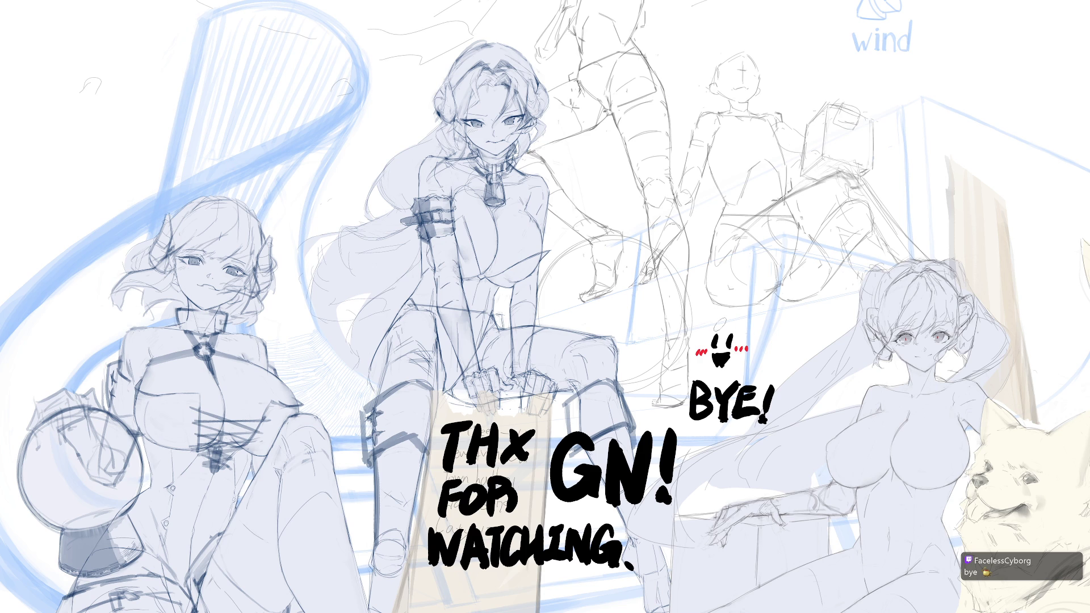
left_click_drag(706, 325, 746, 324)
mouse_move(724, 327)
left_mouse_down()
mouse_move(724, 340)
mouse_move(746, 326)
mouse_move(740, 286)
left_mouse_up()
key("ctrl+z")
key("ctrl+z")
mouse_move(708, 328)
left_mouse_down()
mouse_move(732, 303)
mouse_move(745, 323)
mouse_move(760, 318)
left_mouse_up()
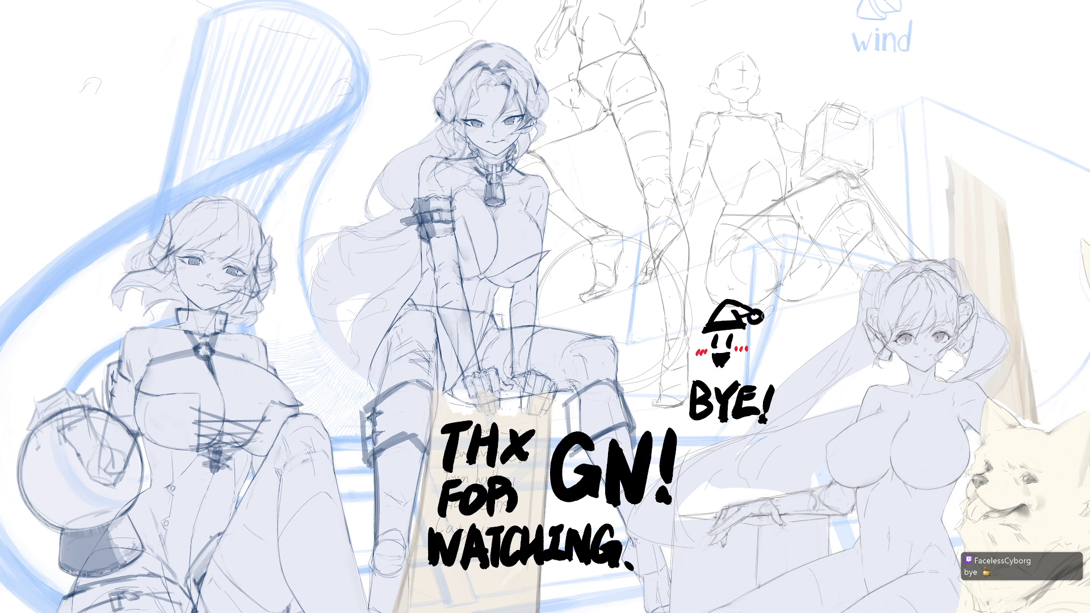